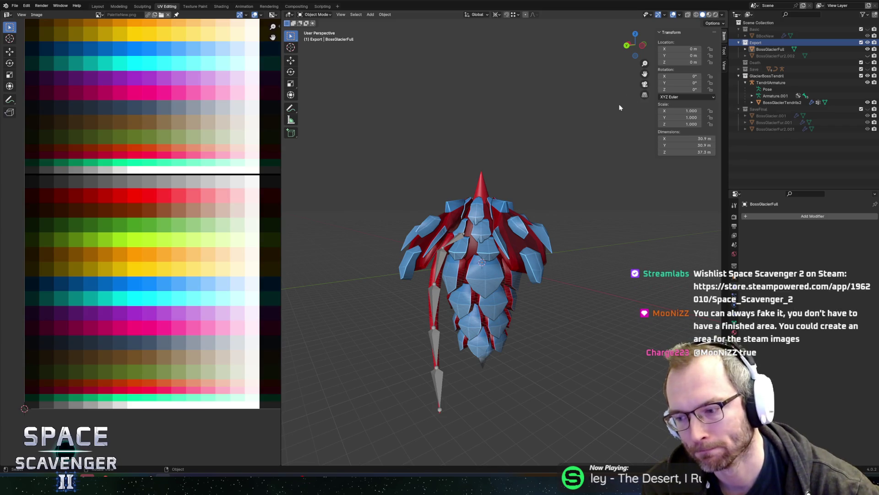
# - Select the BossGlacierFull mesh, orbit around it, then switch to the Unity editor
pyautogui.click(513, 266)
pyautogui.moveTo(493, 254); pyautogui.dragTo(502, 227, button='middle')
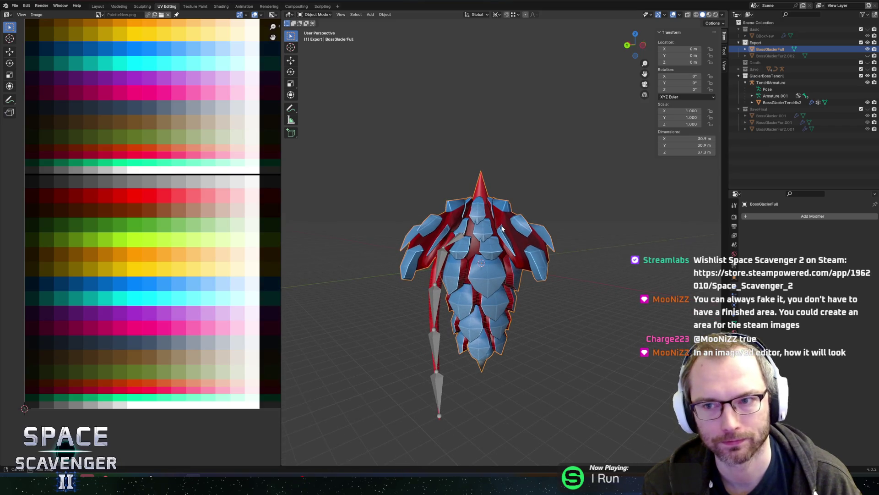
pyautogui.hotkey('alt', 'Tab')
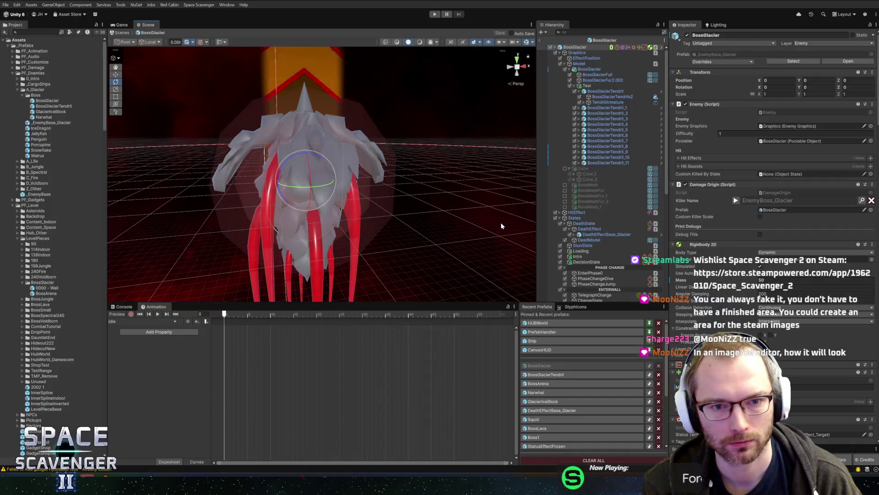
# - Deactivate the BossGlacierFur2.002 object in the Hierarchy
pyautogui.click(591, 80)
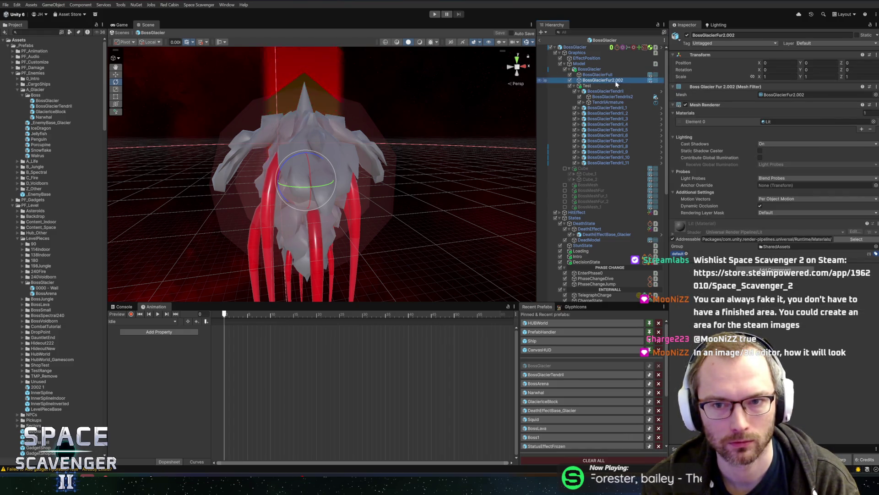
pyautogui.click(570, 81)
pyautogui.click(571, 80)
pyautogui.click(570, 80)
# - Assign the _Basic material to BossGlacierFull's Element 0, then return to Blender
pyautogui.click(598, 75)
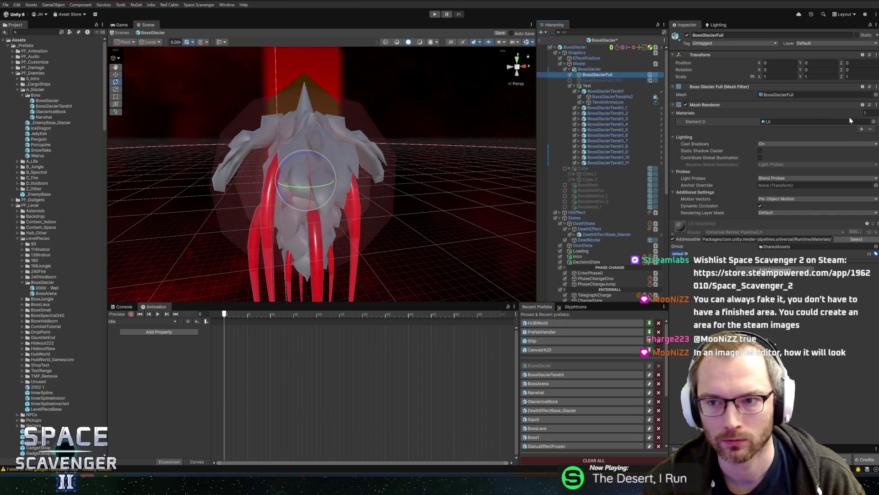
pyautogui.click(873, 122)
pyautogui.doubleClick(682, 86)
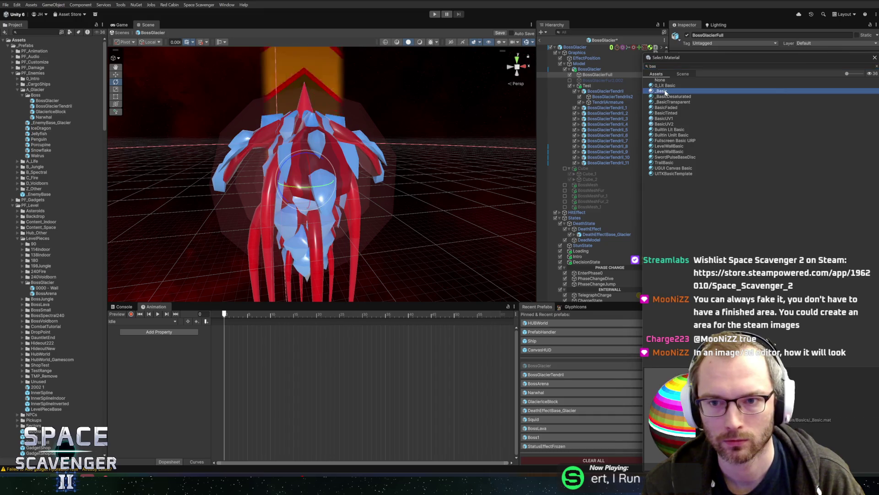
pyautogui.moveTo(422, 168)
pyautogui.keyDown('alt'); pyautogui.mouseDown()
pyautogui.moveTo(457, 196)
pyautogui.moveTo(410, 149)
pyautogui.moveTo(414, 134)
pyautogui.moveTo(451, 124)
pyautogui.moveTo(421, 124)
pyautogui.moveTo(387, 141)
pyautogui.mouseUp(); pyautogui.keyUp('alt')
pyautogui.hotkey('alt', 'Tab')
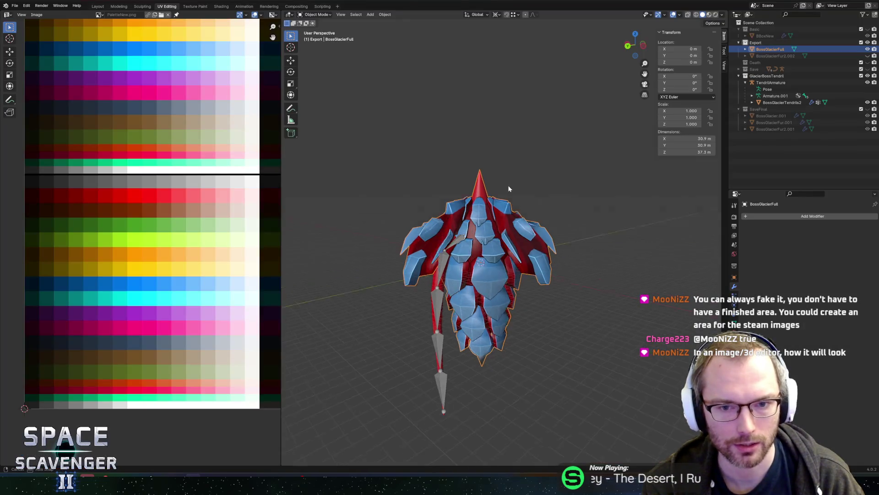
# - In Edit Mode, select both connected shards beside the red cone top
pyautogui.moveTo(491, 214)
pyautogui.mouseDown(button='middle')
pyautogui.moveTo(550, 181)
pyautogui.moveTo(597, 171)
pyautogui.mouseUp(button='middle')
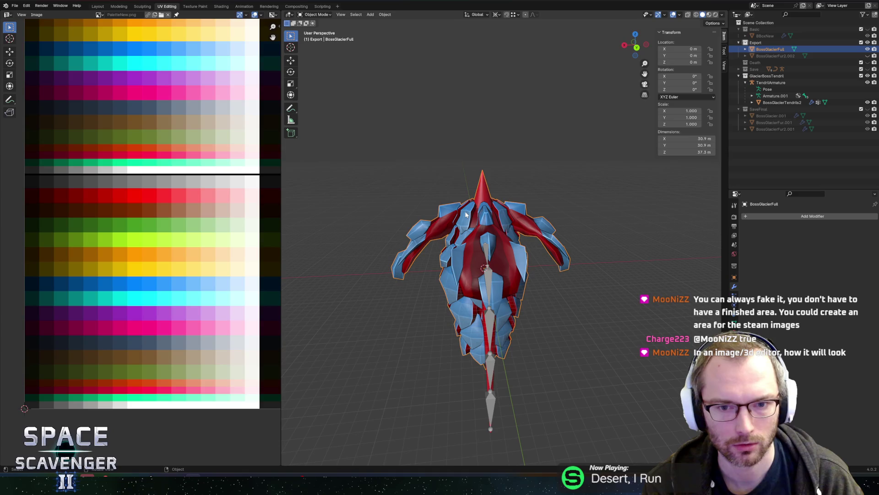
pyautogui.press('Tab')
pyautogui.scroll(3, 496, 195)
pyautogui.click(433, 201)
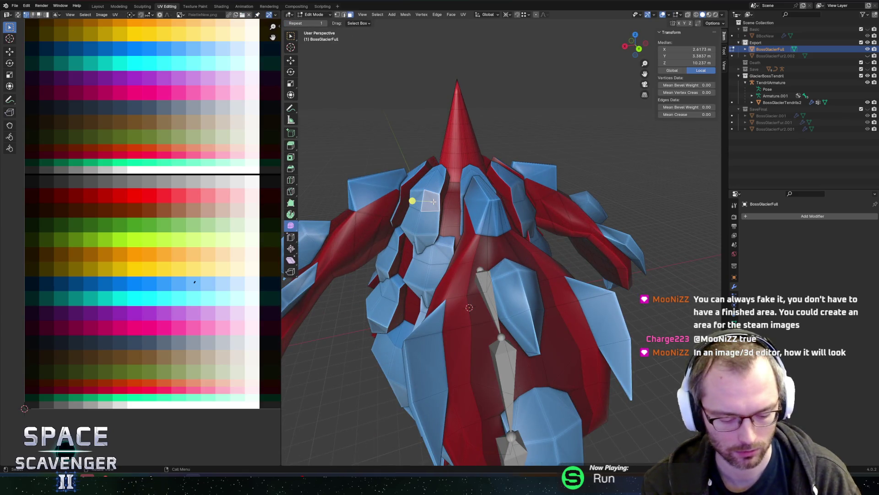
pyautogui.press('l')
pyautogui.press('l')
pyautogui.moveTo(519, 184)
pyautogui.mouseDown(button='middle')
pyautogui.moveTo(501, 185)
pyautogui.moveTo(540, 206)
pyautogui.mouseUp(button='middle')
# - Tilt the shards -53.8° about the global X axis after changing the pivot point
pyautogui.press('r')
pyautogui.press('x')
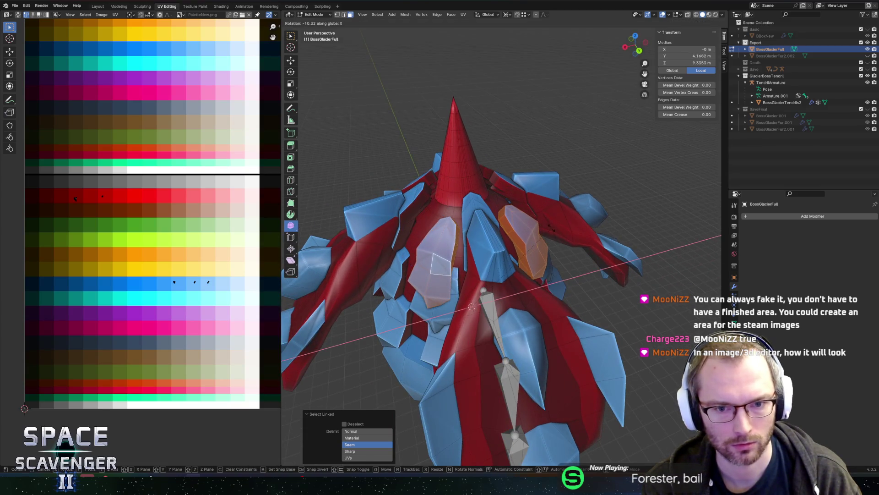
pyautogui.rightClick(549, 226)
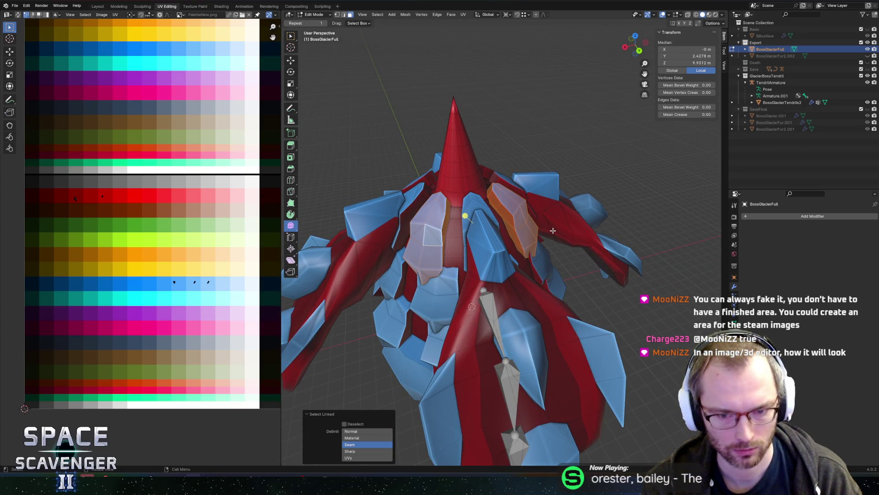
pyautogui.press('.')
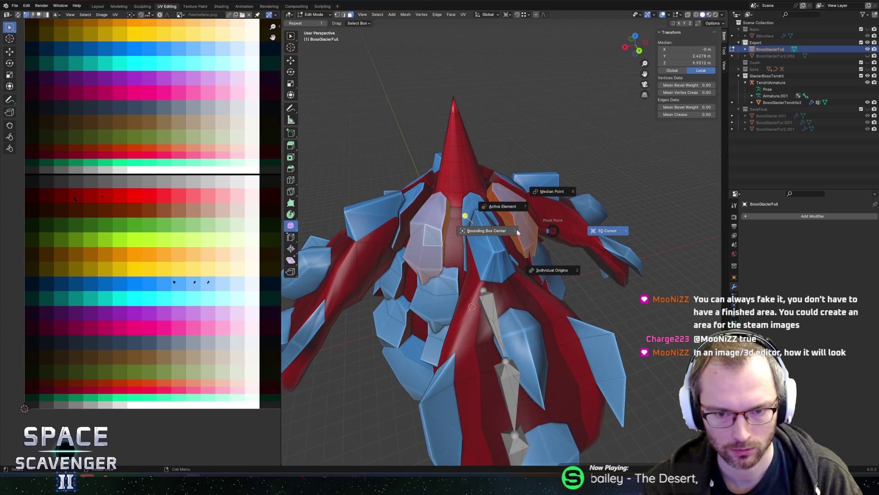
pyautogui.click(523, 233)
pyautogui.press('r')
pyautogui.press('x')
pyautogui.click(510, 264)
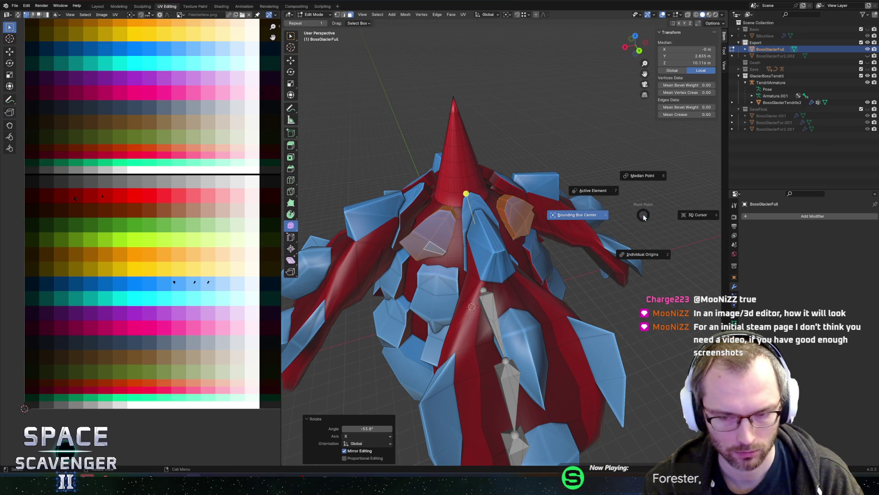
# - Enlarge the shards by 1.265, leaving the Z axis unscaled
pyautogui.press('s')
pyautogui.hotkey('shift', 'z')
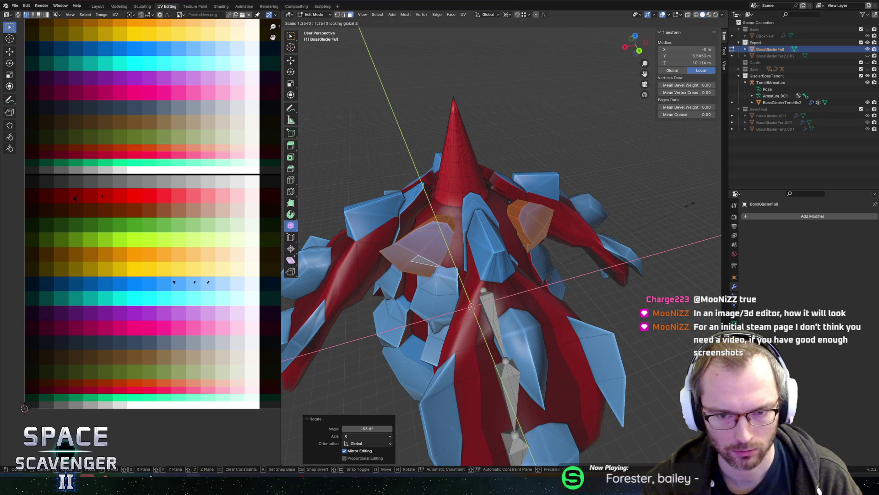
pyautogui.click(678, 208)
pyautogui.moveTo(678, 208); pyautogui.dragTo(594, 184, button='middle')
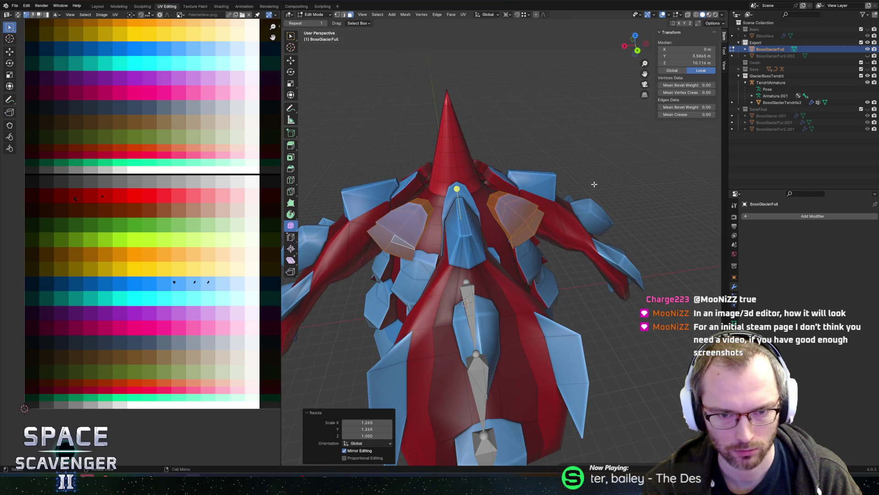
# - Set the pivot point to each shard's bounding box center
pyautogui.press('s')
pyautogui.press('Escape')
pyautogui.press('.')
pyautogui.click(541, 182)
pyautogui.press('s')
pyautogui.press('y')
pyautogui.press('Escape')
# - Splay the shards by rotating the right one 30° and the left one -30° about Y
pyautogui.click(506, 206)
pyautogui.press('l')
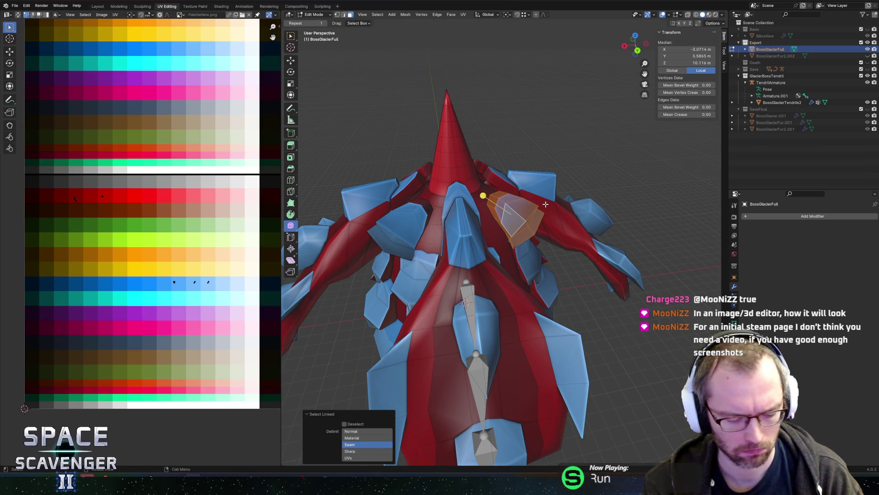
pyautogui.press('r')
pyautogui.write('y')
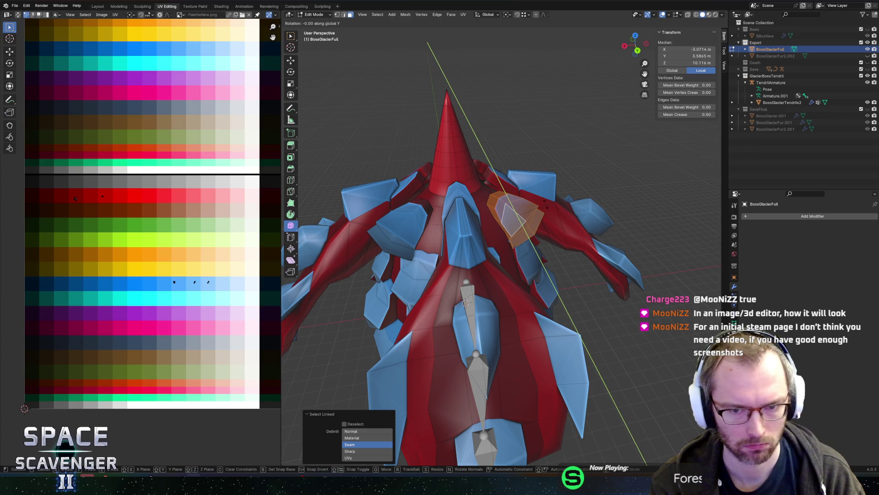
pyautogui.write('30')
pyautogui.press('Return')
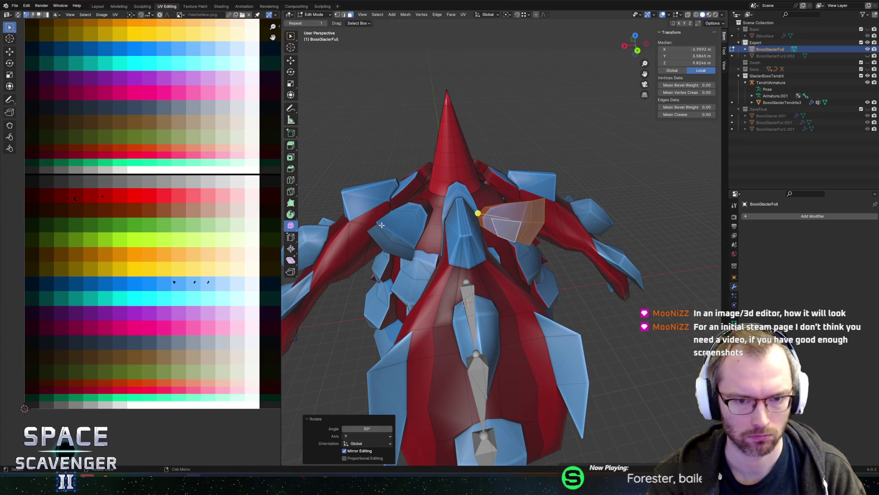
pyautogui.click(380, 224)
pyautogui.write('lry')
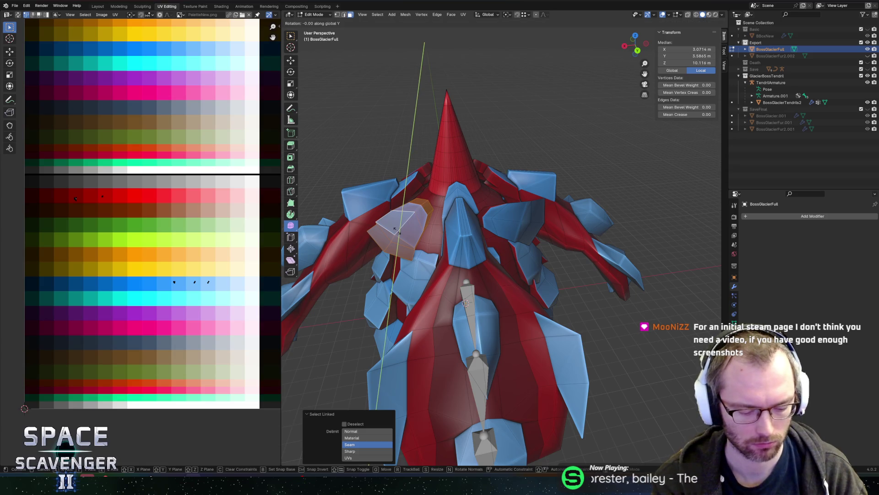
pyautogui.write('-30')
pyautogui.press('Return')
# - Leave Edit Mode and re-export the boss as BossGlacier.fbx, checking Unity briefly
pyautogui.moveTo(508, 201)
pyautogui.mouseDown(button='middle')
pyautogui.moveTo(535, 180)
pyautogui.moveTo(563, 185)
pyautogui.moveTo(503, 192)
pyautogui.moveTo(549, 307)
pyautogui.moveTo(543, 292)
pyautogui.moveTo(640, 256)
pyautogui.moveTo(623, 387)
pyautogui.mouseUp(button='middle')
pyautogui.press('Tab')
pyautogui.scroll(-5, 640, 257)
pyautogui.hotkey('ctrl', 'shift', 'e')
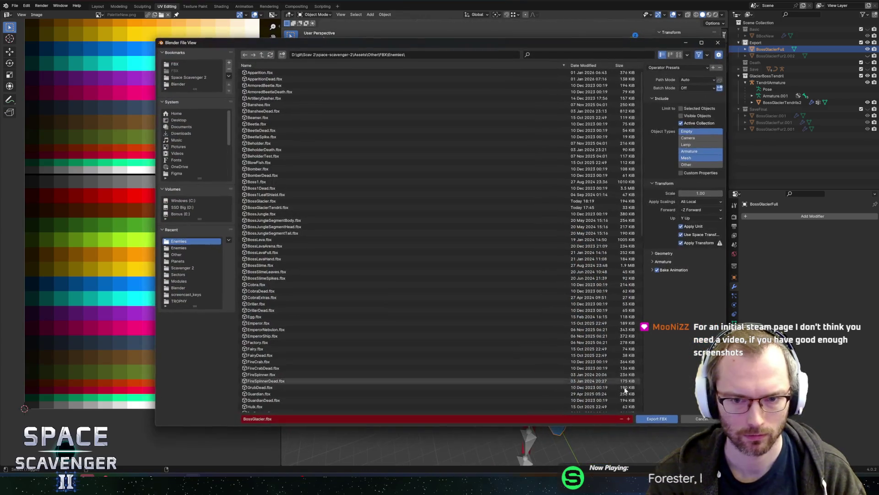
pyautogui.click(656, 418)
pyautogui.hotkey('alt', 'Tab')
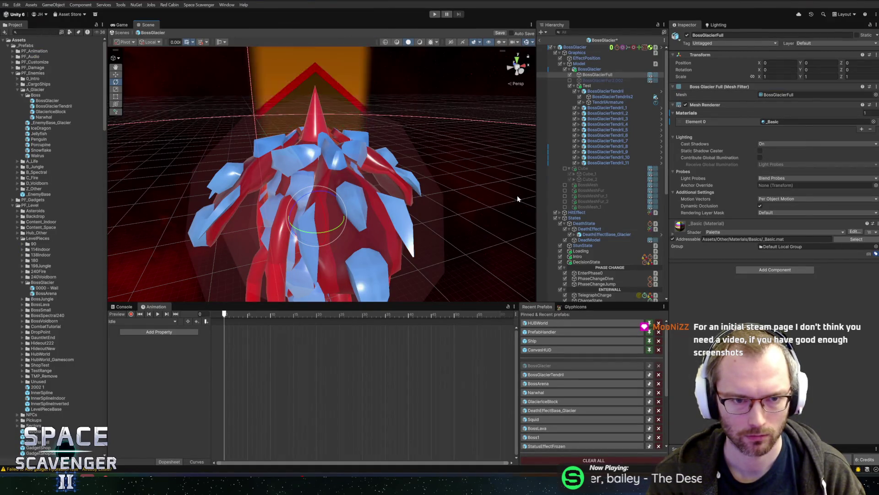
pyautogui.hotkey('alt', 'Tab')
pyautogui.moveTo(526, 232); pyautogui.dragTo(480, 244, button='middle')
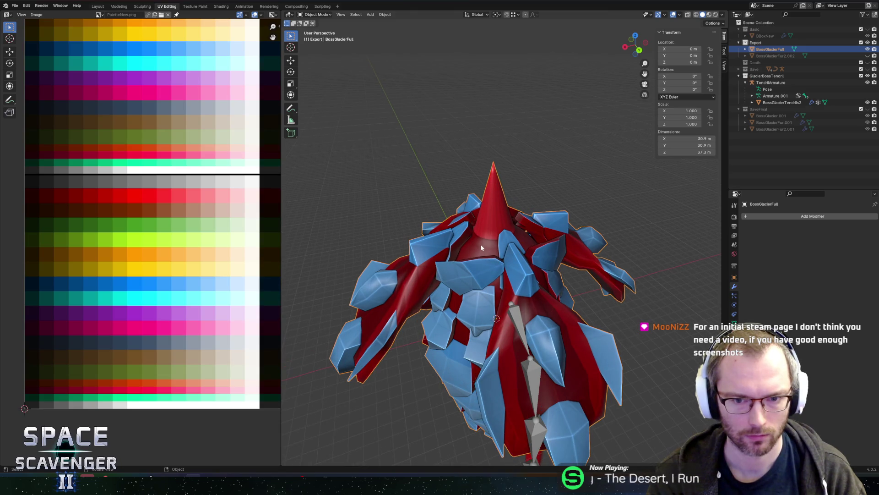
# - Add a UV sphere with 12 segments and 8 rings
pyautogui.press('Tab')
pyautogui.press('Tab')
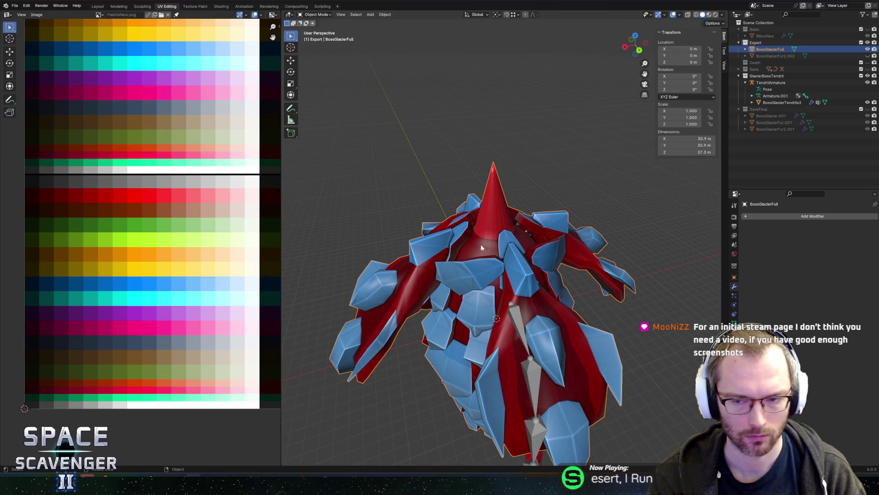
pyautogui.hotkey('shift', 'a')
pyautogui.moveTo(451, 197)
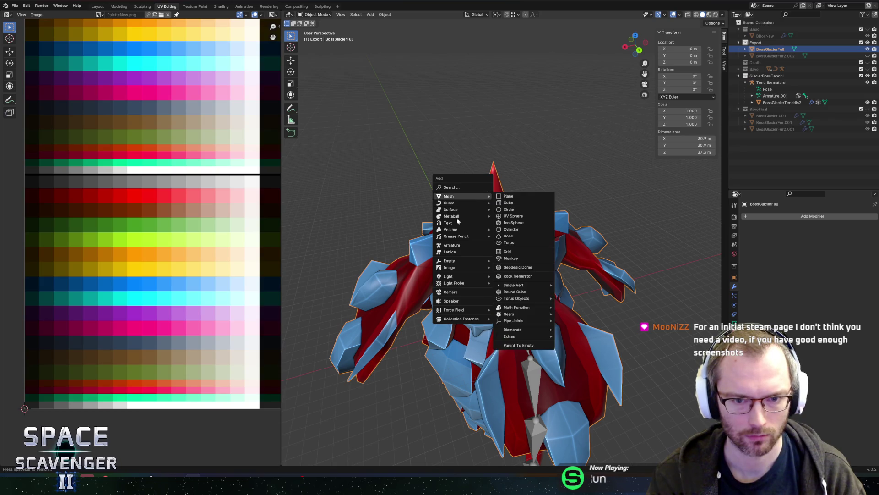
pyautogui.click(517, 216)
pyautogui.click(367, 387)
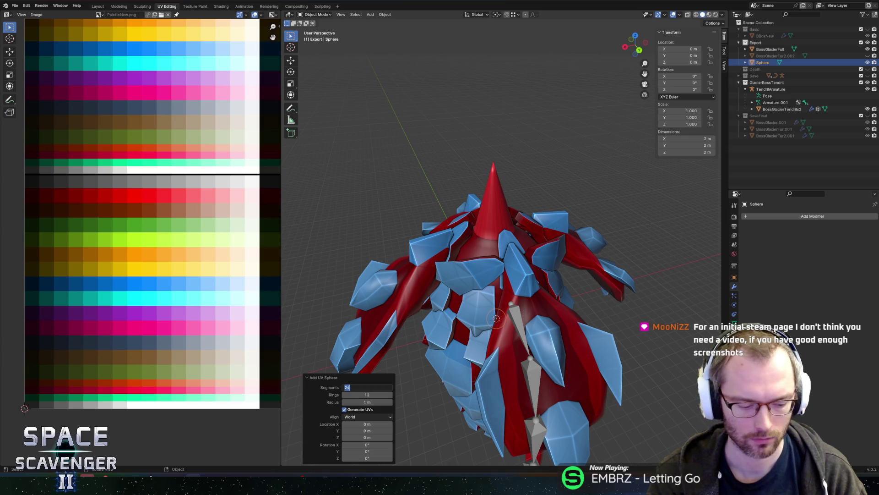
pyautogui.write('12')
pyautogui.press('Tab')
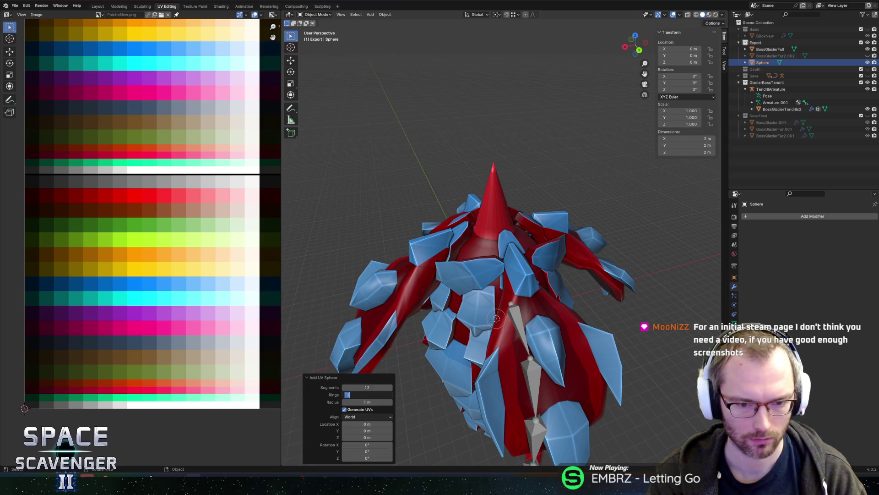
pyautogui.write('8')
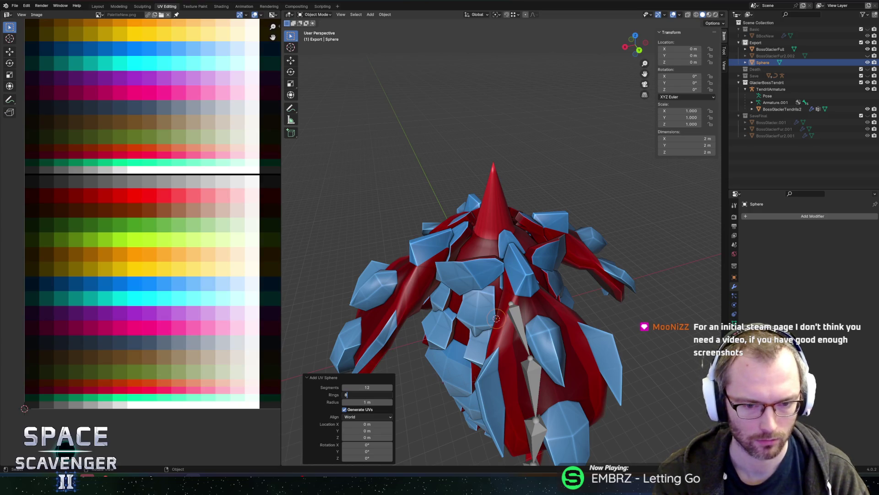
pyautogui.press('Return')
# - Turn on X-ray and give the sphere a Mirror modifier on the X axis
pyautogui.hotkey('alt', 'z')
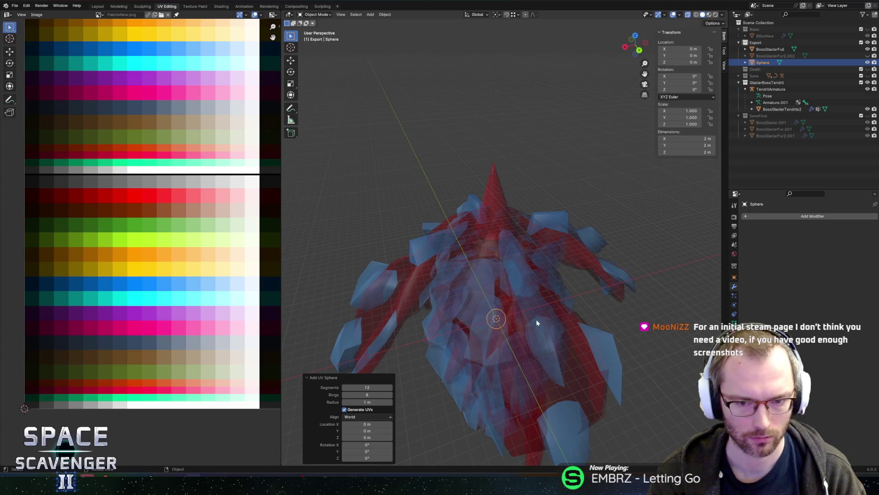
pyautogui.press('Tab')
pyautogui.press('Tab')
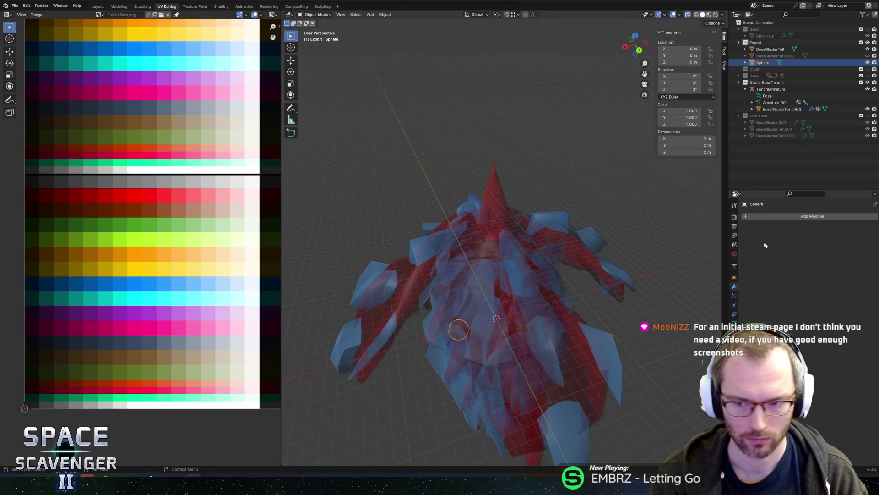
pyautogui.click(765, 215)
pyautogui.write('mirror')
pyautogui.press('Return')
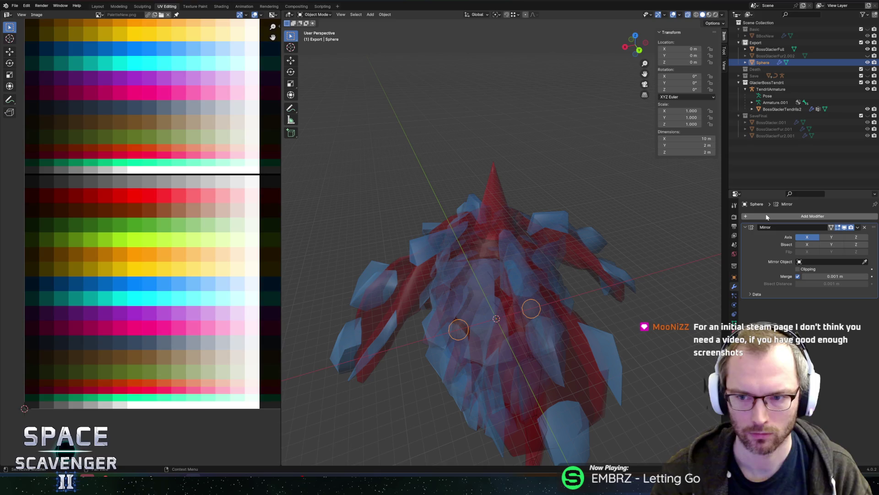
pyautogui.press('Tab')
# - Move the sphere vertically, sideways and in depth to sit beside the cone beak
pyautogui.press('g')
pyautogui.press('z')
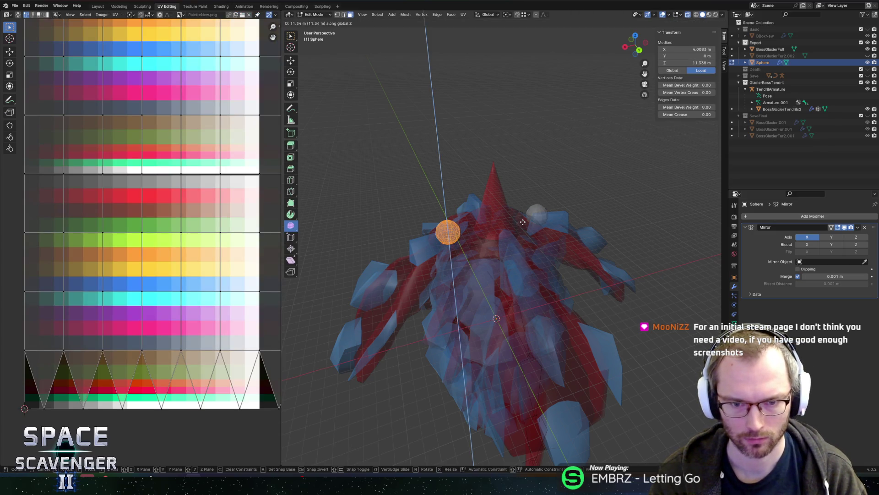
pyautogui.click(526, 241)
pyautogui.hotkey('alt', 'z')
pyautogui.press('g')
pyautogui.press('x')
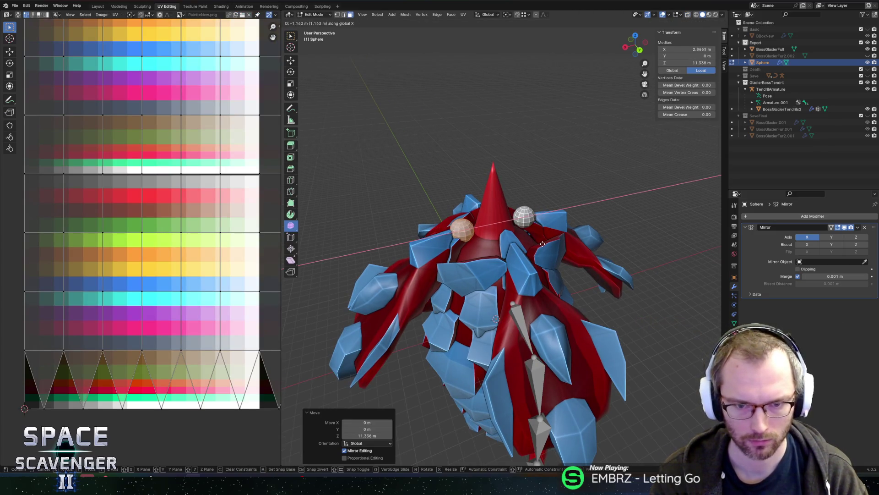
pyautogui.click(545, 245)
pyautogui.press('g')
pyautogui.press('z')
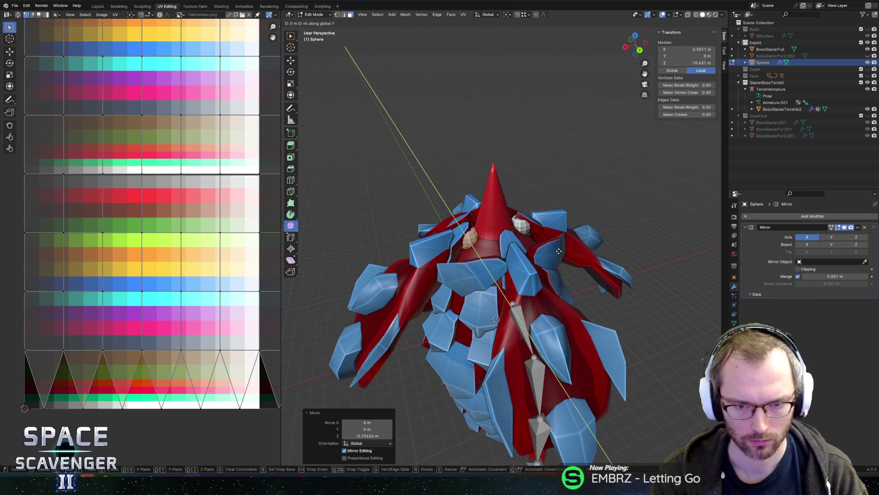
pyautogui.press('y')
pyautogui.click(595, 256)
# - Shrink the eye sphere and lower it slightly on the boss
pyautogui.press('s')
pyautogui.click(624, 216)
pyautogui.moveTo(624, 216)
pyautogui.mouseDown(button='middle')
pyautogui.moveTo(628, 228)
pyautogui.moveTo(600, 238)
pyautogui.moveTo(606, 247)
pyautogui.moveTo(577, 285)
pyautogui.mouseUp(button='middle')
pyautogui.press('g')
pyautogui.press('z')
pyautogui.click(630, 235)
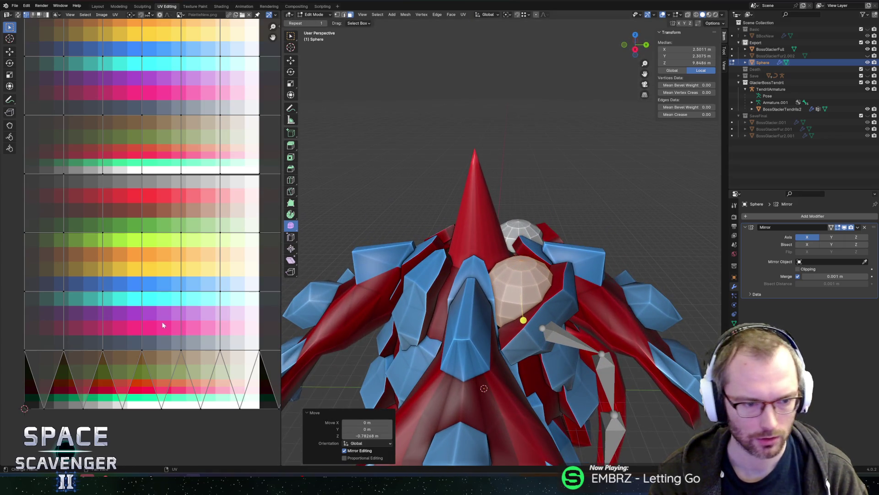
# - Shrink all the sphere's UVs to a tiny square on the orange palette swatch
pyautogui.press('a')
pyautogui.press('s')
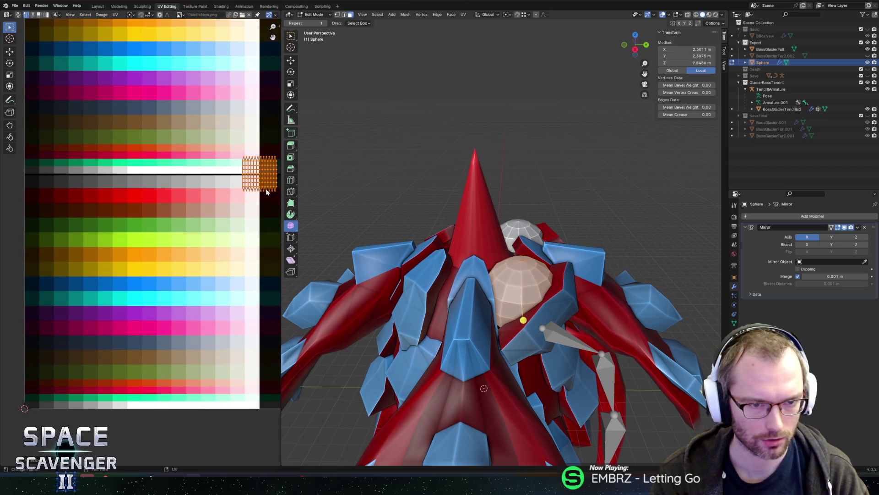
pyautogui.click(262, 179)
pyautogui.press('g')
pyautogui.click(103, 202)
pyautogui.press('g')
pyautogui.click(103, 185)
pyautogui.moveTo(522, 332); pyautogui.dragTo(534, 321, button='middle')
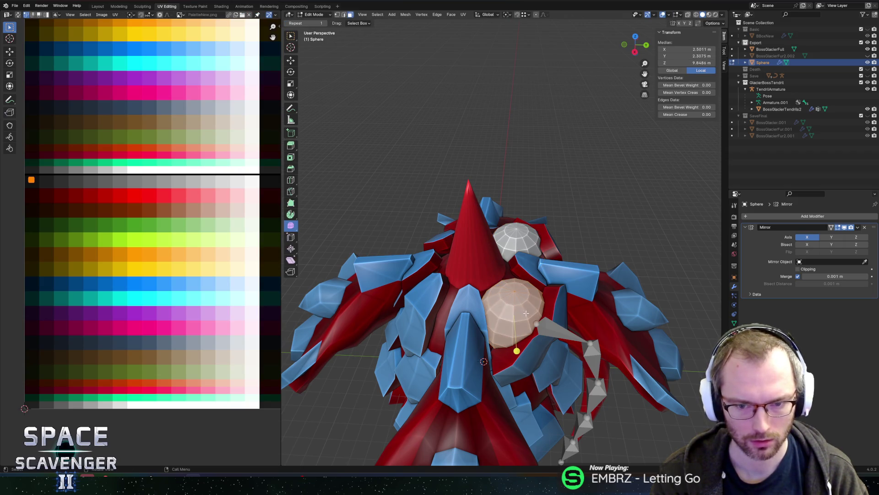
pyautogui.press('Tab')
pyautogui.click(734, 332)
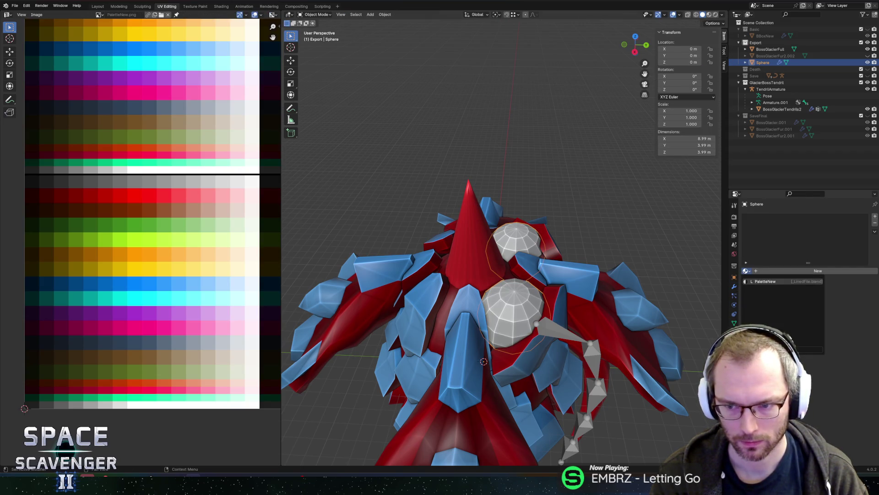
# - Assign the PaletteNew material and move the pupil ring's UVs to a dark palette colour
pyautogui.click(765, 281)
pyautogui.press('Tab')
pyautogui.keyDown('alt'); pyautogui.click(512, 314); pyautogui.keyUp('alt')
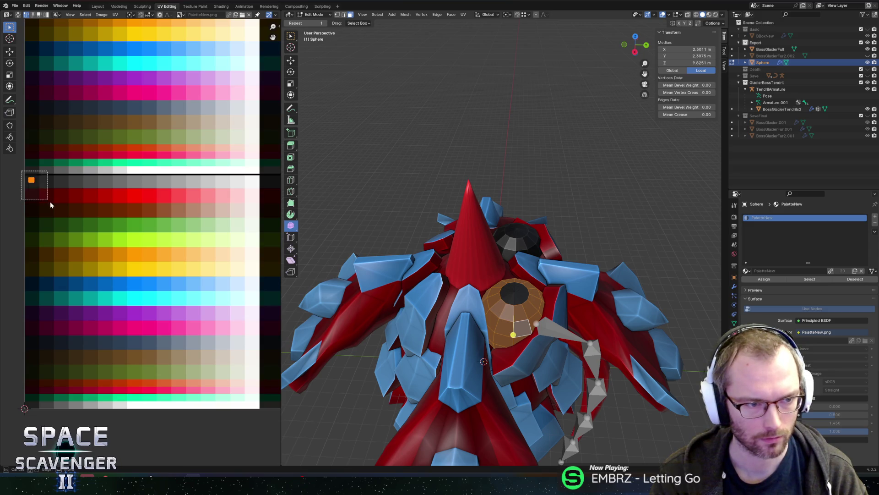
pyautogui.moveTo(63, 202); pyautogui.dragTo(77, 289, button='middle')
pyautogui.press('g')
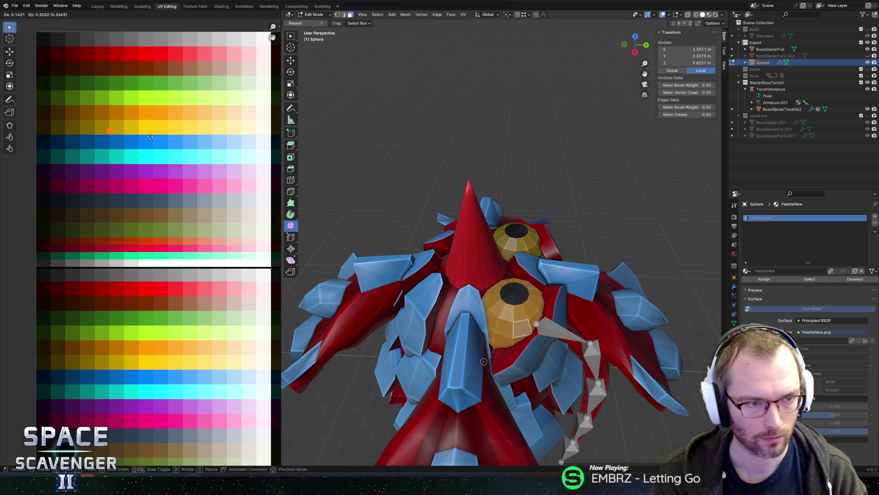
pyautogui.click(123, 71)
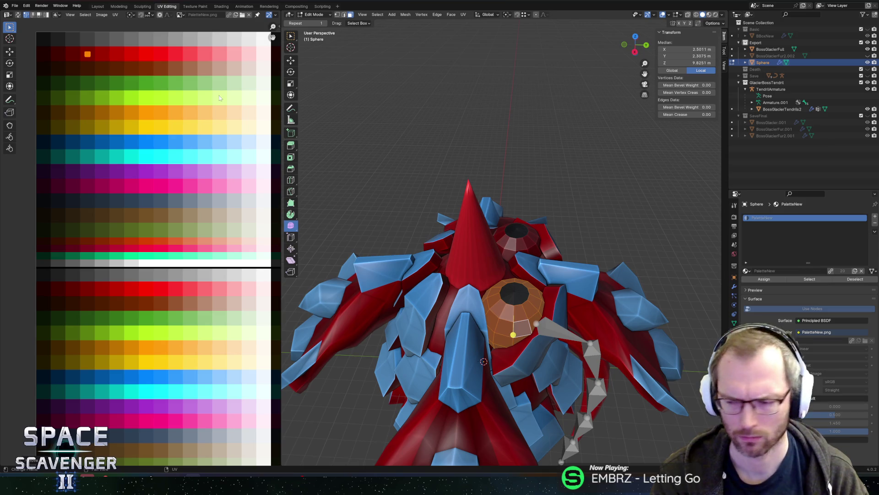
# - Shade the eye spheres smooth and apply their transforms
pyautogui.press('Tab')
pyautogui.scroll(-5, 485, 220)
pyautogui.rightClick(499, 264)
pyautogui.click(487, 260)
pyautogui.scroll(3, 464, 293)
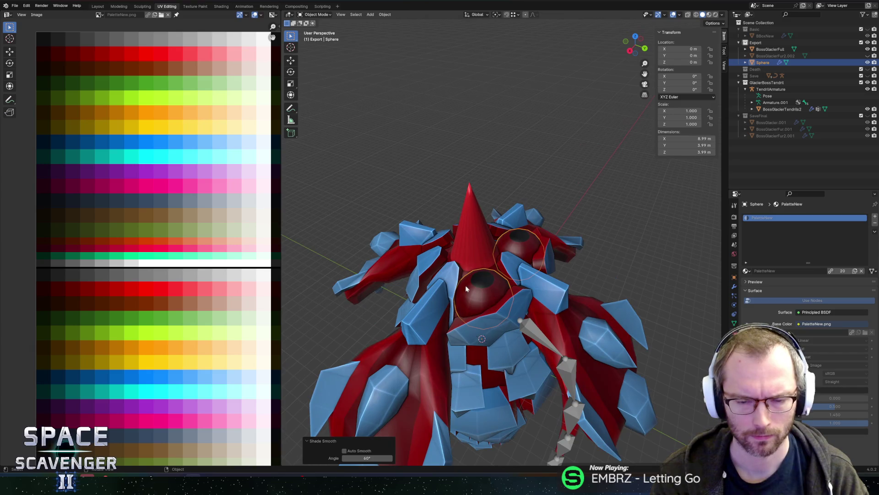
pyautogui.moveTo(474, 261); pyautogui.dragTo(461, 266, button='middle')
pyautogui.rightClick(462, 266)
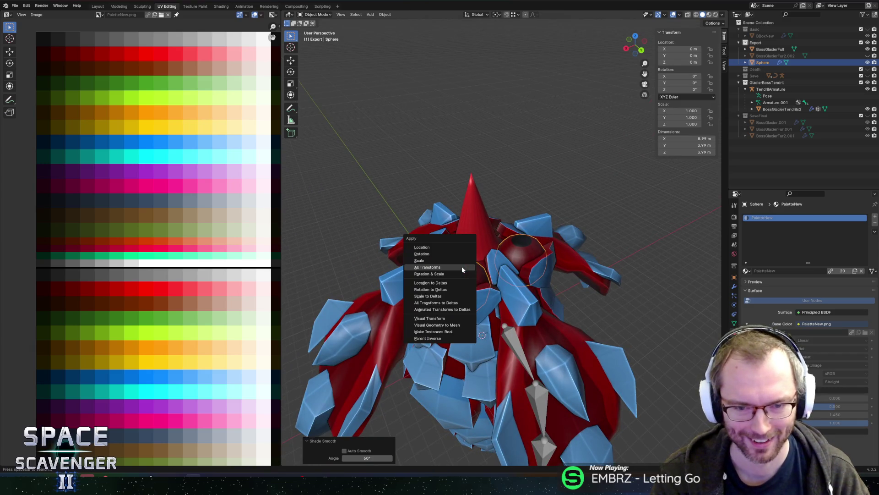
pyautogui.press('Tab')
pyautogui.press('Tab')
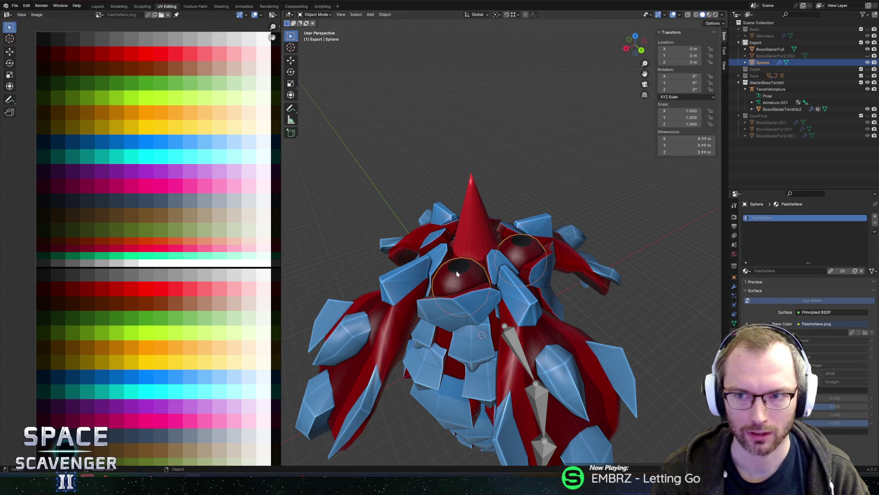
pyautogui.doubleClick(764, 62)
pyautogui.write('BossGlacierEy')
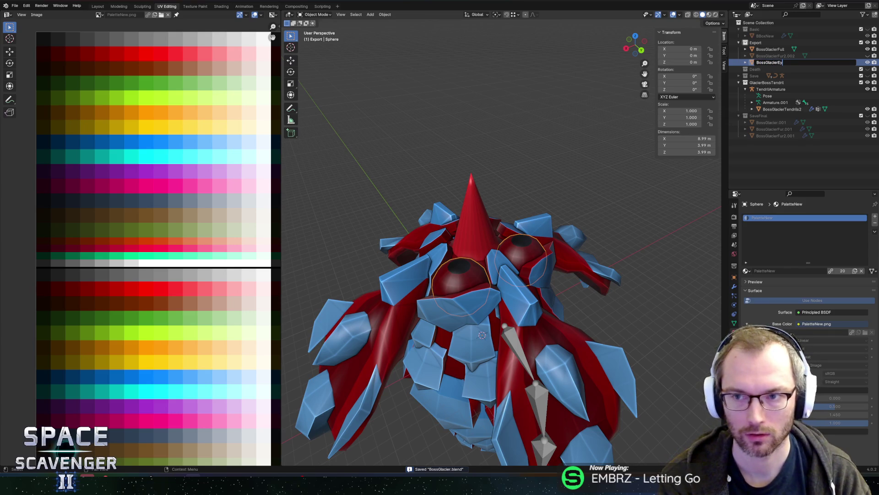
# - Name the sphere BossGlacierEyes and re-export the boss to BossGlacier.fbx for Unity
pyautogui.write('es')
pyautogui.press('Return')
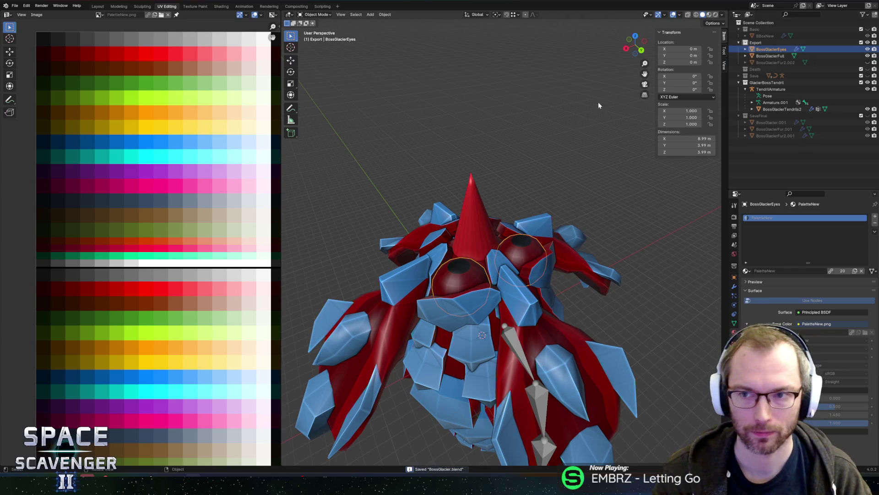
pyautogui.hotkey('ctrl', 'e')
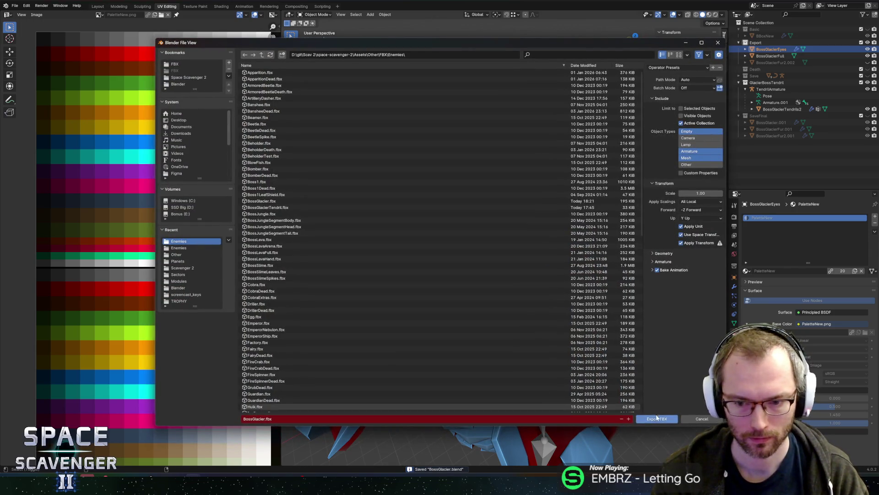
pyautogui.click(657, 418)
pyautogui.hotkey('alt', 'Tab')
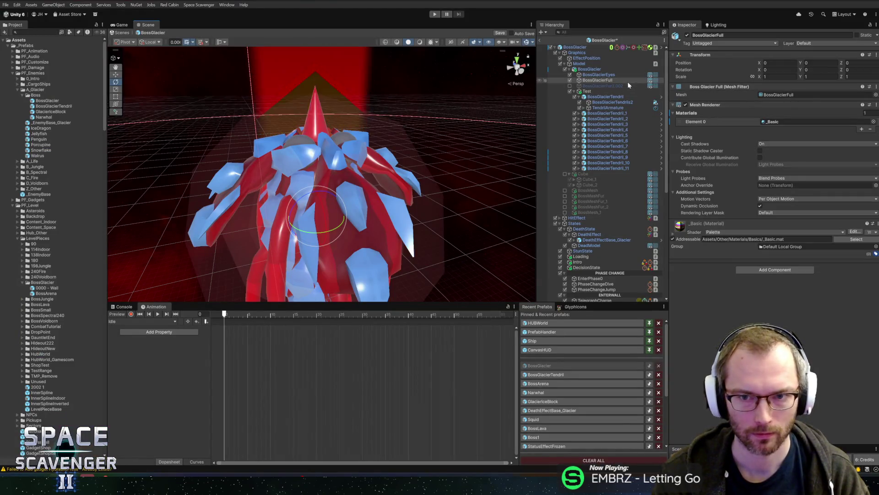
# - Assign the _Basic material to BossGlacierEyes' Element 0 and check the red eyes
pyautogui.click(614, 74)
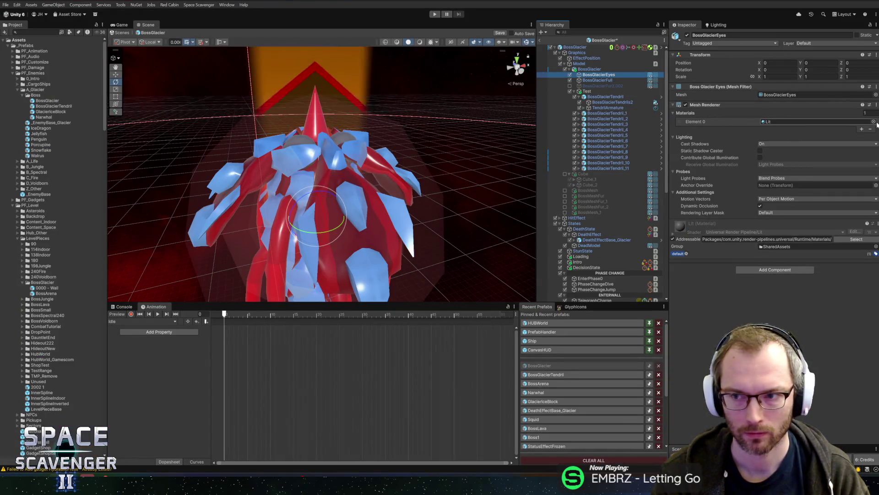
pyautogui.click(874, 122)
pyautogui.doubleClick(666, 87)
pyautogui.moveTo(403, 146)
pyautogui.keyDown('alt'); pyautogui.mouseDown()
pyautogui.moveTo(339, 169)
pyautogui.moveTo(243, 169)
pyautogui.moveTo(527, 130)
pyautogui.moveTo(436, 151)
pyautogui.moveTo(464, 148)
pyautogui.moveTo(449, 166)
pyautogui.moveTo(345, 201)
pyautogui.moveTo(355, 205)
pyautogui.mouseUp(); pyautogui.keyUp('alt')
pyautogui.hotkey('alt', 'Tab')
pyautogui.scroll(2, 475, 272)
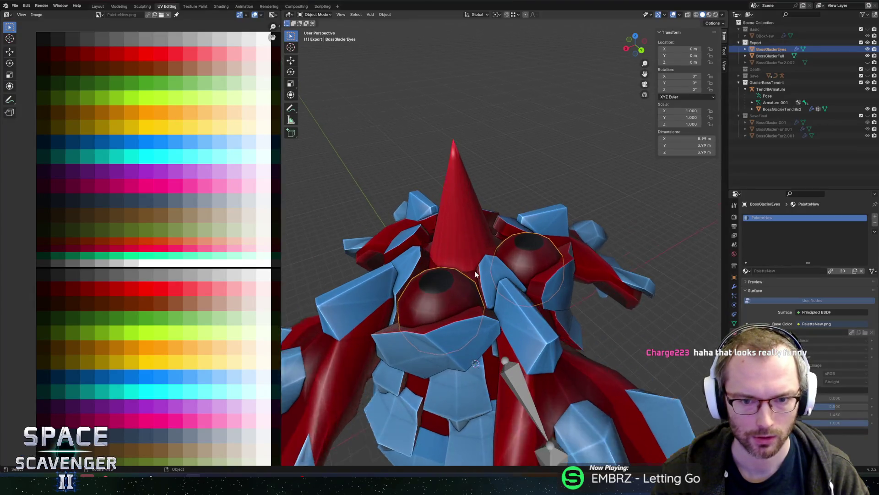
# - Move the UVs of the face loop around each pupil onto the white swatch
pyautogui.press('Tab')
pyautogui.keyDown('alt'); pyautogui.click(434, 312); pyautogui.keyUp('alt')
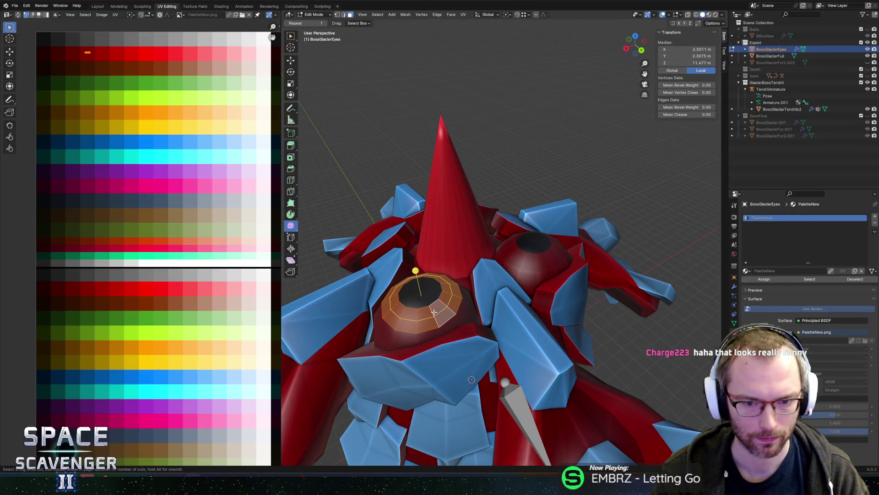
pyautogui.press('Escape')
pyautogui.hotkey('alt', 'a')
pyautogui.keyDown('alt'); pyautogui.click(432, 308); pyautogui.keyUp('alt')
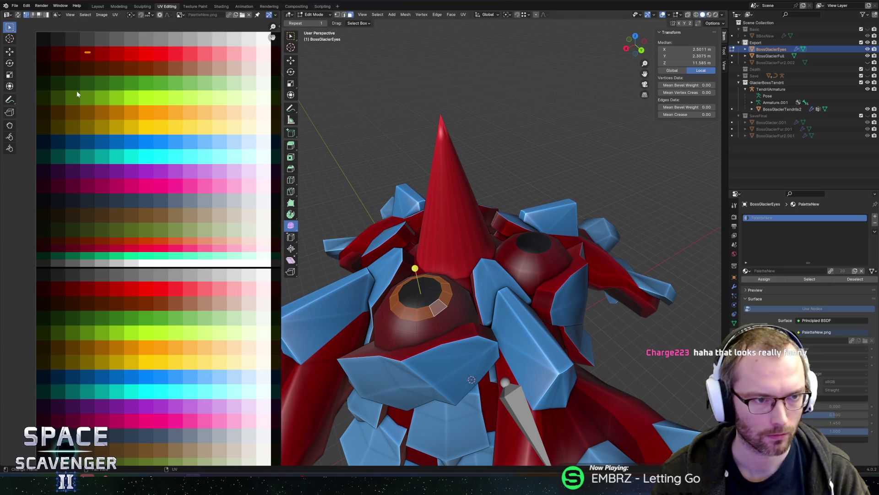
pyautogui.press('g')
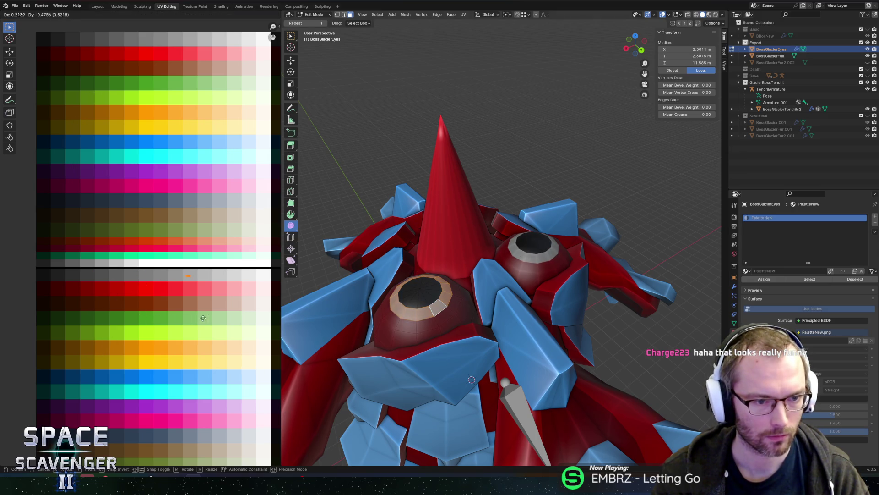
pyautogui.click(258, 317)
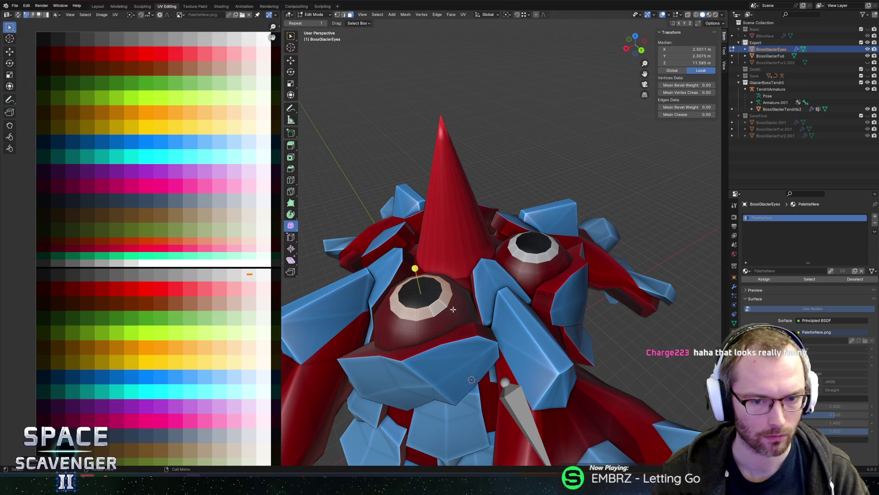
# - Put the eye dome's UVs back on red and re-export the boss FBX
pyautogui.press('l')
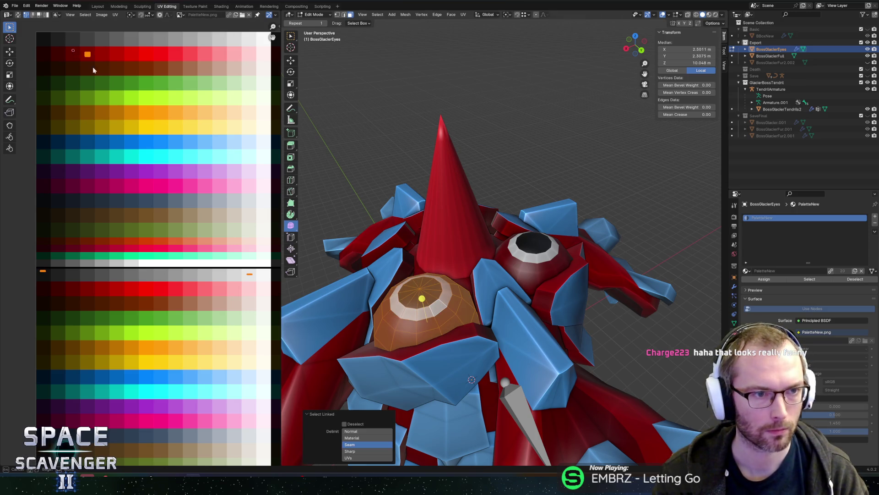
pyautogui.press('g')
pyautogui.press('x')
pyautogui.press('x')
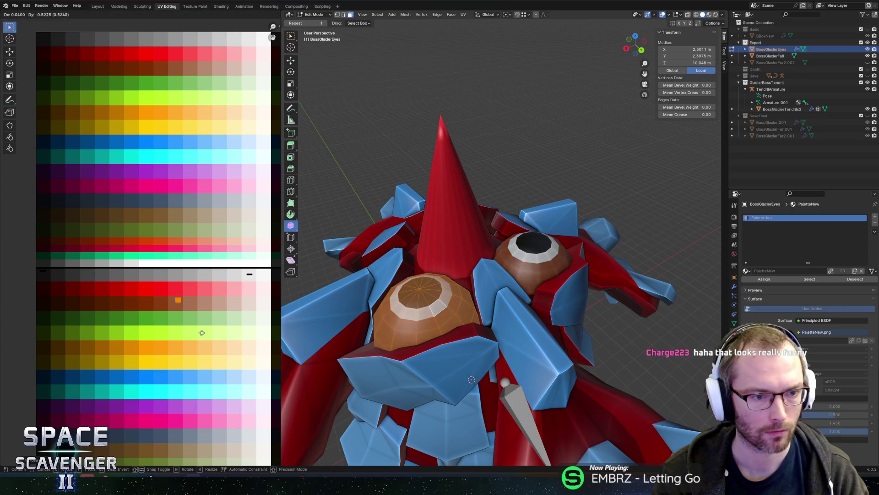
pyautogui.click(182, 316)
pyautogui.press('Tab')
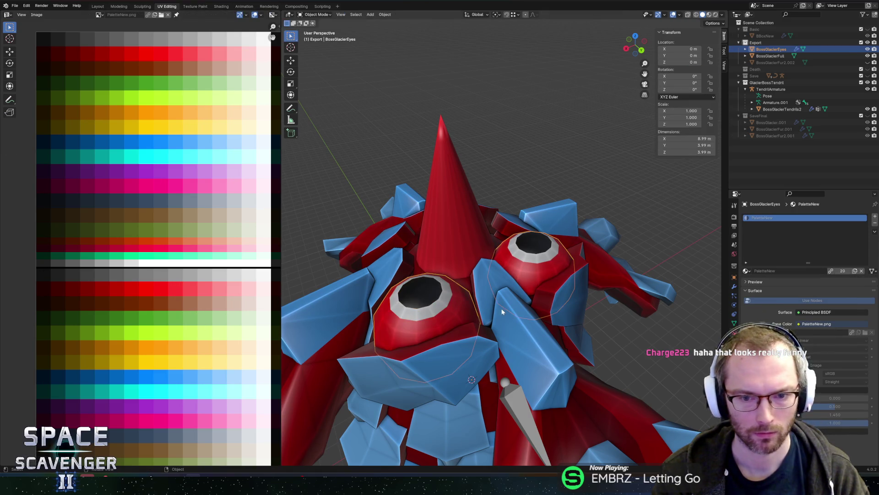
pyautogui.hotkey('ctrl', 'shift', 'e')
pyautogui.click(669, 419)
pyautogui.hotkey('alt', 'Tab')
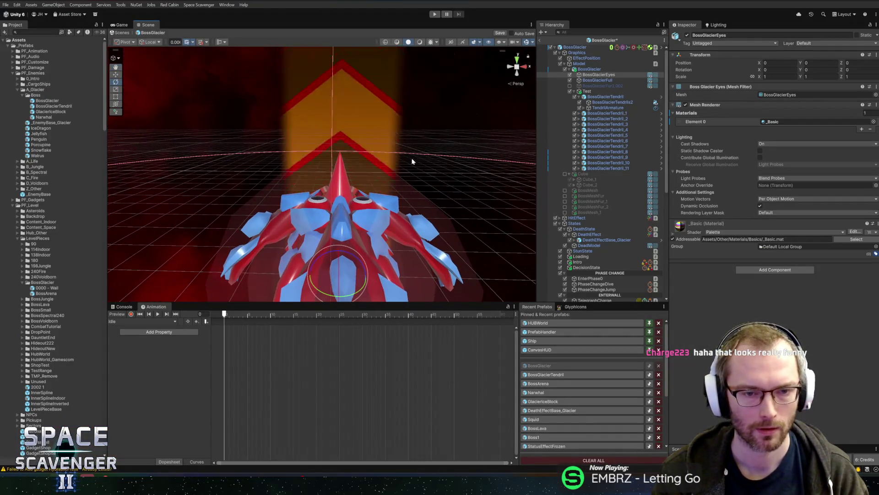
# - Return to Blender, orbit around the boss and re-enter Edit Mode on the eyes
pyautogui.hotkey('alt', 'Tab')
pyautogui.moveTo(499, 220)
pyautogui.mouseDown(button='middle')
pyautogui.moveTo(479, 102)
pyautogui.moveTo(539, 202)
pyautogui.moveTo(539, 174)
pyautogui.moveTo(482, 177)
pyautogui.moveTo(535, 184)
pyautogui.mouseUp(button='middle')
pyautogui.press('Tab')
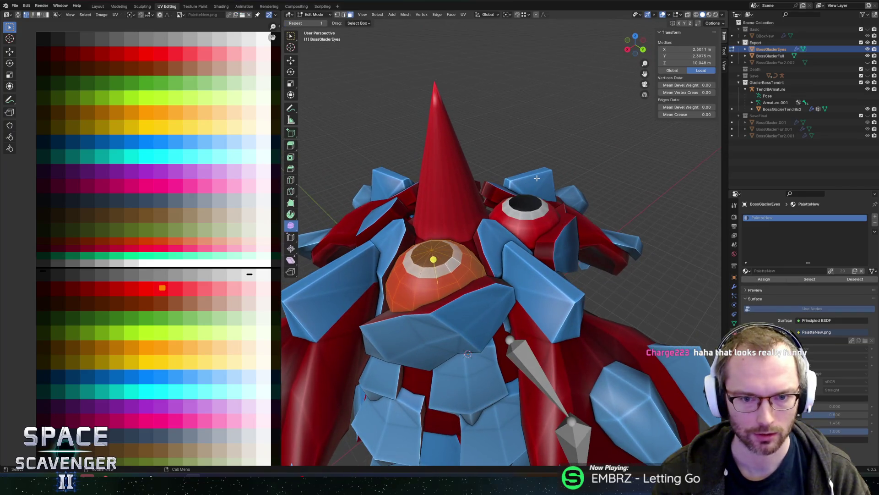
# - Unhide the eye meshes and shift the orange eye along the Y axis
pyautogui.press('h')
pyautogui.press('z')
pyautogui.hotkey('alt', 'h')
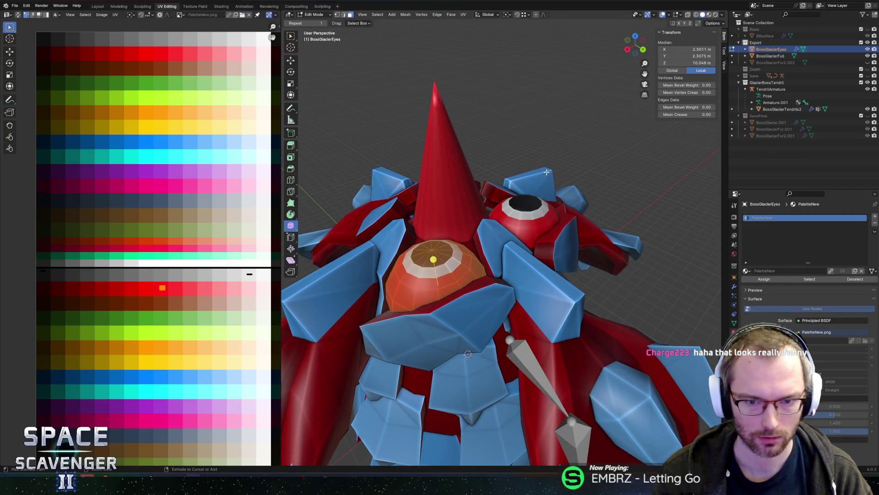
pyautogui.press('g')
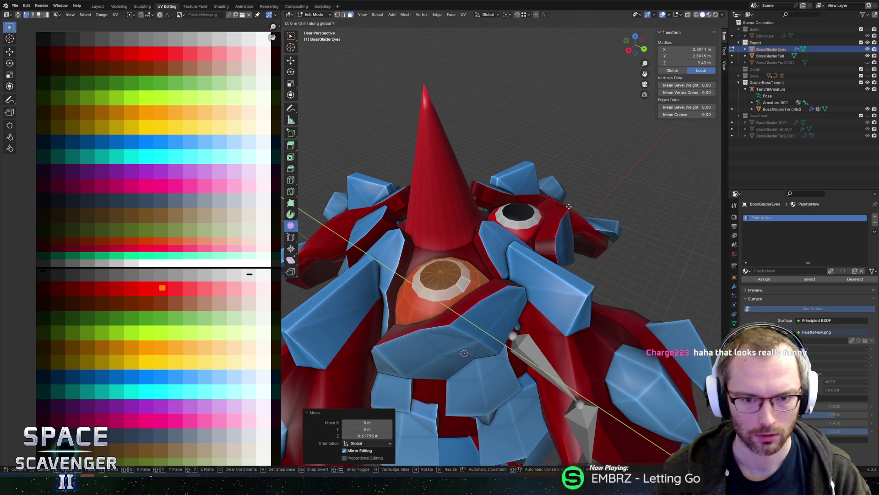
pyautogui.press('y')
pyautogui.click(567, 222)
# - Flatten the orange eye by scaling it along Y, leaving its rotation unchanged
pyautogui.press('r')
pyautogui.press('x')
pyautogui.press('Escape')
pyautogui.moveTo(569, 239); pyautogui.dragTo(627, 251, button='middle')
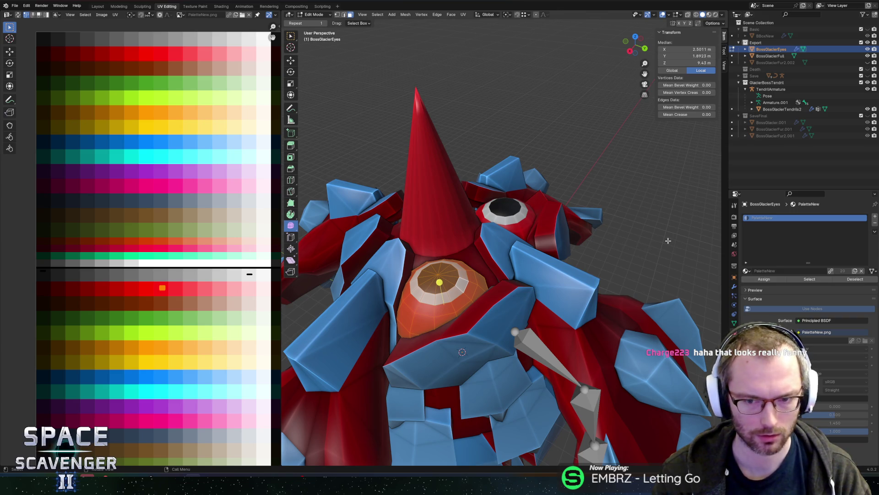
pyautogui.press('s')
pyautogui.press('y')
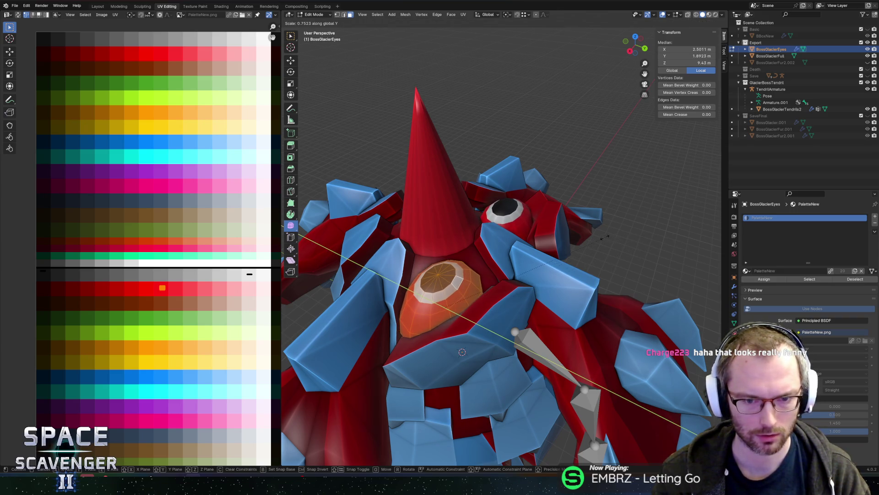
pyautogui.click(606, 237)
pyautogui.moveTo(606, 237); pyautogui.dragTo(616, 244, button='middle')
# - Turn the eye -20.2° on Z, tilt it 17.1° on X, and raise it along Z
pyautogui.press('r')
pyautogui.press('z')
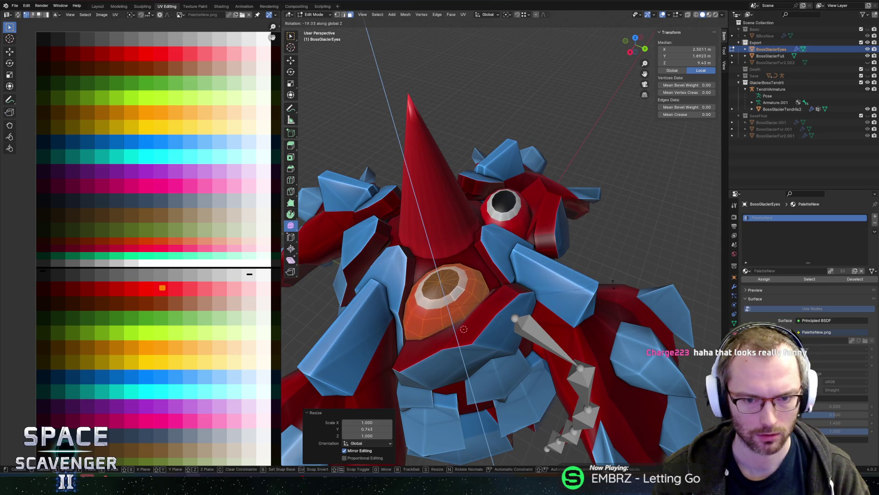
pyautogui.click(614, 286)
pyautogui.press('r')
pyautogui.press('x')
pyautogui.click(590, 245)
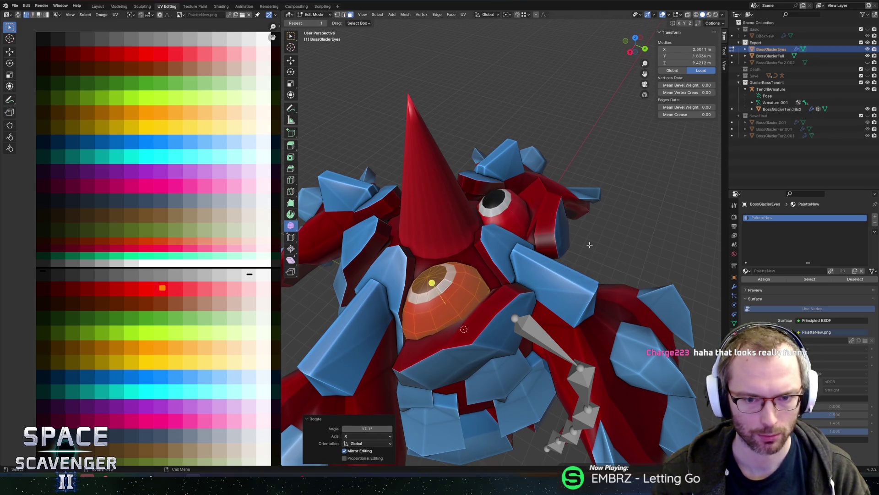
pyautogui.press('g')
pyautogui.press('z')
pyautogui.click(590, 245)
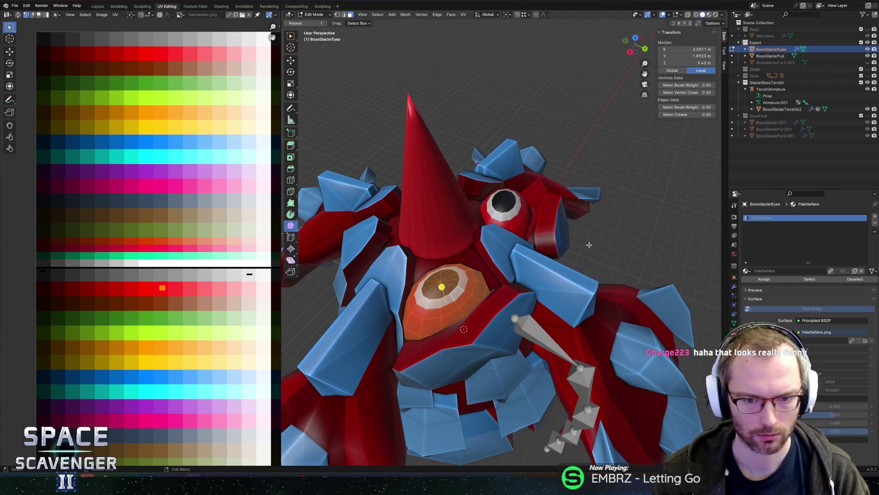
# - Undo the last adjustment, turn the eye -9.22° on Z, and reposition it along Z
pyautogui.hotkey('ctrl', 'z')
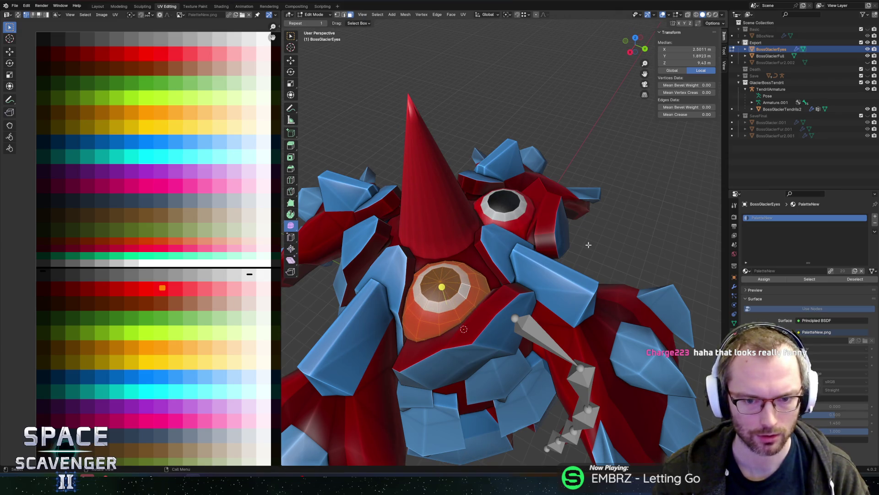
pyautogui.moveTo(606, 242)
pyautogui.mouseDown(button='middle')
pyautogui.moveTo(645, 211)
pyautogui.moveTo(605, 260)
pyautogui.mouseUp(button='middle')
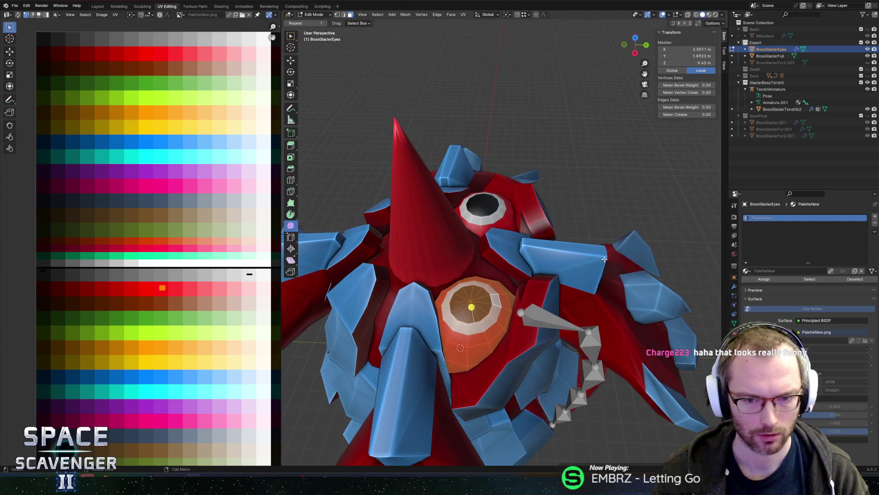
pyautogui.press('r')
pyautogui.click(631, 278)
pyautogui.press('r')
pyautogui.press('z')
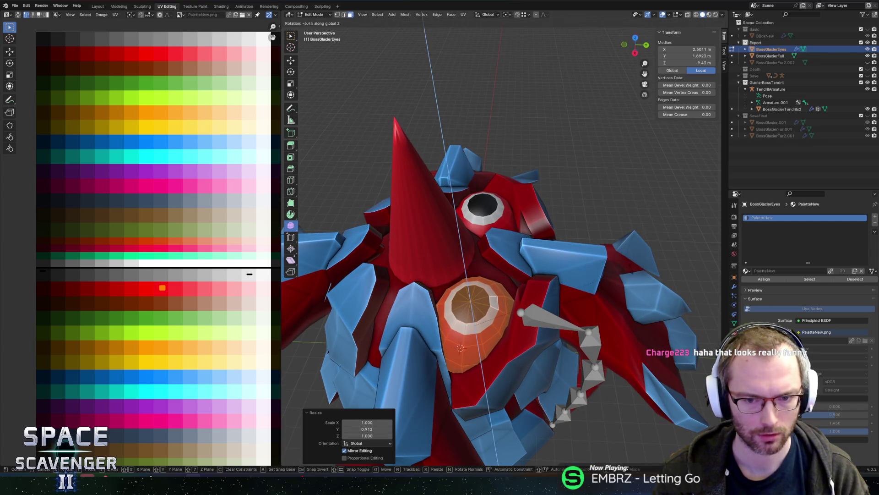
pyautogui.click(631, 277)
pyautogui.press('g')
pyautogui.press('z')
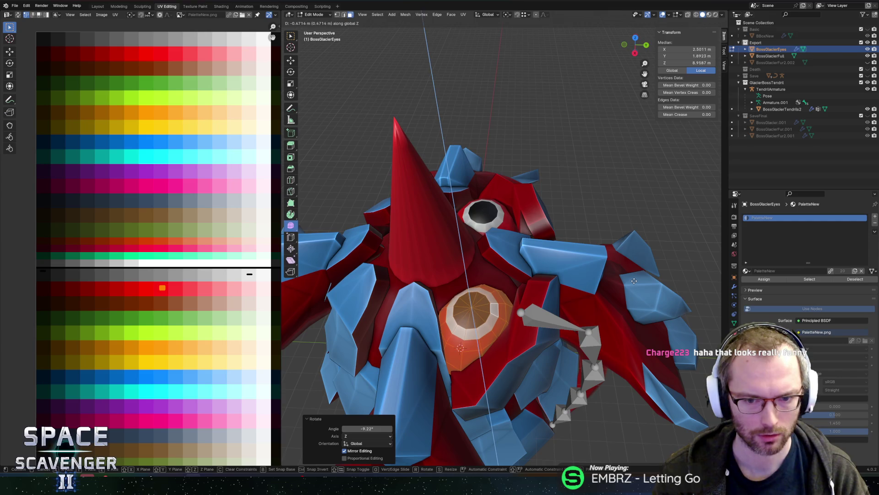
pyautogui.click(634, 275)
# - Export the adjusted boss mesh to FBX and switch to Unity
pyautogui.hotkey('ctrl', 'o')
pyautogui.press('Escape')
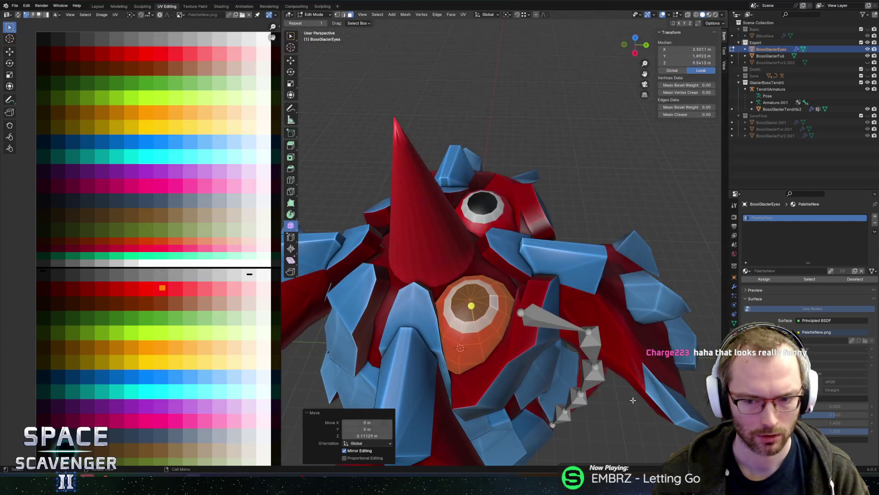
pyautogui.hotkey('alt', 'Tab')
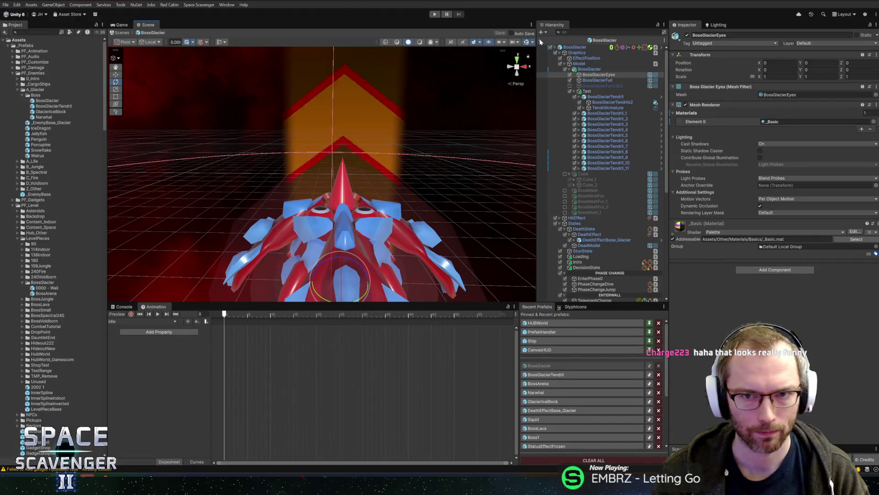
# - Start Play mode, maximize the Game view for the Prince of Frost fight, then pause
pyautogui.click(436, 14)
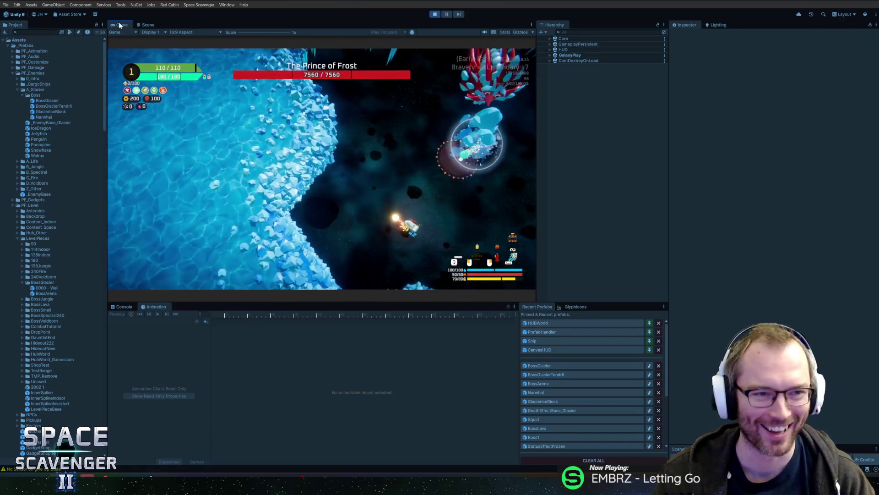
pyautogui.doubleClick(168, 26)
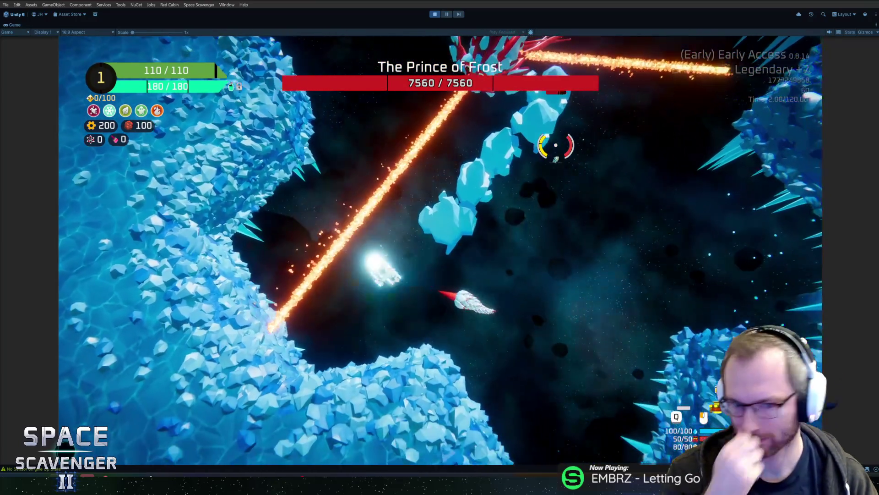
pyautogui.press('Escape')
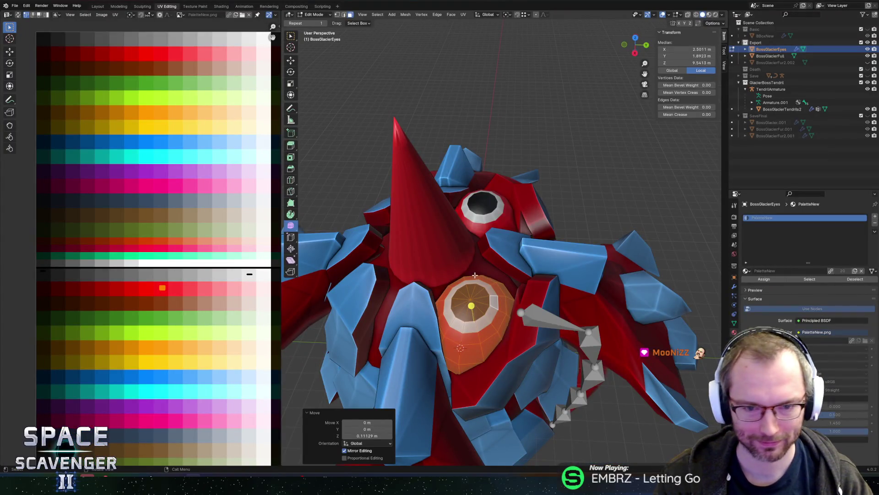
# - Move the eyes' UV island onto the yellow palette row, then bring up the FBX export in Object Mode
pyautogui.scroll(-4, 97, 307)
pyautogui.scroll(2, 158, 308)
pyautogui.moveTo(157, 308); pyautogui.dragTo(180, 305, button='middle')
pyautogui.moveTo(60, 266); pyautogui.dragTo(10, 333)
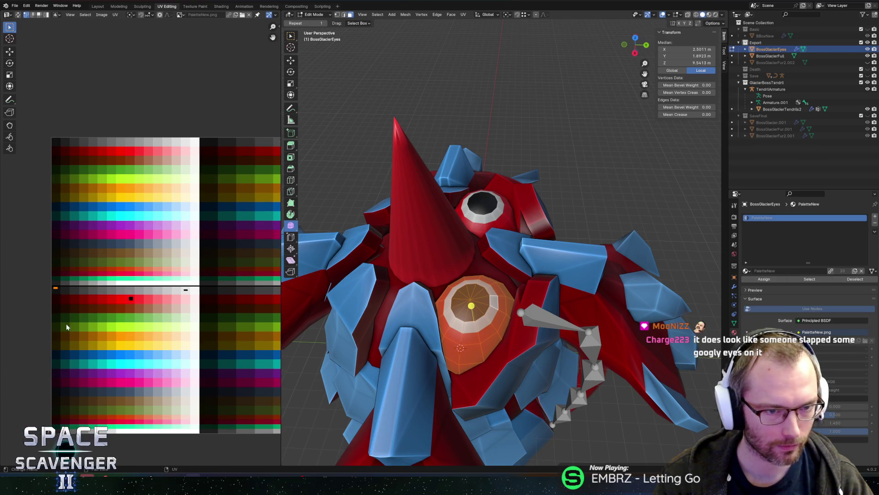
pyautogui.press('g')
pyautogui.press('x')
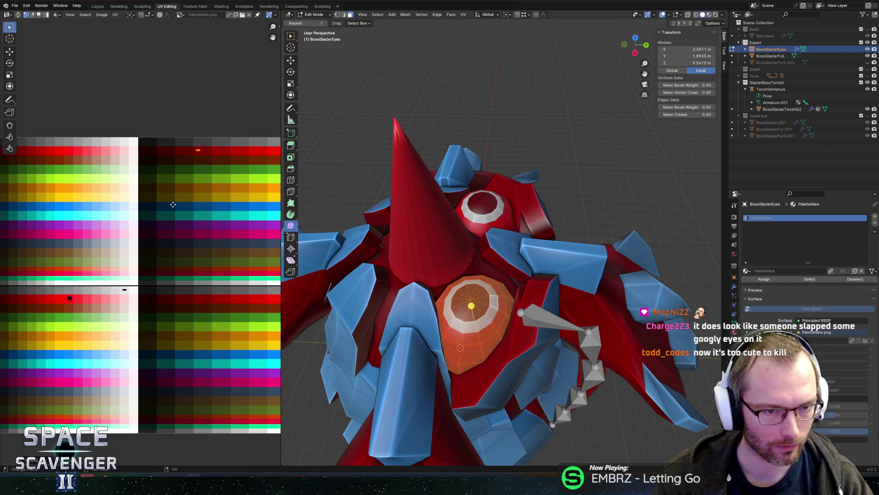
pyautogui.press('x')
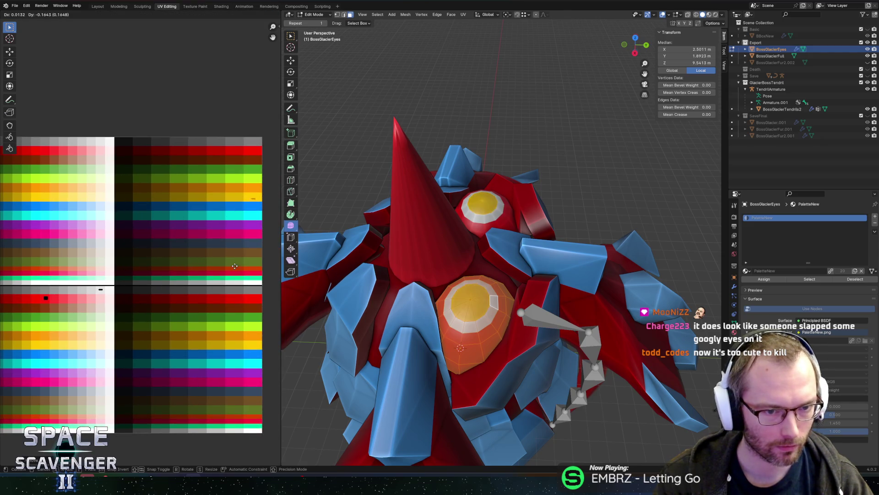
pyautogui.moveTo(86, 305); pyautogui.dragTo(113, 296, button='middle')
pyautogui.click(110, 302)
pyautogui.press('Tab')
pyautogui.hotkey('ctrl', 'e')
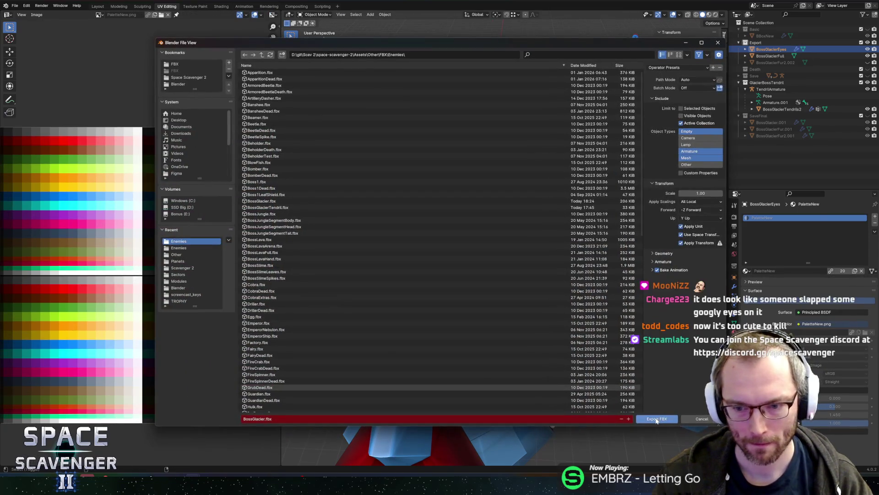
# - Export BossGlacier.fbx and resume the paused boss fight in Unity
pyautogui.click(656, 419)
pyautogui.hotkey('alt', 'Tab')
pyautogui.press('Escape')
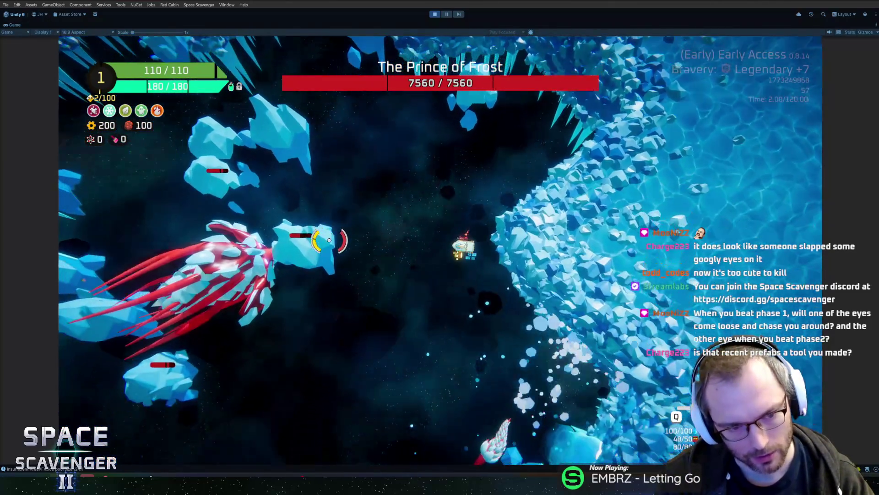
# - Pause Unity, re-export the yellow-eyed boss to BossGlacier.fbx from Blender, and return to the game
pyautogui.press('Escape')
pyautogui.hotkey('alt', 'Tab')
pyautogui.press('Tab')
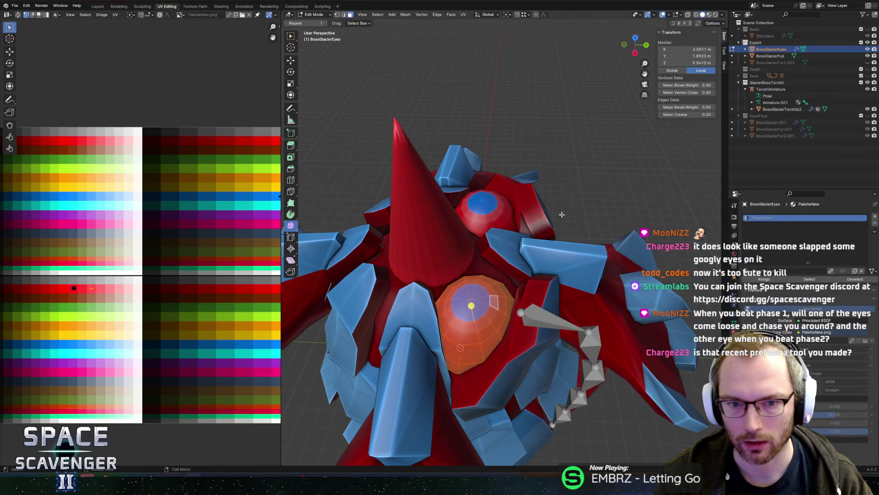
pyautogui.moveTo(238, 180); pyautogui.dragTo(167, 184, button='middle')
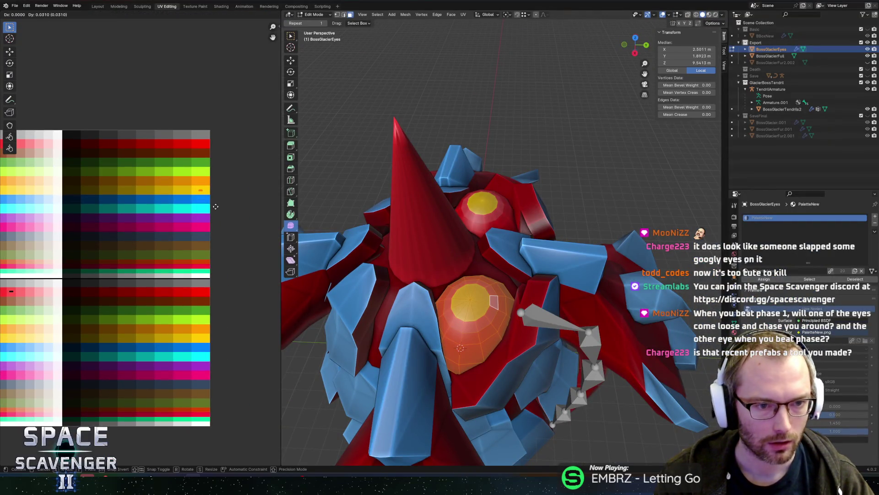
pyautogui.hotkey('ctrl', 'shift', 'e')
pyautogui.click(665, 420)
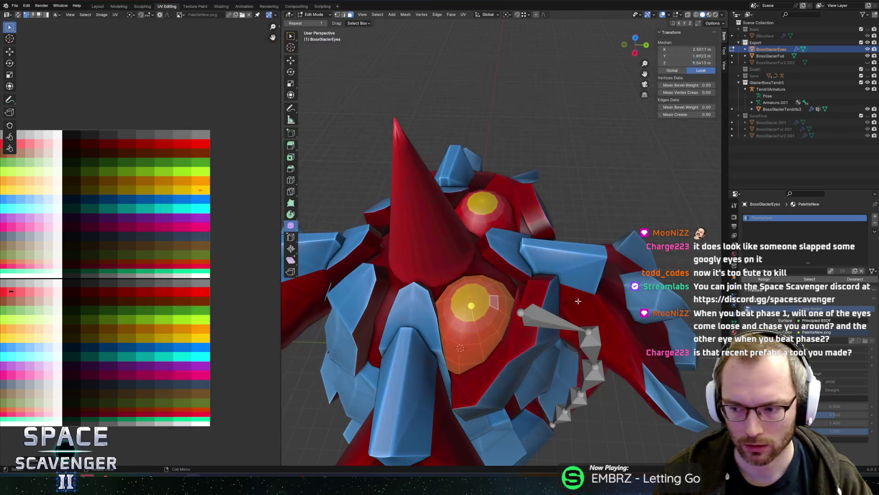
pyautogui.hotkey('alt', 'Tab')
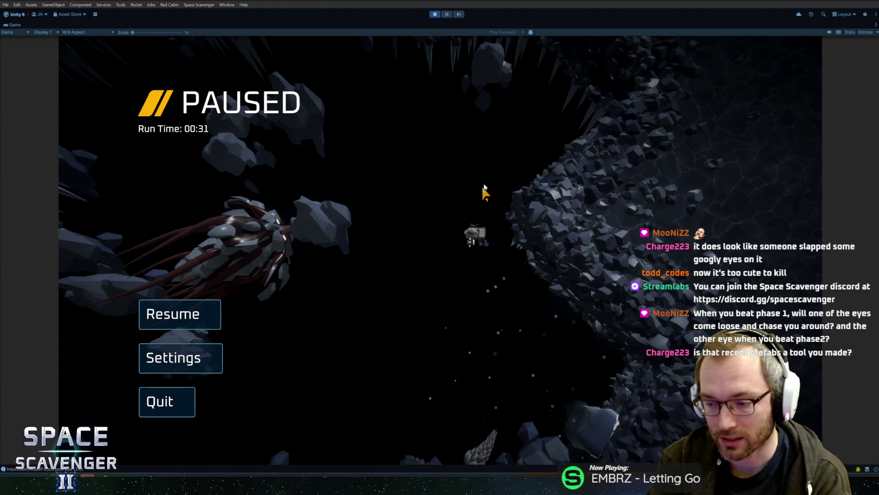
# - Resume the fight, fly the ship around the boss with W/A/S/D, then pause
pyautogui.click(209, 320)
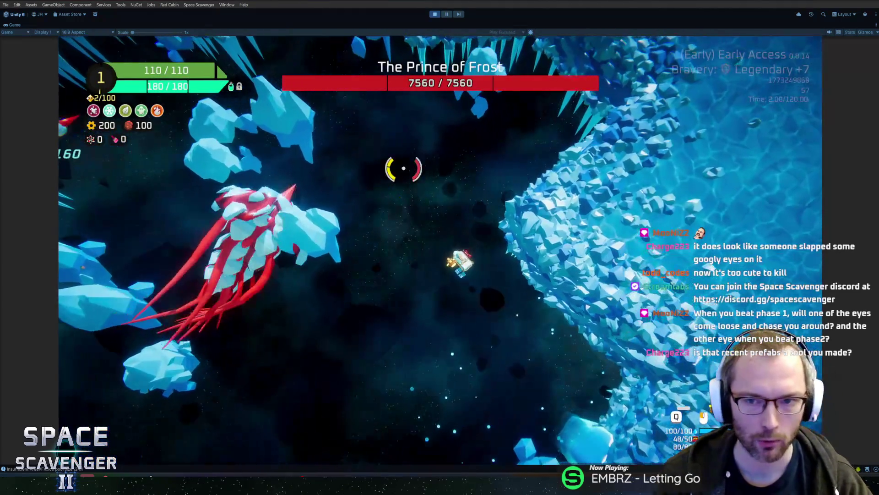
pyautogui.press('s')
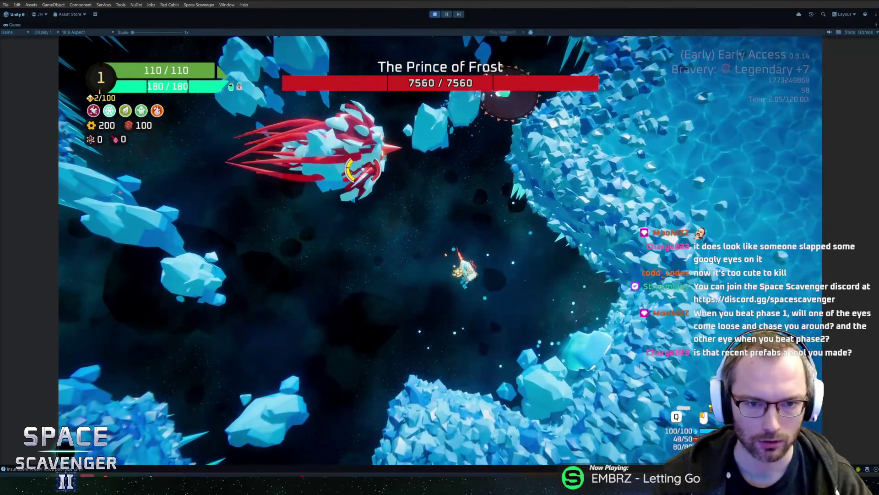
pyautogui.press('s')
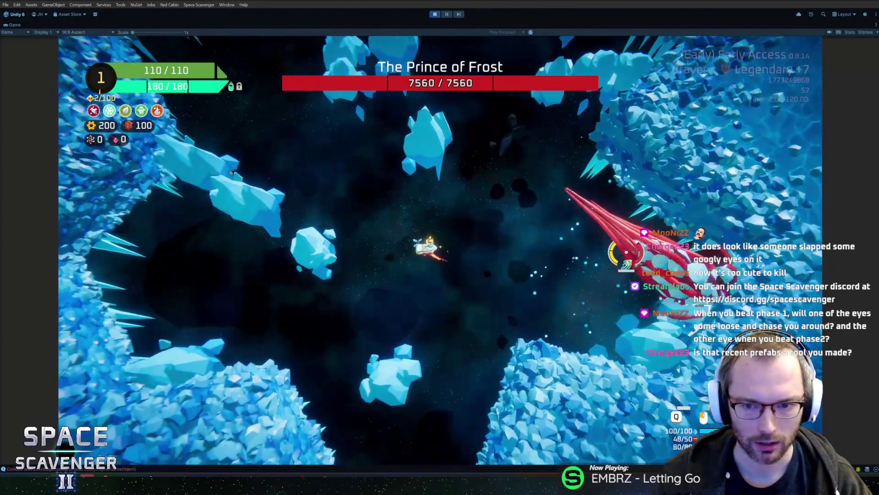
pyautogui.press('w')
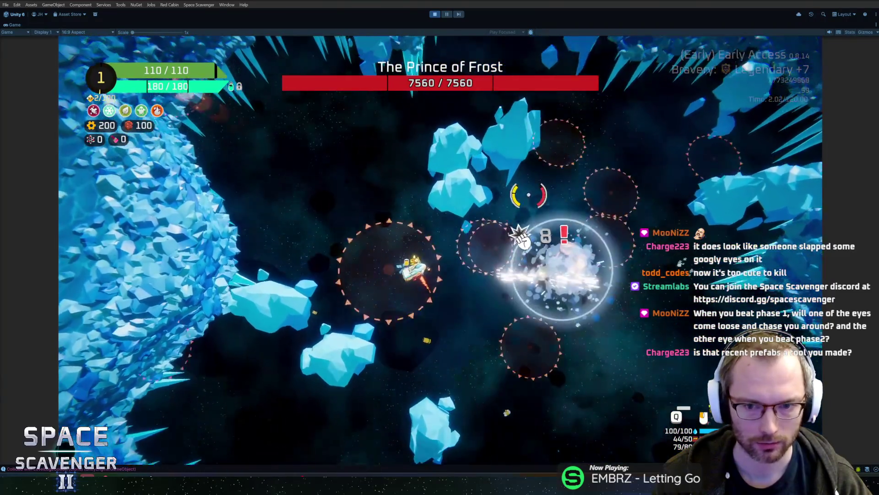
pyautogui.press('s')
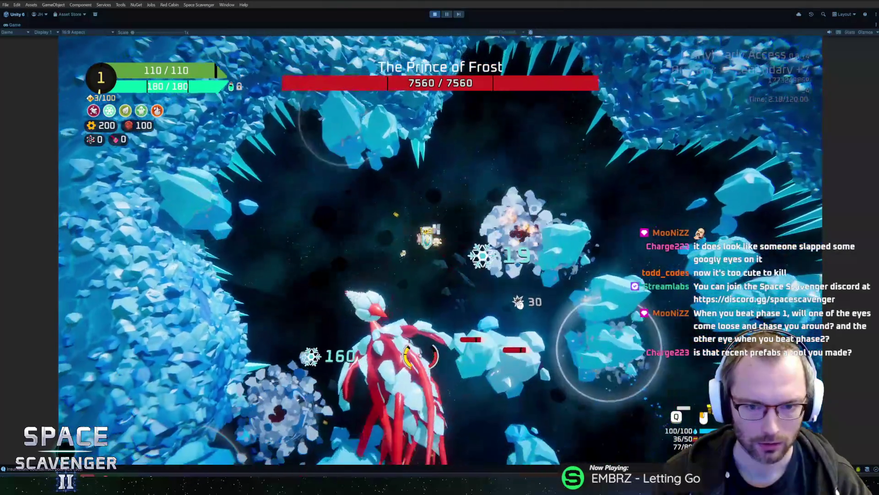
pyautogui.press('s')
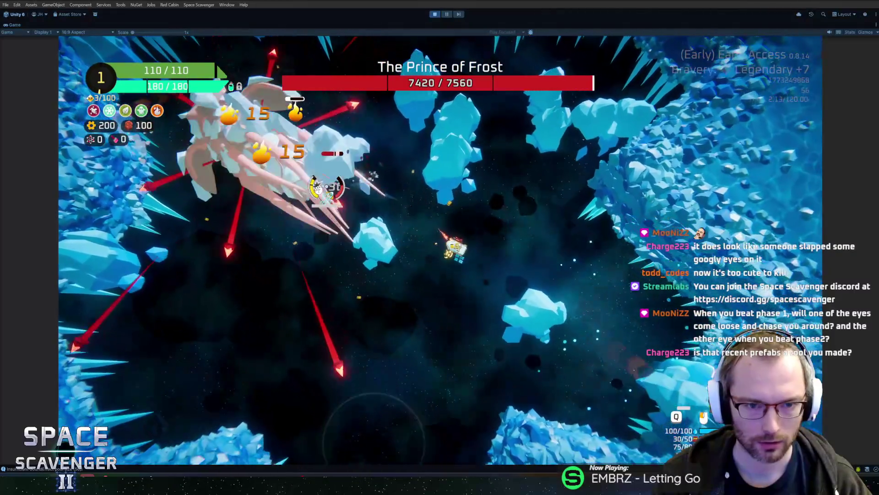
pyautogui.press('s')
pyautogui.press('a')
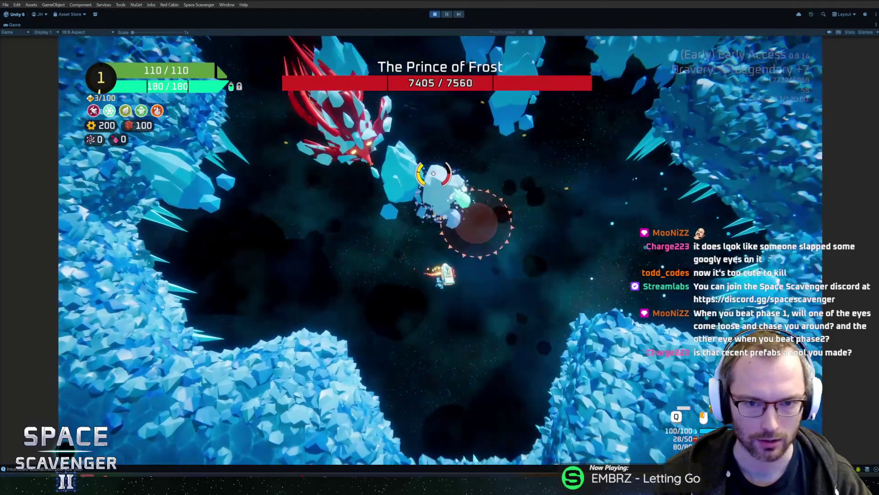
pyautogui.press('d')
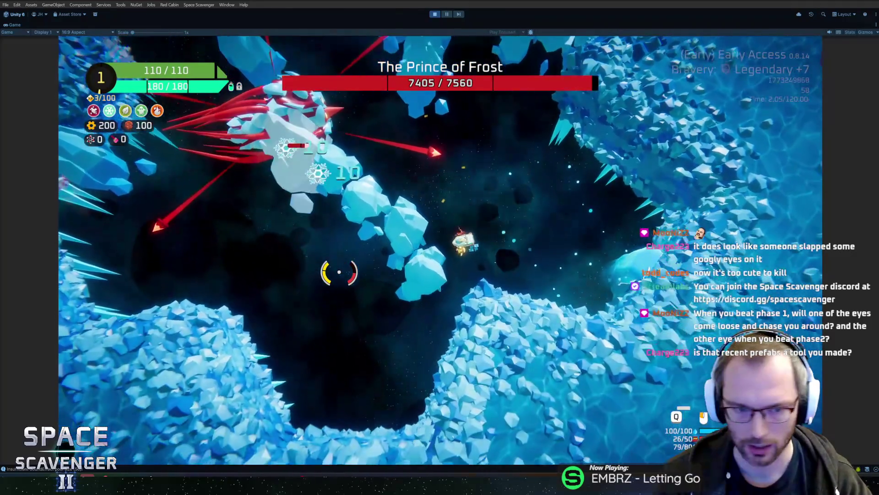
pyautogui.press('a')
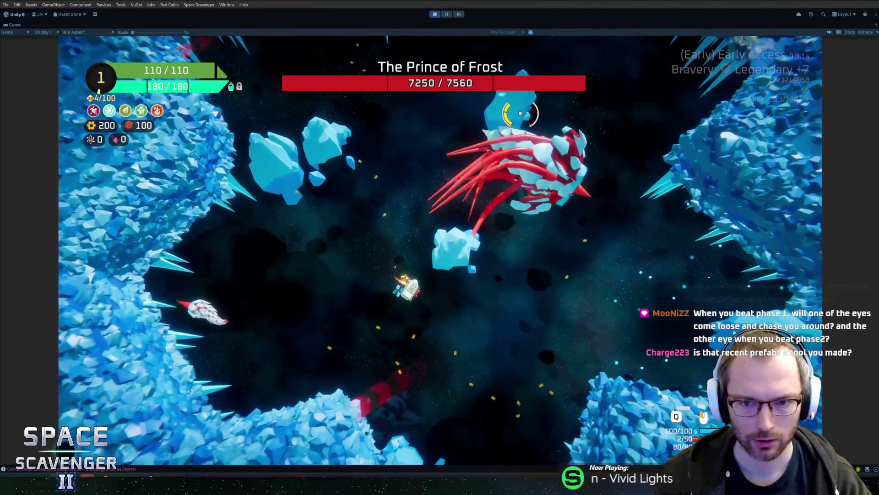
pyautogui.press('Escape')
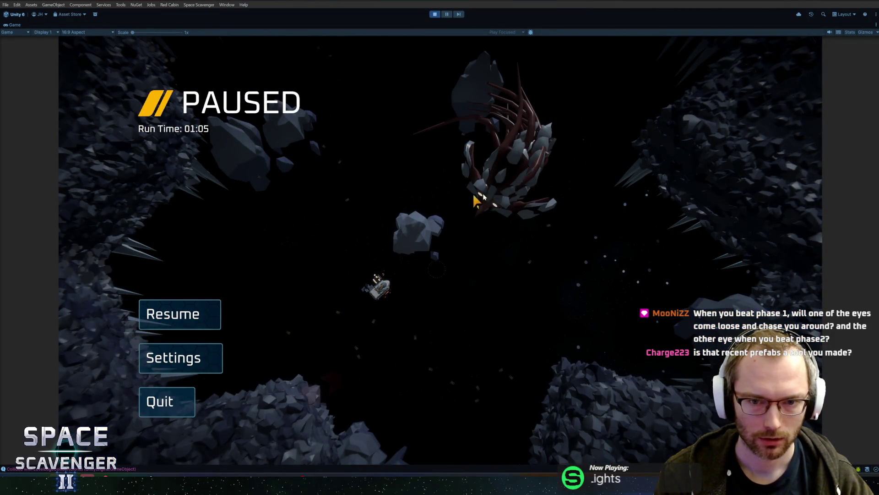
# - Check Blender, play the Unity boss fight a little more, pause, and return to Blender
pyautogui.hotkey('alt', 'Tab')
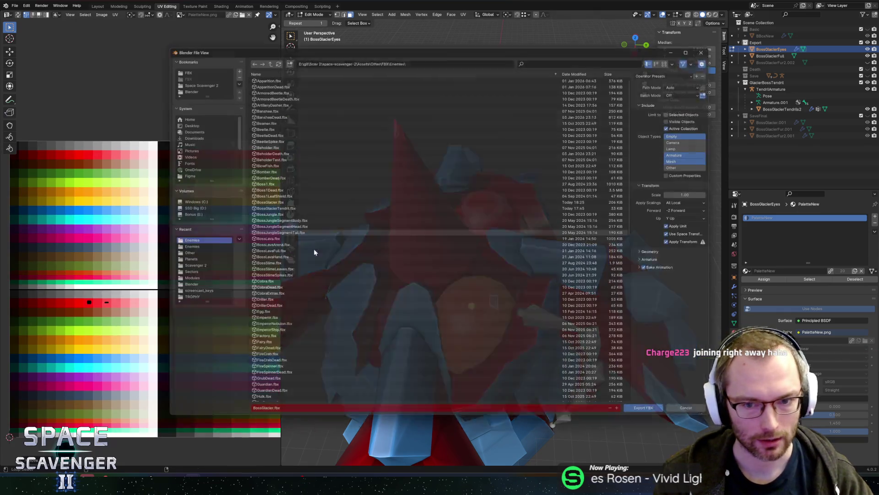
pyautogui.hotkey('alt', 'Tab')
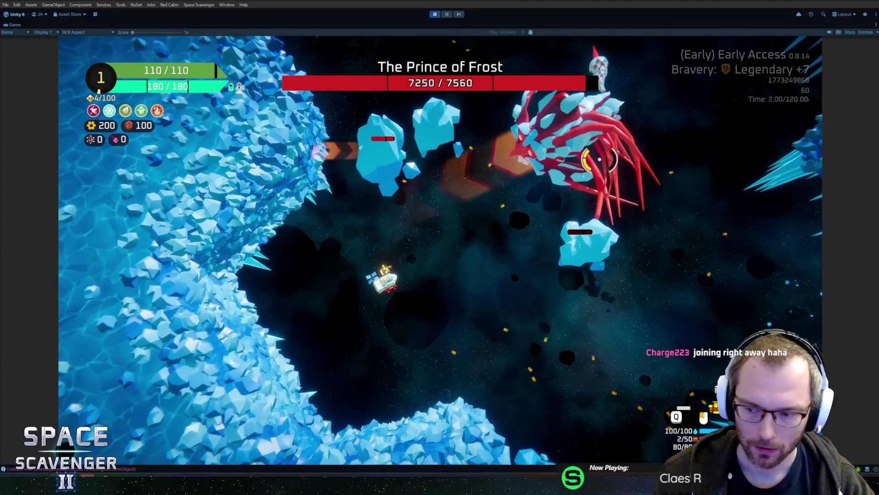
pyautogui.press('Escape')
pyautogui.hotkey('alt', 'Tab')
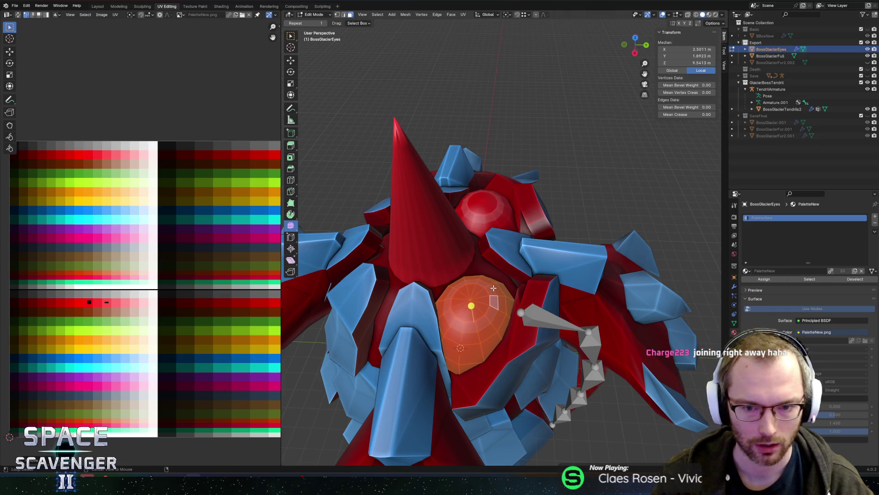
# - Select the linked eye dome faces, shrinking and growing the selection to refine it
pyautogui.scroll(4, 489, 287)
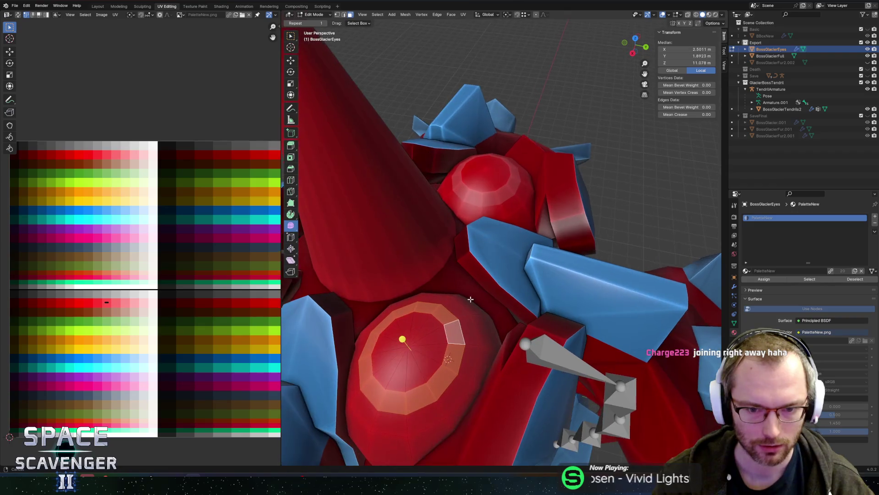
pyautogui.scroll(3, 65, 299)
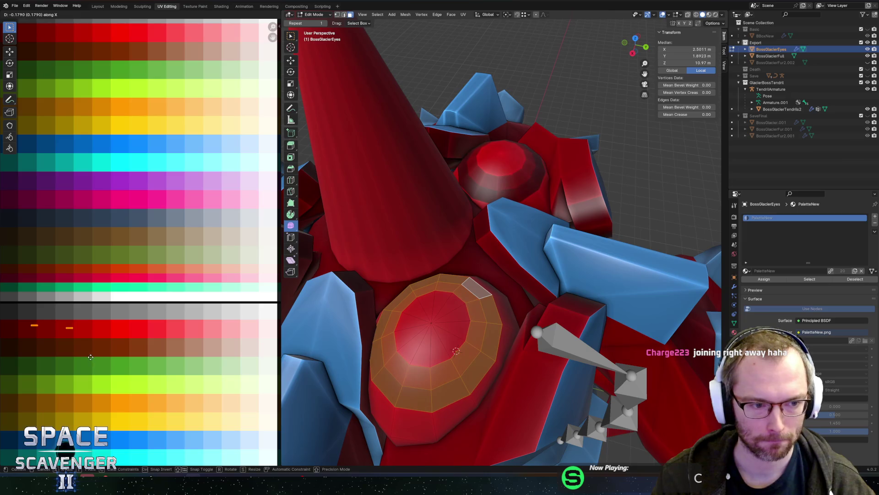
pyautogui.click(490, 309)
pyautogui.press('l')
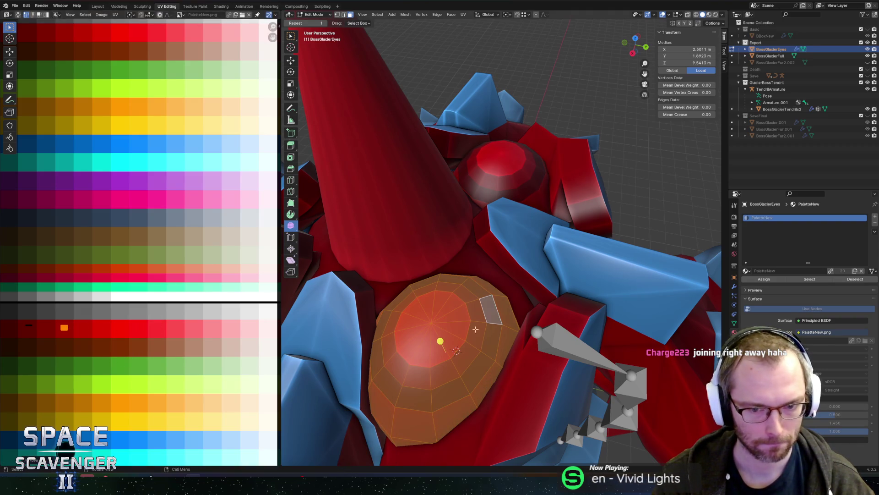
pyautogui.press('Tab')
pyautogui.press('Tab')
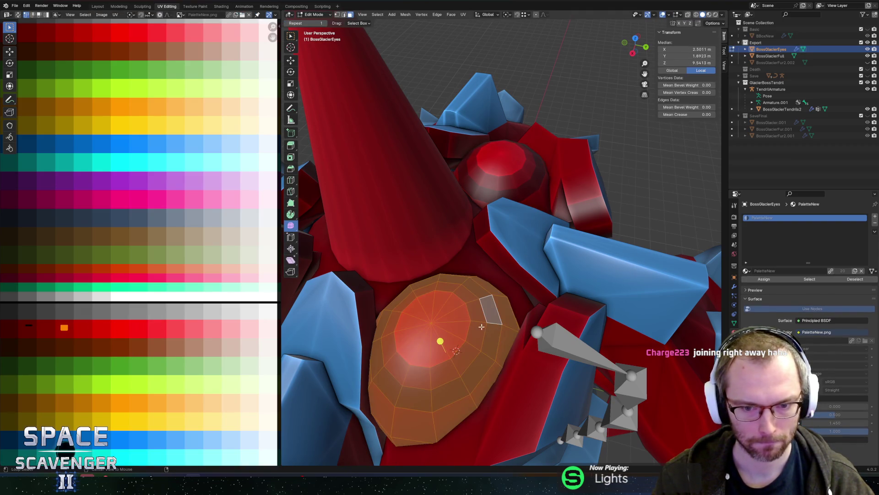
pyautogui.press('ctrl+KP_Subtract')
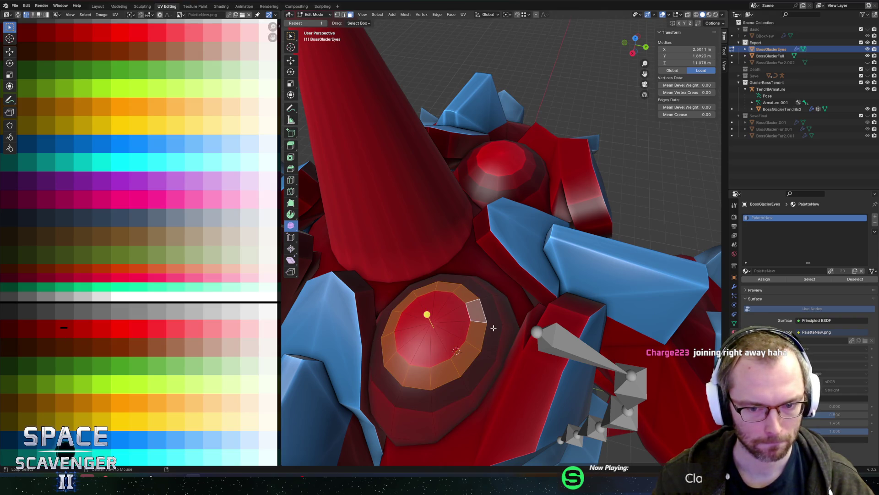
pyautogui.press('ctrl+KP_Add')
pyautogui.press('ctrl+KP_Subtract')
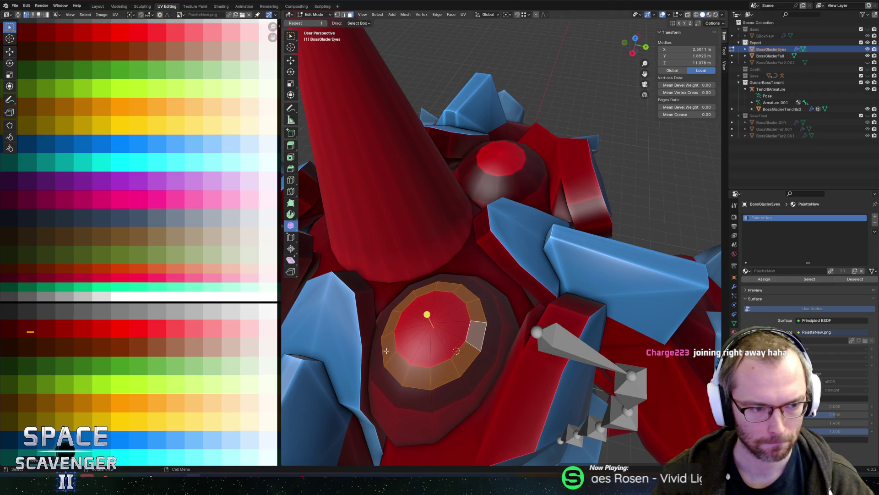
pyautogui.press('l')
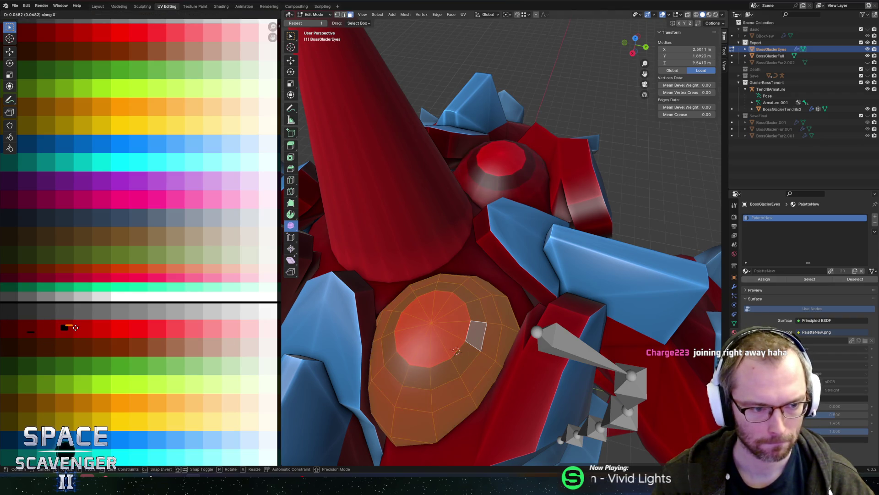
# - Export the boss as BossGlacier.fbx and switch to Unity to test it
pyautogui.hotkey('ctrl', 'shift', 'e')
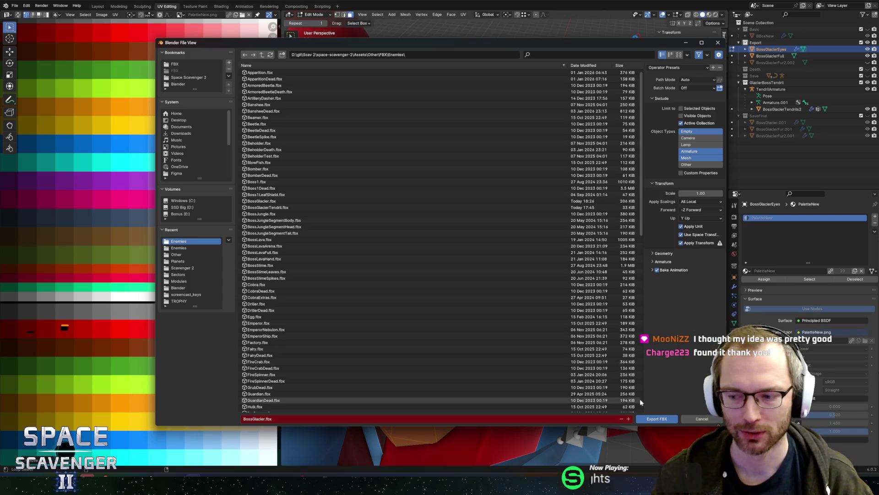
pyautogui.click(656, 419)
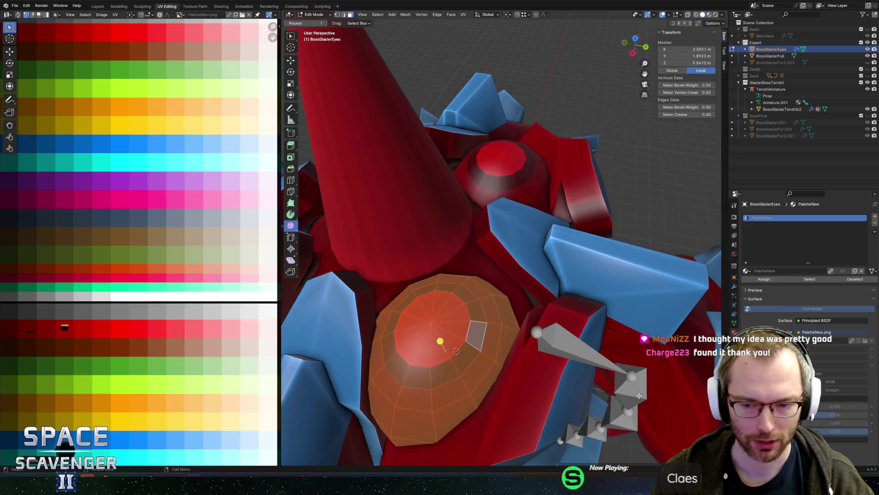
pyautogui.press('Tab')
pyautogui.hotkey('alt', 'Tab')
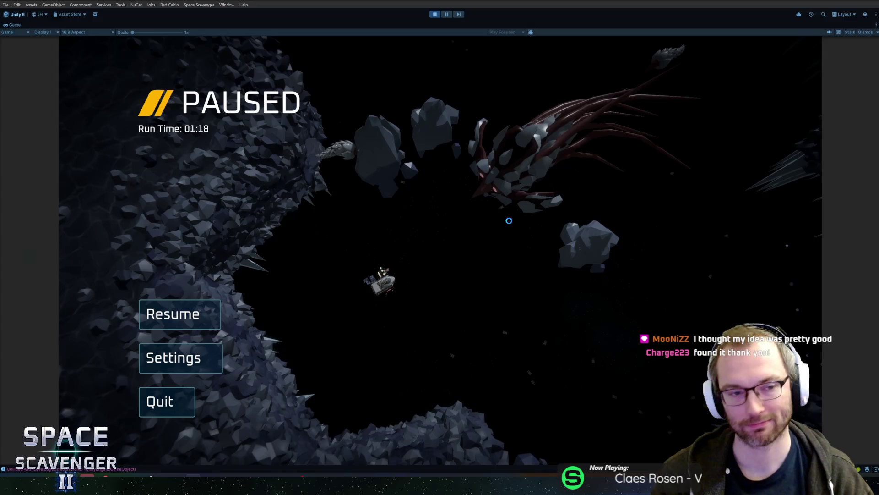
# - Resume the boss fight with the new export, pause it, and return to Blender
pyautogui.press('Escape')
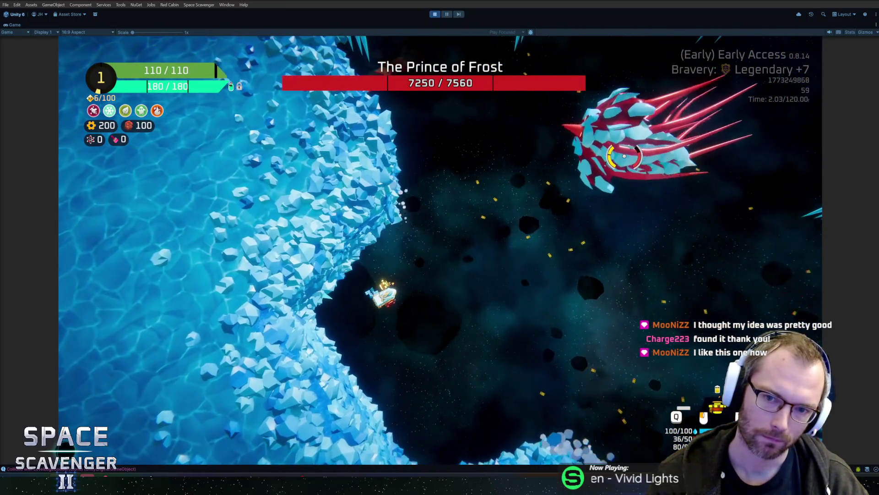
pyautogui.press('Escape')
pyautogui.hotkey('alt', 'Tab')
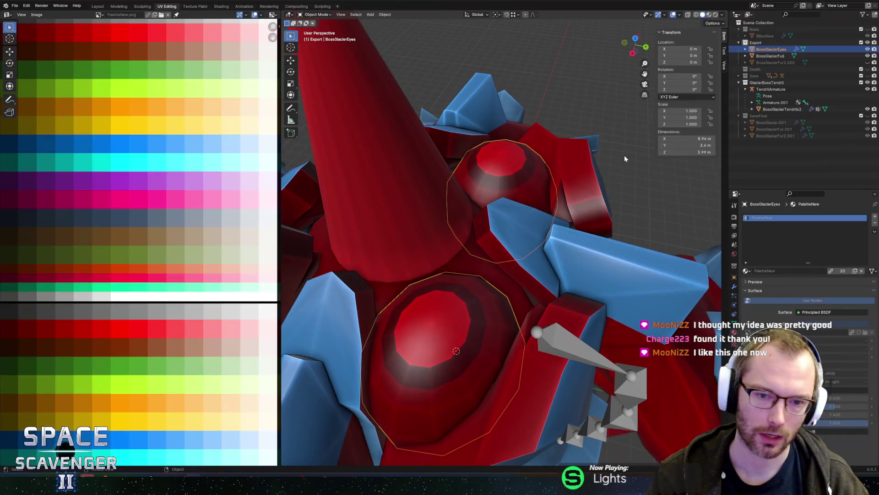
# - In Edit Mode, select the cone beak faces with X-ray circle select
pyautogui.press('Tab')
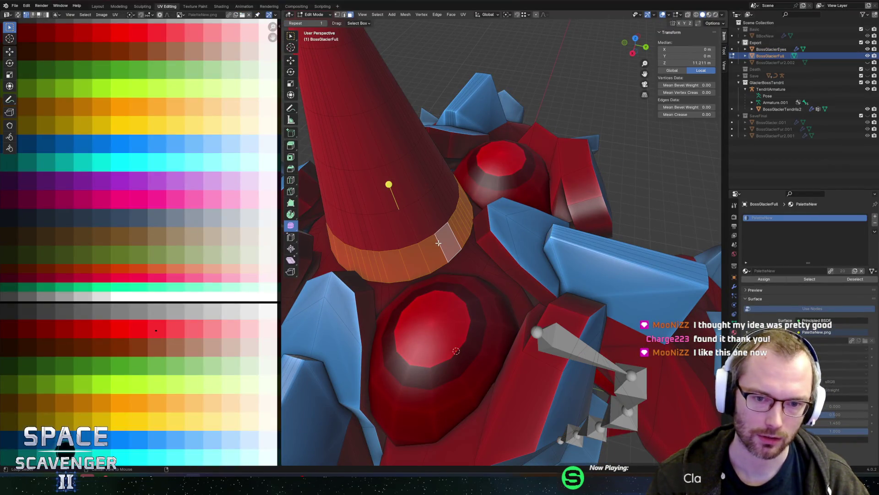
pyautogui.scroll(-6, 372, 95)
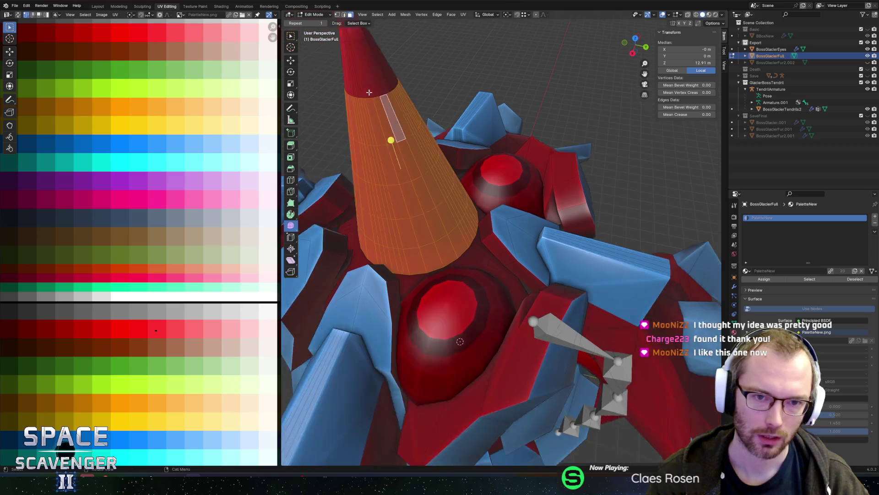
pyautogui.hotkey('alt', 'z')
pyautogui.scroll(-2, 402, 77)
pyautogui.press('c')
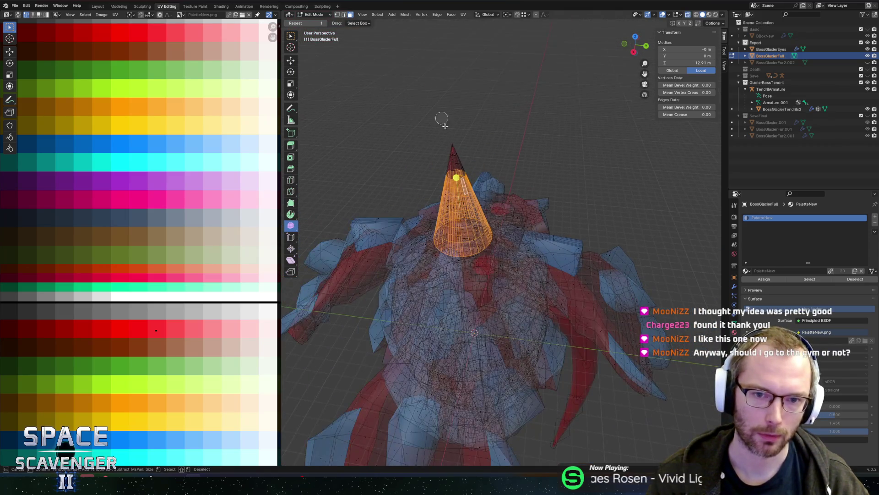
pyautogui.rightClick(456, 159)
pyautogui.moveTo(520, 83)
pyautogui.mouseDown(button='middle')
pyautogui.moveTo(457, 82)
pyautogui.moveTo(451, 144)
pyautogui.mouseUp(button='middle')
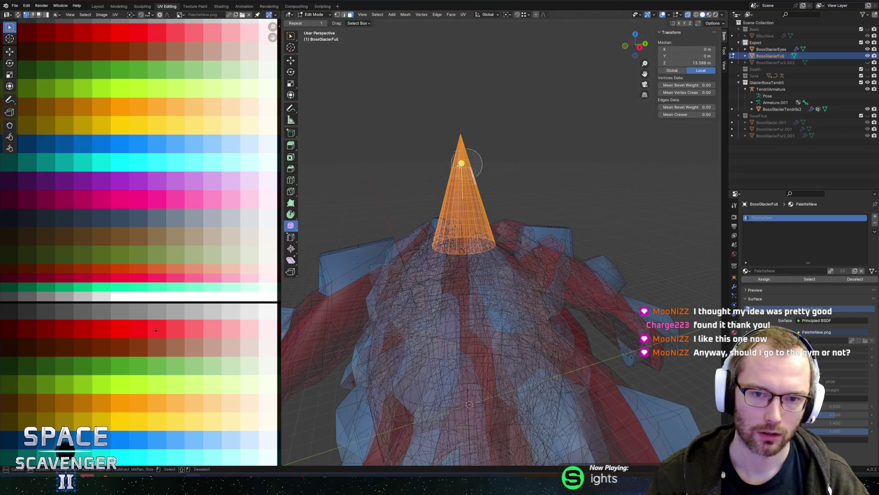
pyautogui.press('Escape')
pyautogui.hotkey('alt', 'z')
pyautogui.moveTo(459, 125); pyautogui.dragTo(413, 137, button='middle')
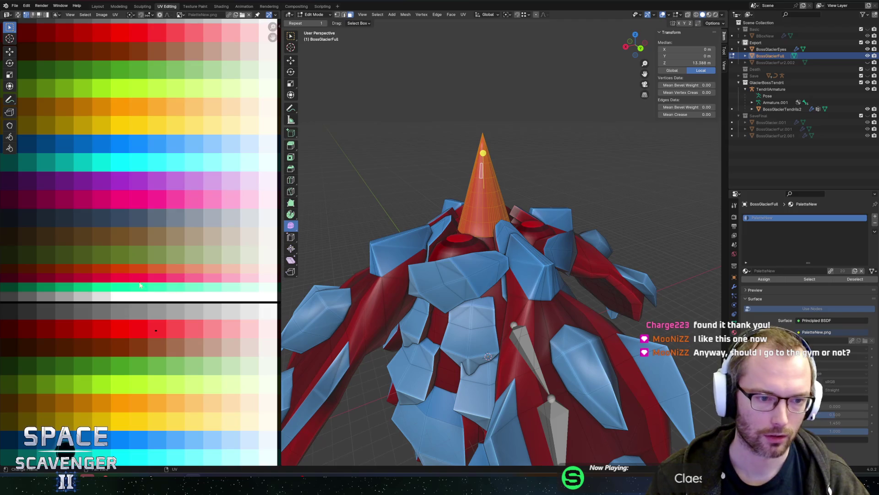
pyautogui.scroll(-2, 184, 330)
# - Move the cone's UVs onto an orange palette tile, re-export the FBX, and switch to Unity
pyautogui.press('g')
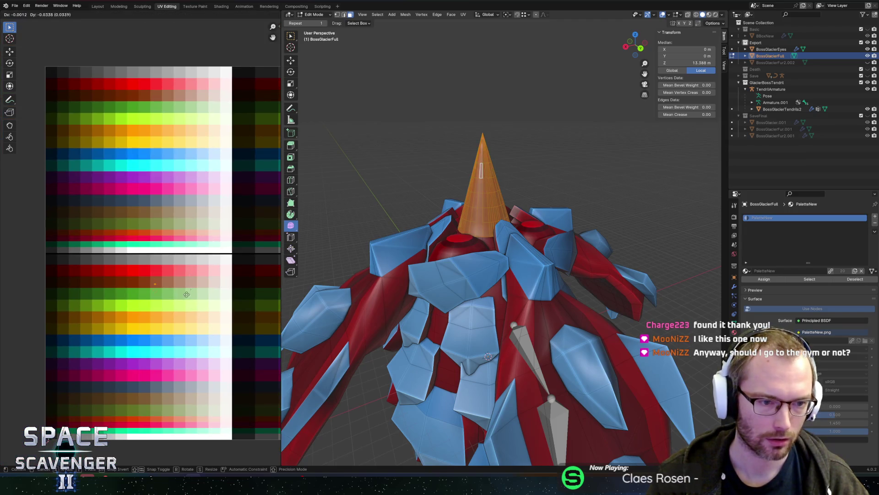
pyautogui.click(167, 317)
pyautogui.press('Tab')
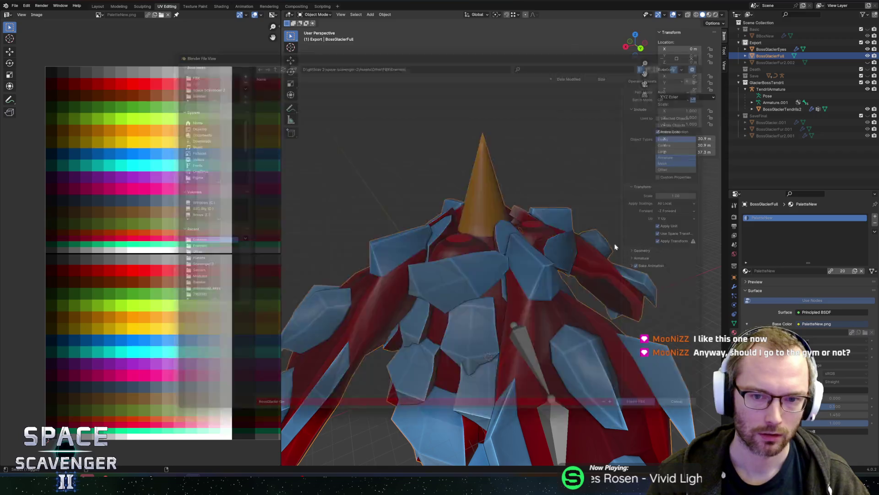
pyautogui.hotkey('ctrl', 'shift', 'e')
pyautogui.click(650, 416)
pyautogui.hotkey('alt', 'Tab')
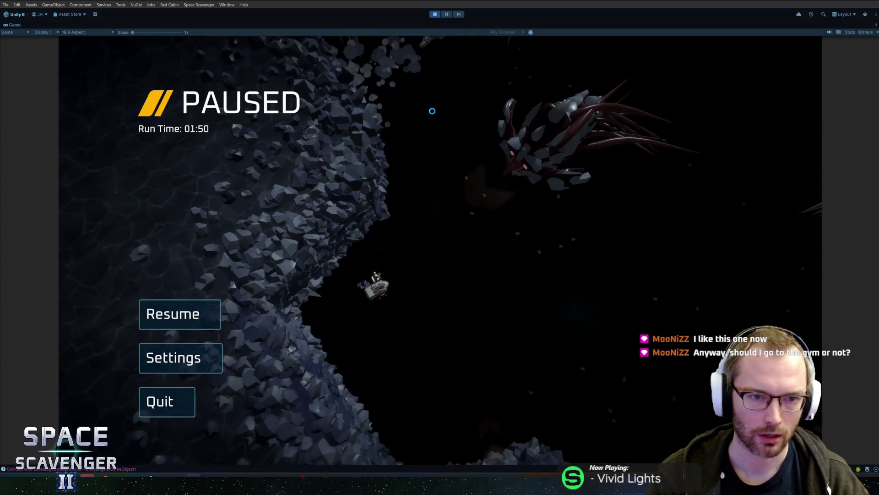
# - Spawn the Prince of Frost with the console's 'sp' command, fight it, then pause and return to Blender
pyautogui.press('Escape')
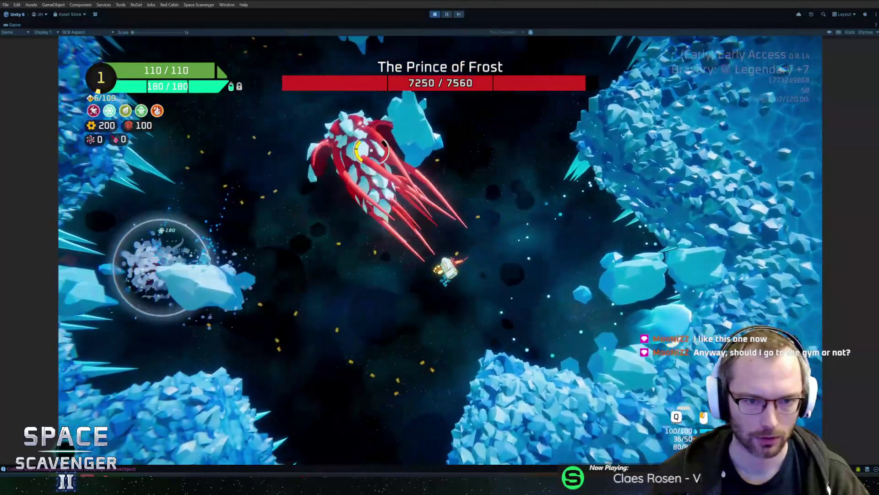
pyautogui.press('`')
pyautogui.write('spawn peng')
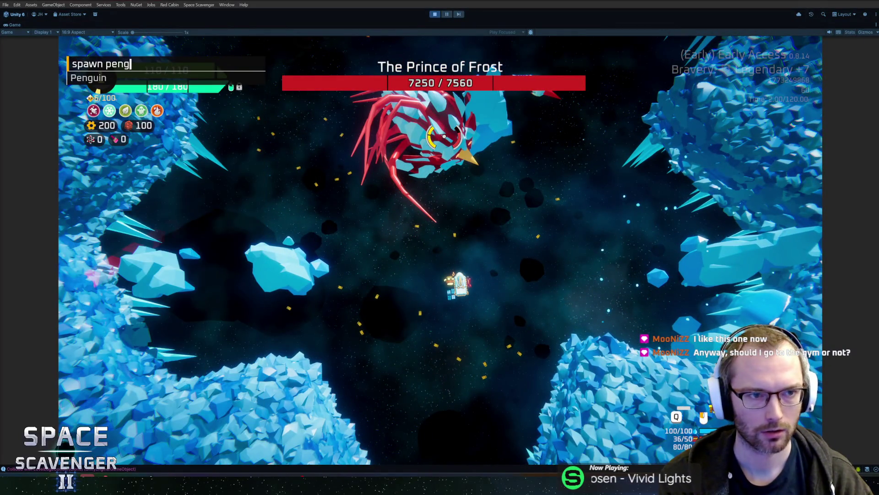
pyautogui.press('Return')
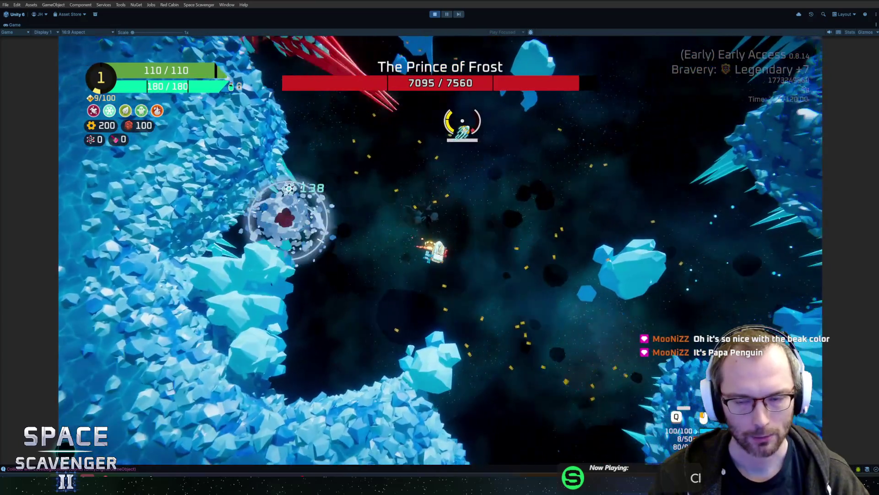
pyautogui.press('Escape')
pyautogui.hotkey('alt', 'Tab')
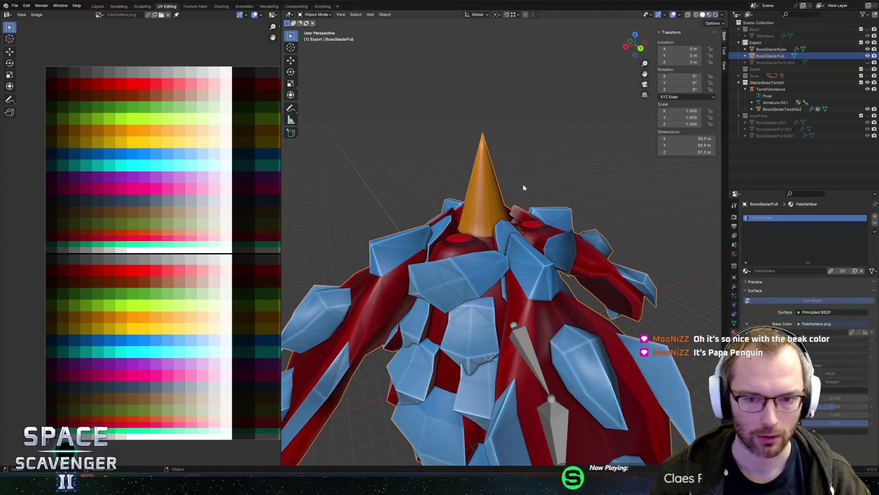
# - In edge mode, slide an edge at the cone beak's base up the cone
pyautogui.moveTo(469, 275)
pyautogui.mouseDown(button='middle')
pyautogui.moveTo(581, 247)
pyautogui.moveTo(620, 256)
pyautogui.mouseUp(button='middle')
pyautogui.scroll(5, 627, 236)
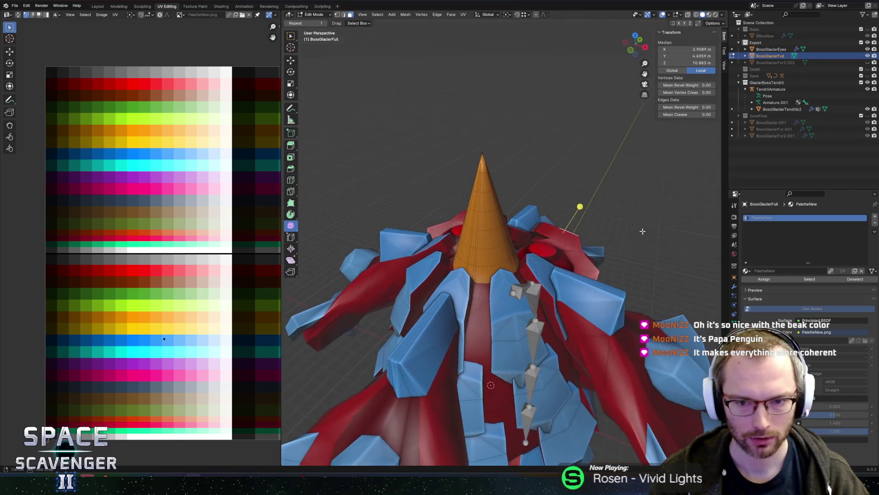
pyautogui.scroll(4, 616, 228)
pyautogui.press('2')
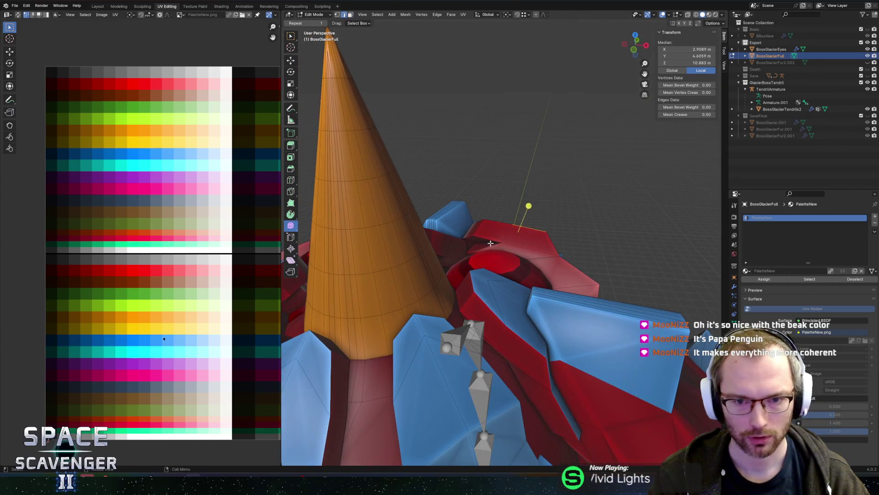
pyautogui.click(504, 214)
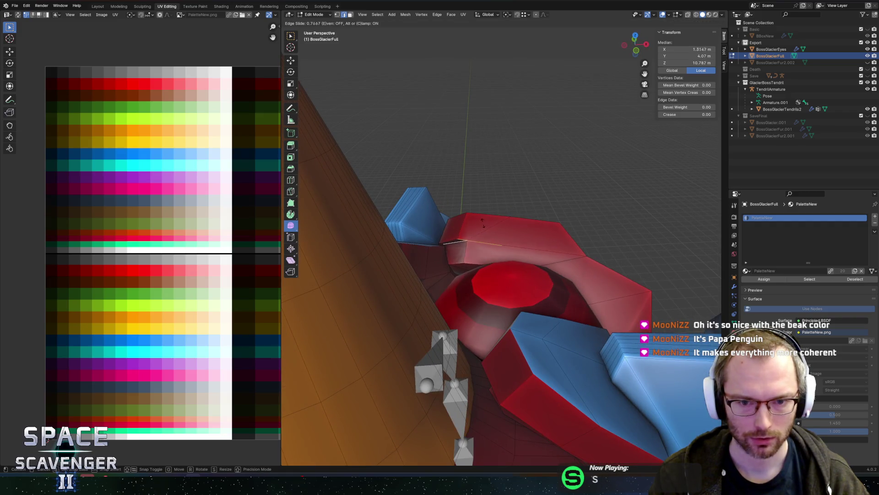
pyautogui.scroll(-5, 440, 221)
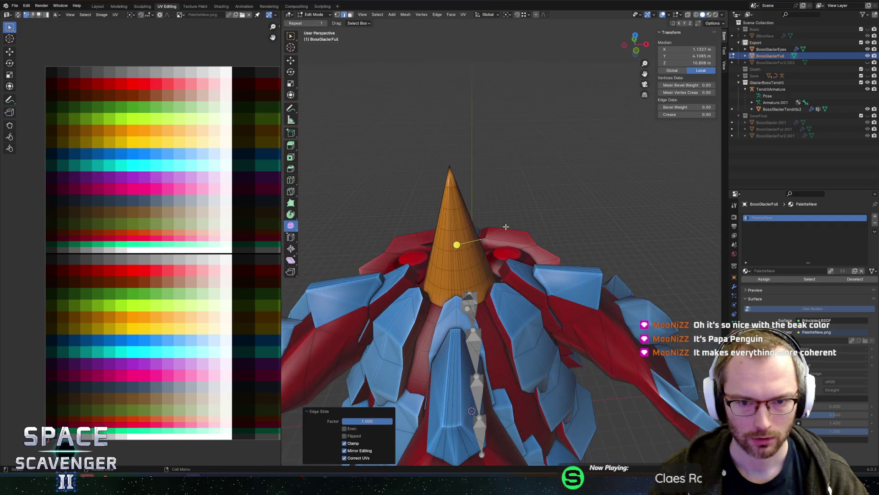
pyautogui.click(429, 249)
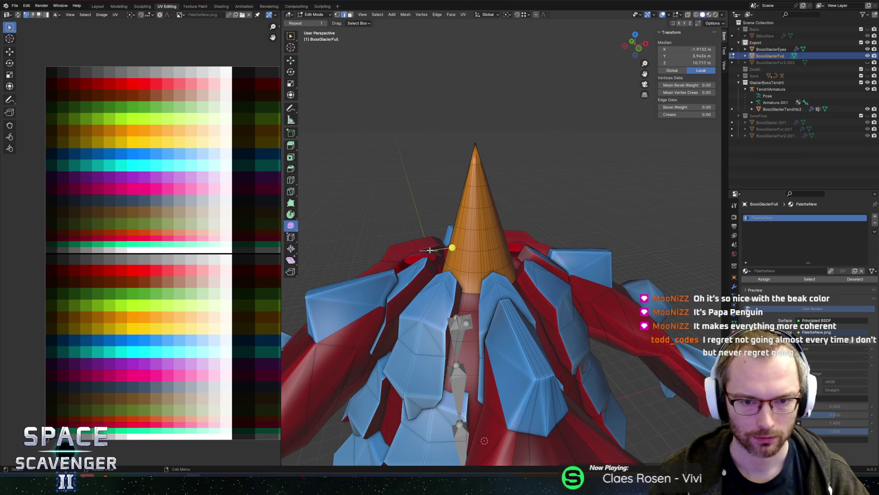
pyautogui.click(467, 228)
# - Add another edge near the beak and dissolve the selected edges
pyautogui.moveTo(559, 161)
pyautogui.mouseDown(button='middle')
pyautogui.moveTo(568, 187)
pyautogui.moveTo(609, 209)
pyautogui.mouseUp(button='middle')
pyautogui.keyDown('shift'); pyautogui.click(488, 304); pyautogui.keyUp('shift')
pyautogui.moveTo(488, 304)
pyautogui.mouseDown(button='middle')
pyautogui.moveTo(573, 205)
pyautogui.moveTo(533, 297)
pyautogui.moveTo(452, 264)
pyautogui.mouseUp(button='middle')
pyautogui.press('x')
pyautogui.click(508, 296)
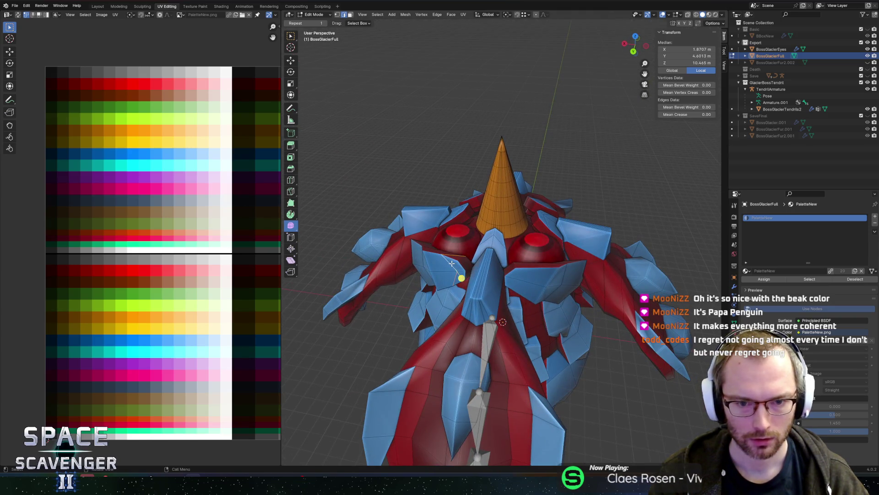
pyautogui.rightClick(452, 263)
pyautogui.press('Escape')
# - Merge the mesh's 4 duplicate vertices by distance and return to Object Mode
pyautogui.press('a')
pyautogui.press('m')
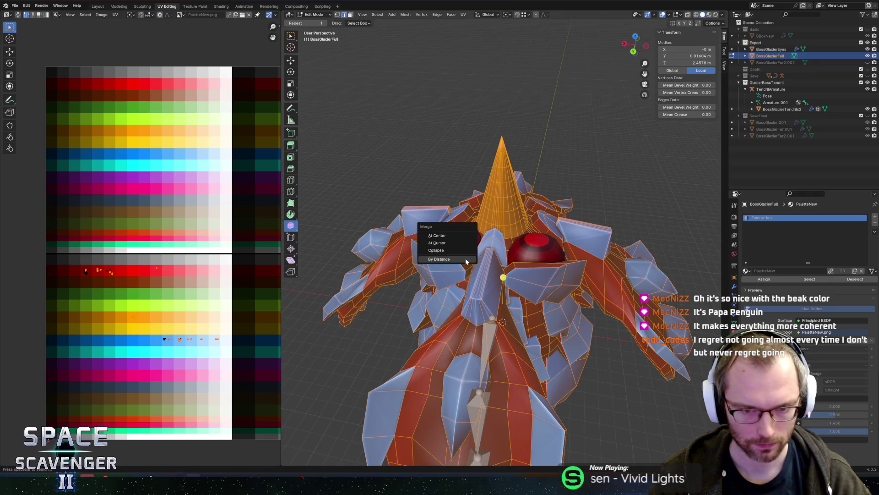
pyautogui.click(467, 260)
pyautogui.press('Tab')
pyautogui.moveTo(439, 270)
pyautogui.mouseDown(button='middle')
pyautogui.moveTo(508, 207)
pyautogui.moveTo(563, 230)
pyautogui.moveTo(615, 229)
pyautogui.moveTo(628, 249)
pyautogui.mouseUp(button='middle')
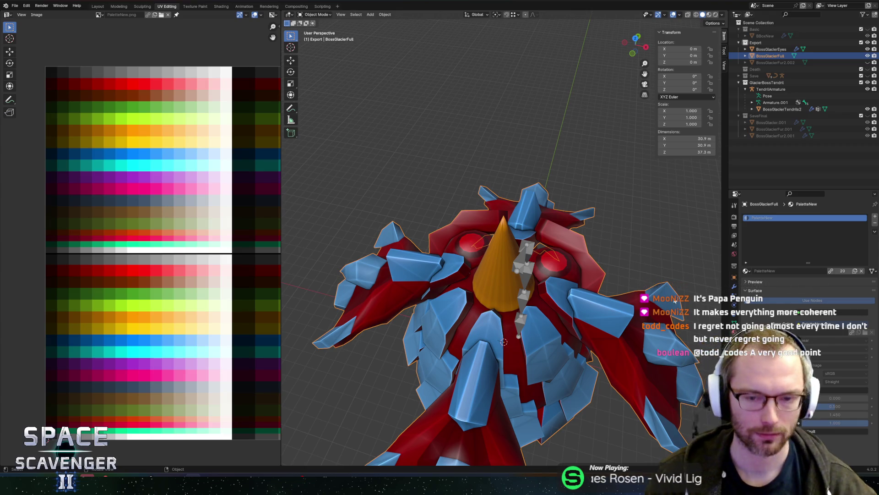
# - Back in Edit Mode with X-ray on, select only the cone beak's tip vertex
pyautogui.press('Tab')
pyautogui.moveTo(492, 199)
pyautogui.mouseDown(button='middle')
pyautogui.moveTo(560, 188)
pyautogui.moveTo(513, 196)
pyautogui.mouseUp(button='middle')
pyautogui.hotkey('alt', 'z')
pyautogui.hotkey('alt', 'z')
pyautogui.hotkey('alt', 'a')
pyautogui.moveTo(515, 143)
pyautogui.mouseDown(button='middle')
pyautogui.moveTo(504, 121)
pyautogui.moveTo(522, 178)
pyautogui.moveTo(496, 179)
pyautogui.moveTo(515, 152)
pyautogui.moveTo(474, 151)
pyautogui.moveTo(519, 148)
pyautogui.moveTo(528, 153)
pyautogui.moveTo(514, 157)
pyautogui.moveTo(529, 156)
pyautogui.moveTo(474, 157)
pyautogui.moveTo(520, 164)
pyautogui.mouseUp(button='middle')
pyautogui.scroll(-8, 504, 122)
pyautogui.scroll(4, 485, 166)
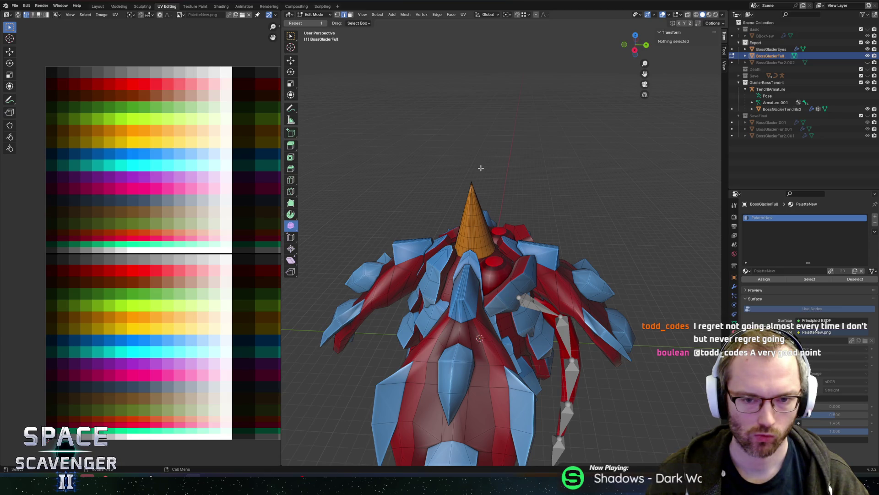
pyautogui.moveTo(532, 163); pyautogui.dragTo(489, 172, button='middle')
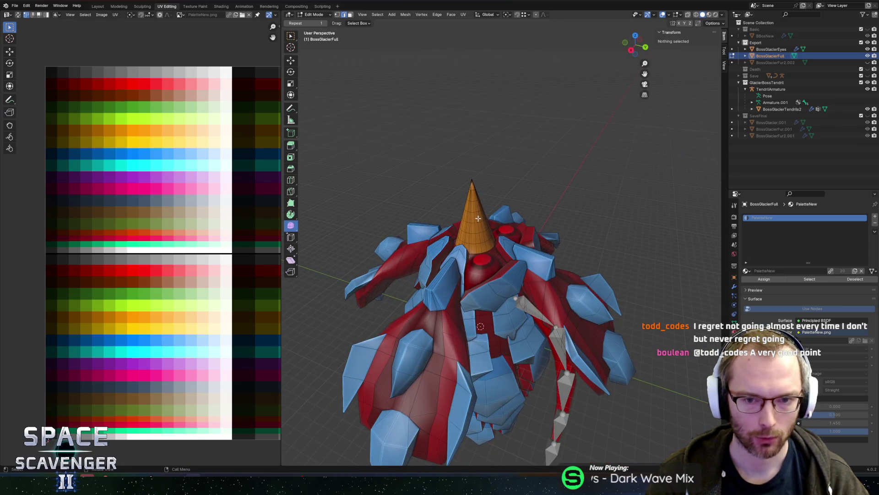
pyautogui.click(472, 184)
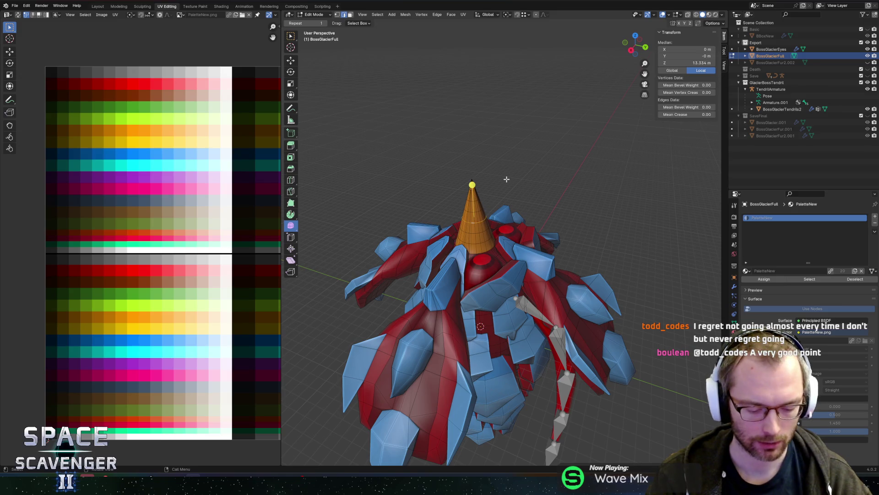
# - Try scaling the cone beak horizontally, then undo the change
pyautogui.press('s')
pyautogui.hotkey('shift', 'z')
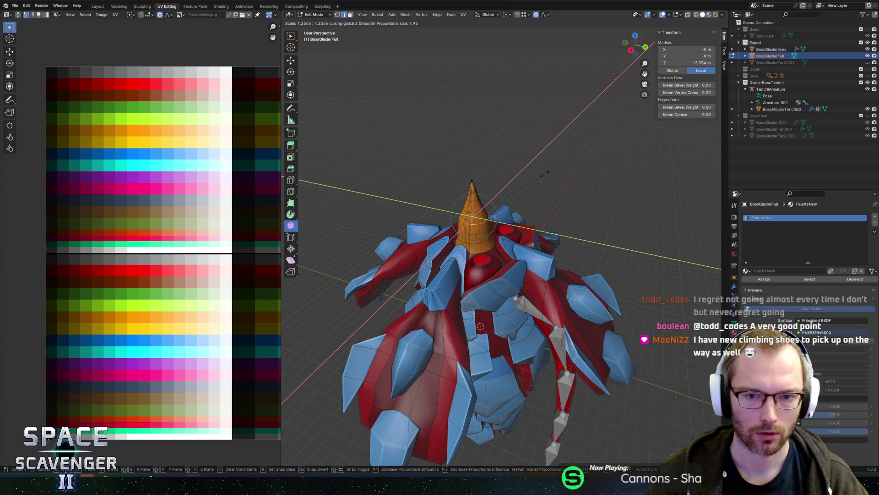
pyautogui.click(544, 174)
pyautogui.hotkey('ctrl', 'z')
pyautogui.hotkey('ctrl', 'z')
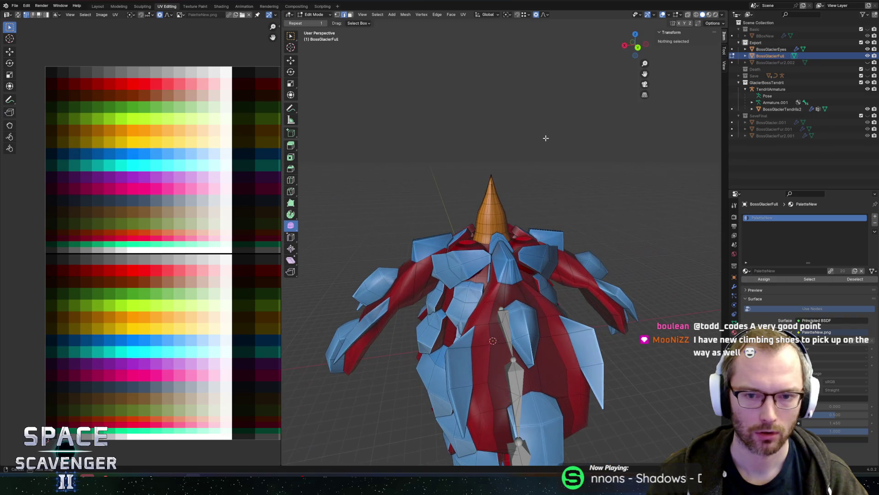
# - Export the boss as FBX, check it in the Unity game, pause and return to Blender
pyautogui.hotkey('ctrl', 'shift', 'e')
pyautogui.click(656, 418)
pyautogui.hotkey('alt', 'Tab')
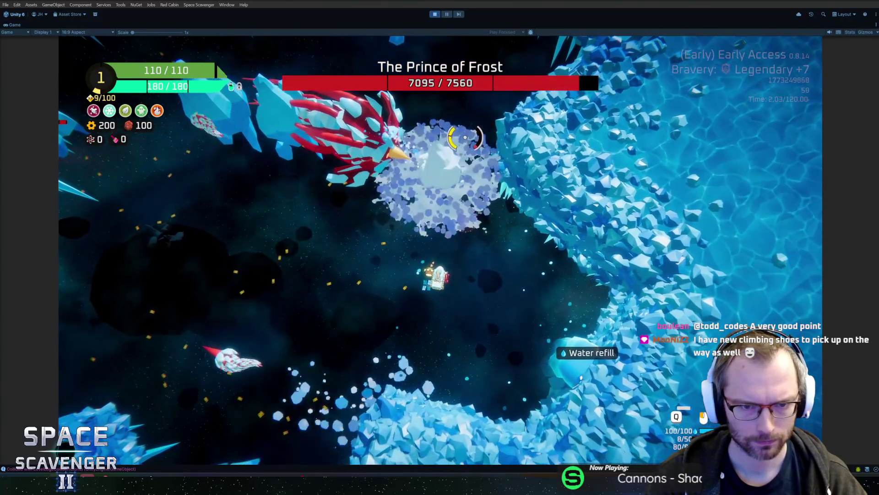
pyautogui.press('Escape')
pyautogui.hotkey('alt', 'Tab')
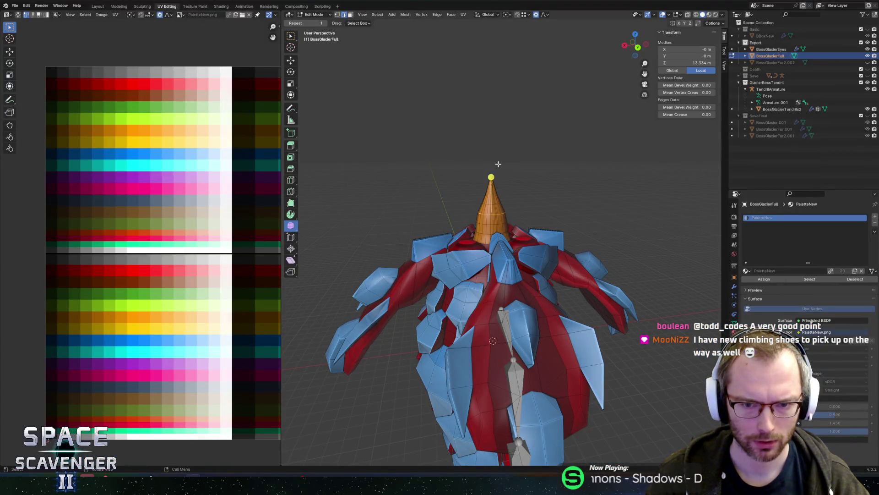
# - Widen the cone beak 1.217× in X and Y with proportional editing and start the BossGlacier.fbx export
pyautogui.scroll(3, 488, 198)
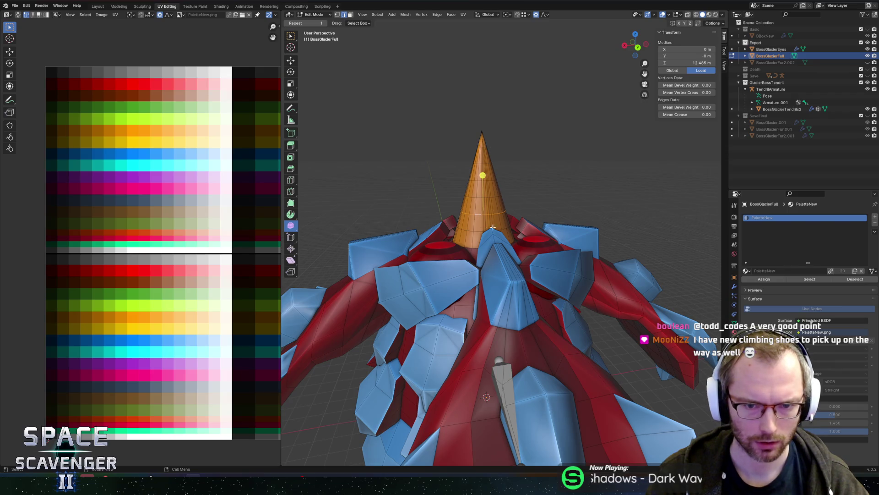
pyautogui.click(578, 212)
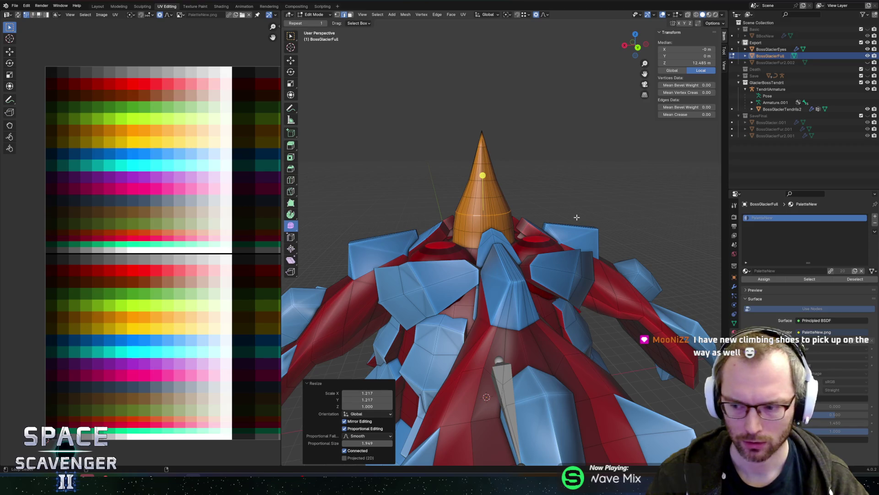
pyautogui.hotkey('ctrl', 'shift', 'e')
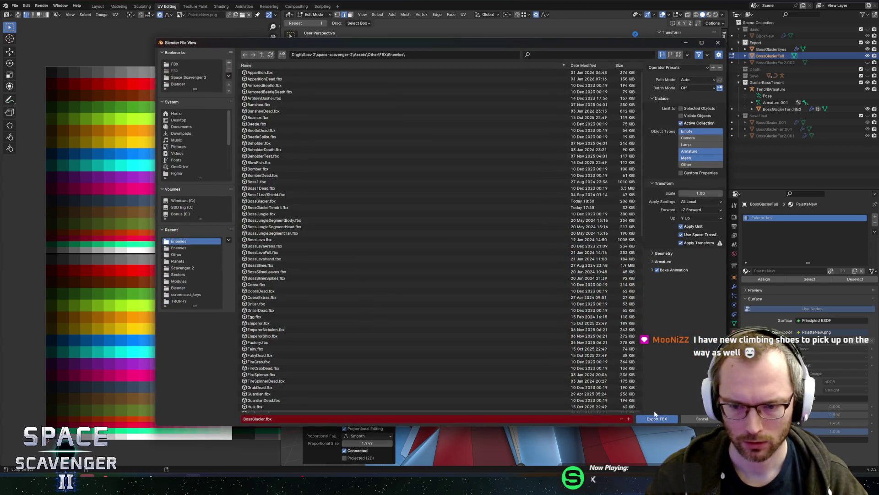
# - Export BossGlacier.fbx and check the boss in the running Unity game before returning
pyautogui.click(656, 419)
pyautogui.hotkey('alt', 'Tab')
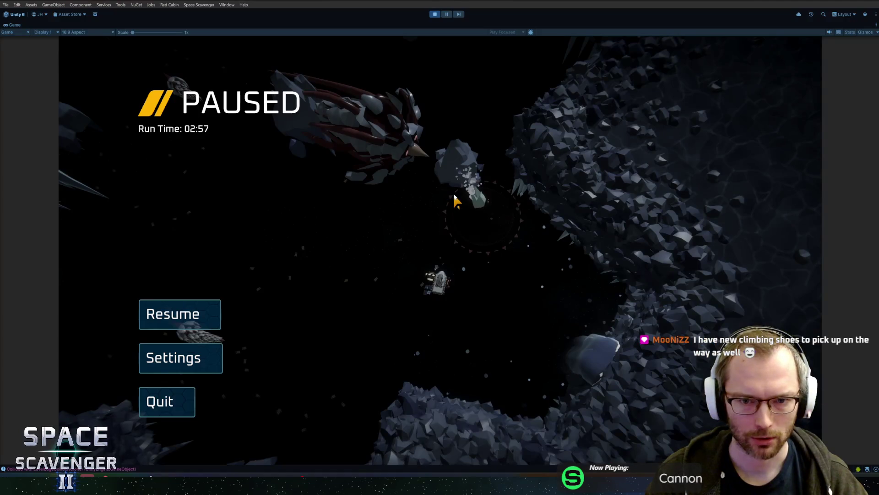
pyautogui.click(213, 316)
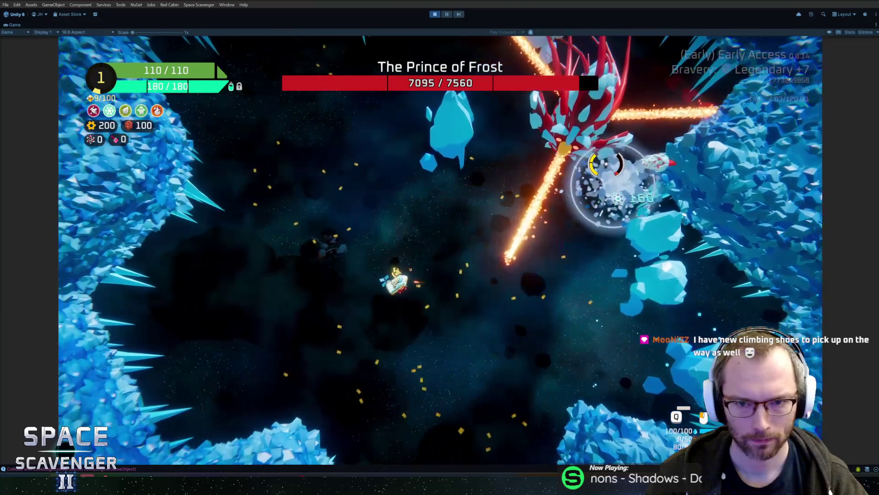
pyautogui.press('Escape')
pyautogui.hotkey('alt', 'Tab')
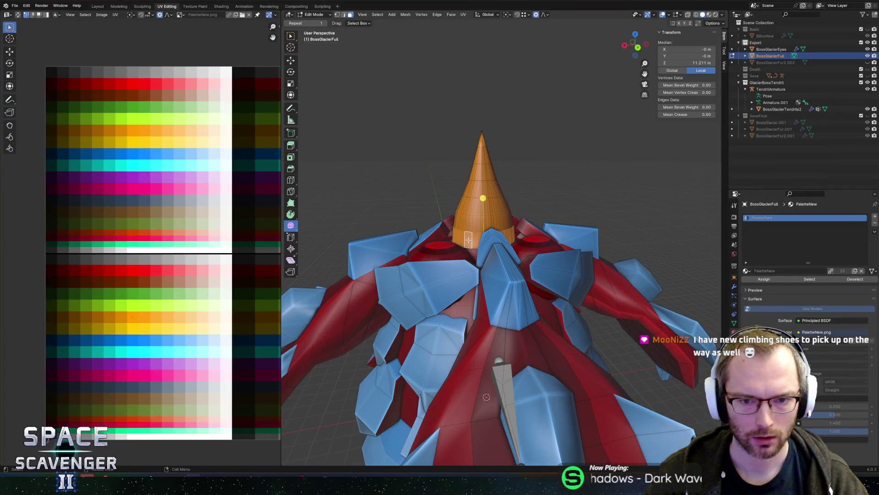
# - Slide the cone beak's UVs along X on the palette texture
pyautogui.scroll(3, 168, 264)
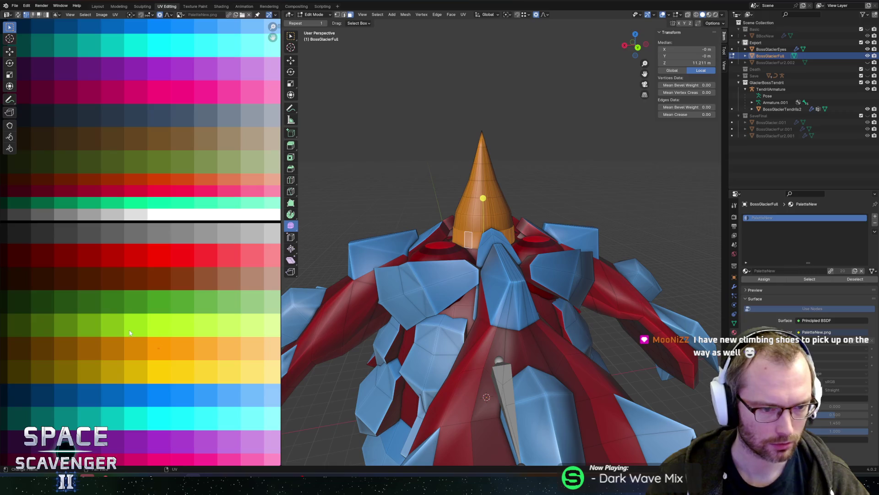
pyautogui.press('g')
pyautogui.press('x')
pyautogui.click(130, 378)
# - Leave Edit Mode and look at the boss again in the Unity game
pyautogui.press('Tab')
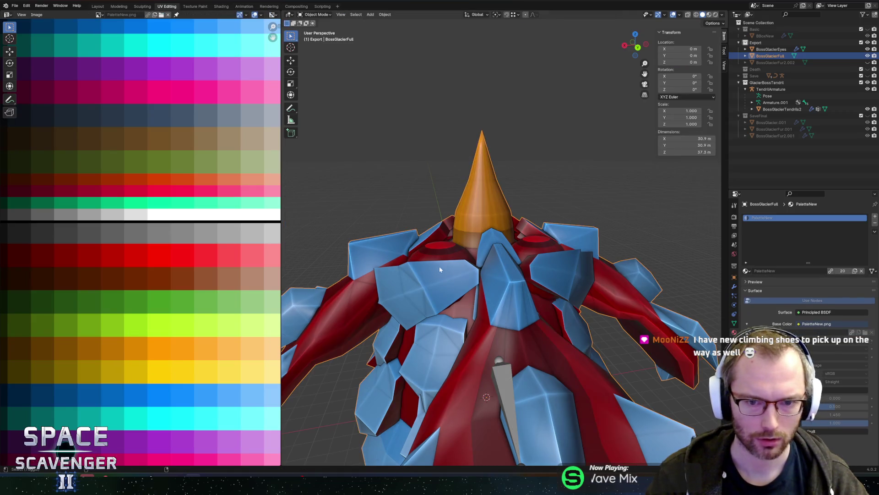
pyautogui.press('Escape')
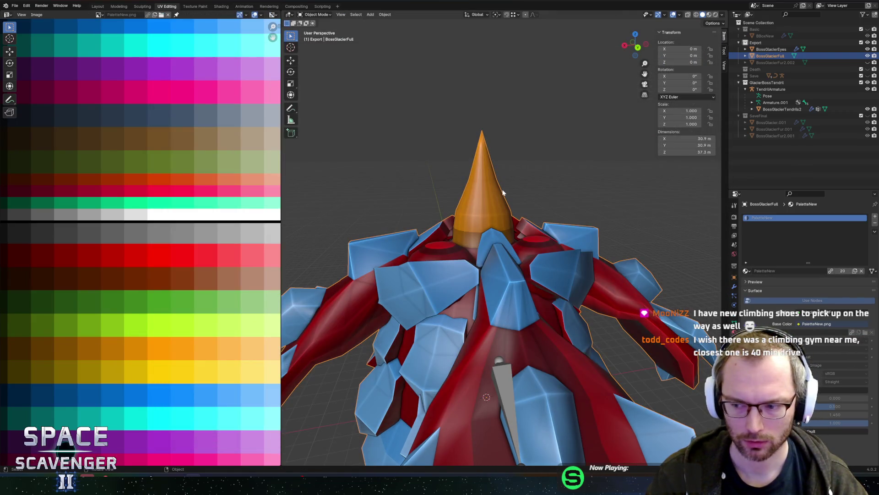
pyautogui.hotkey('alt', 'Tab')
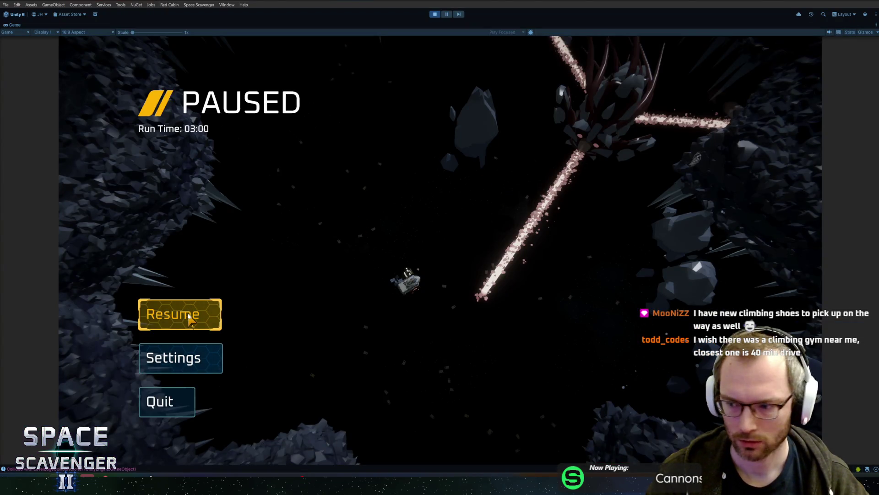
pyautogui.click(190, 317)
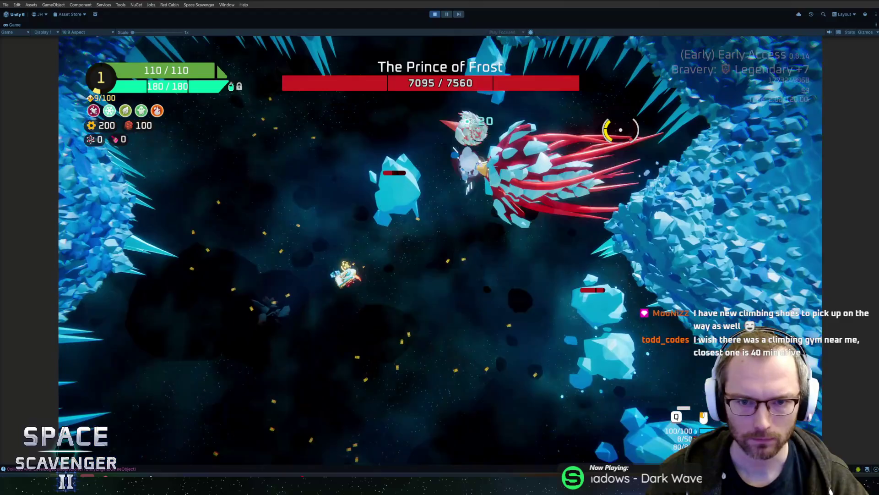
pyautogui.hotkey('alt', 'Tab')
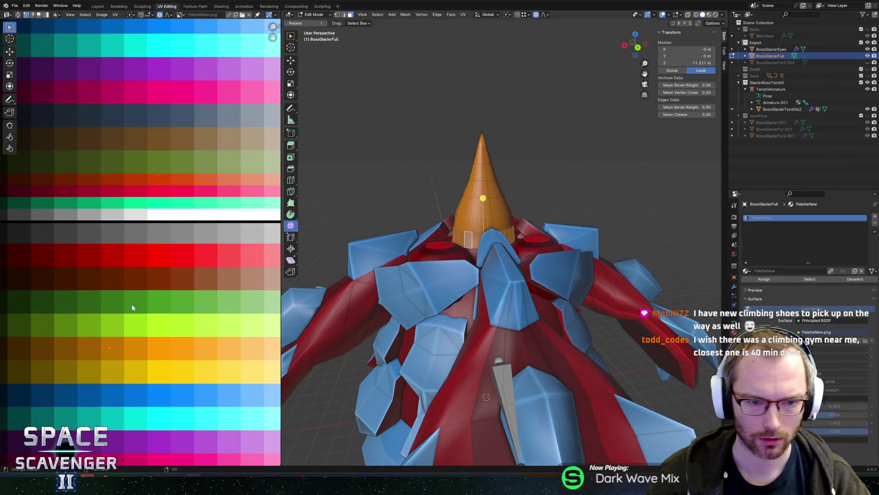
# - Reposition the cone beak's UV to a different spot in the palette's orange area
pyautogui.press('Tab')
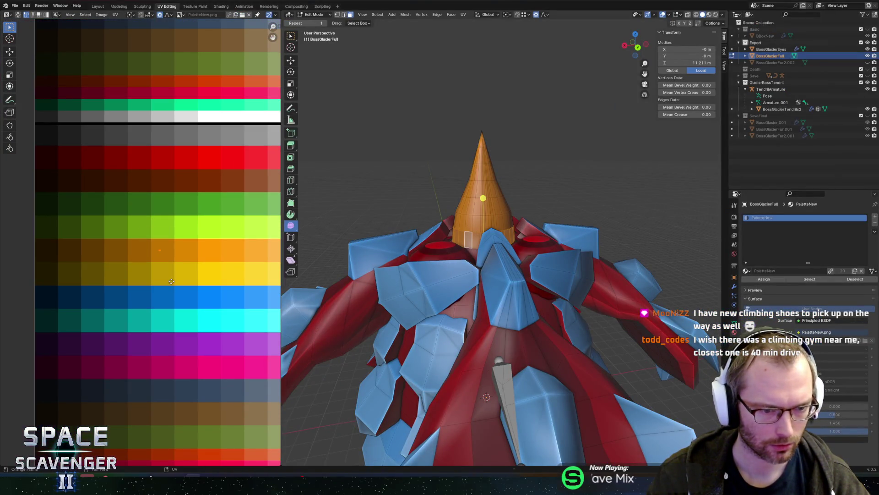
pyautogui.press('g')
pyautogui.click(222, 39)
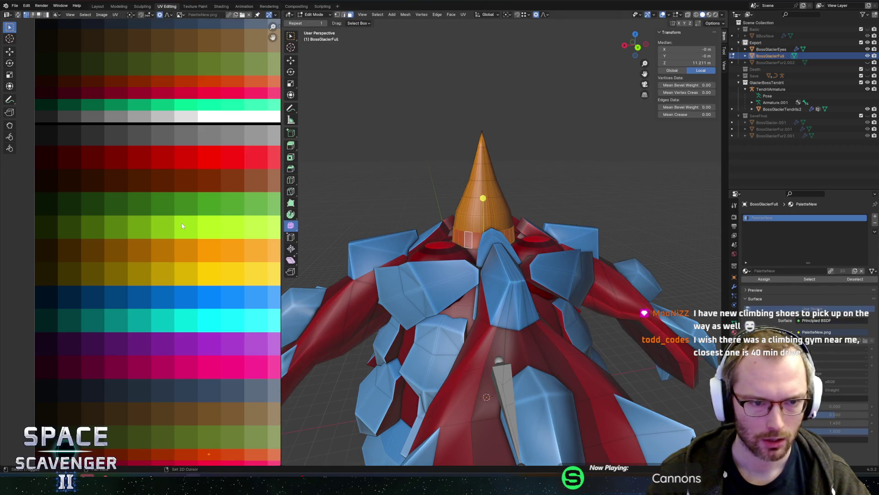
# - Select the linked body piece and move its palette UVs vertically, then view the new colours
pyautogui.moveTo(181, 231); pyautogui.dragTo(128, 127, button='middle')
pyautogui.hotkey('ctrl', 'i')
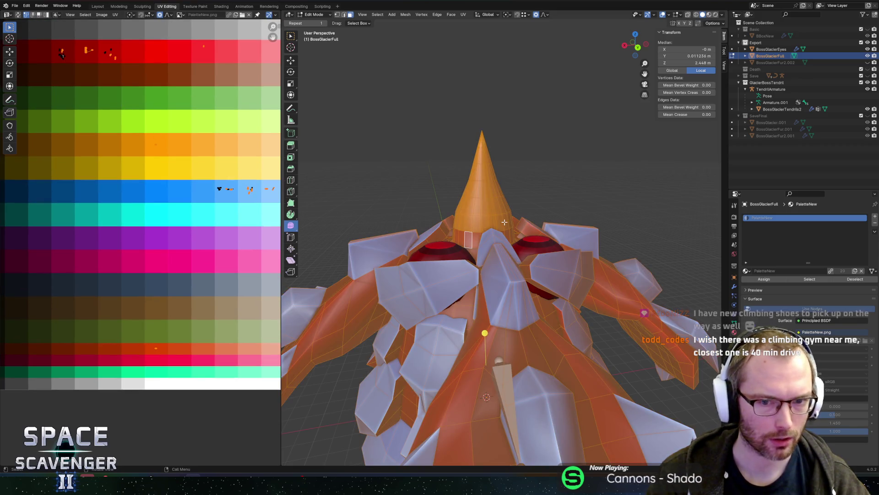
pyautogui.click(505, 222)
pyautogui.press('l')
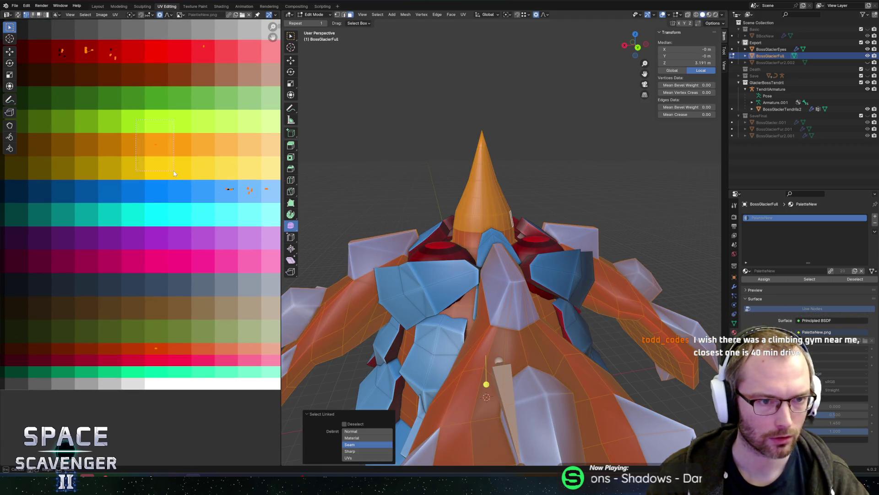
pyautogui.moveTo(174, 173); pyautogui.dragTo(174, 173)
pyautogui.press('g')
pyautogui.press('y')
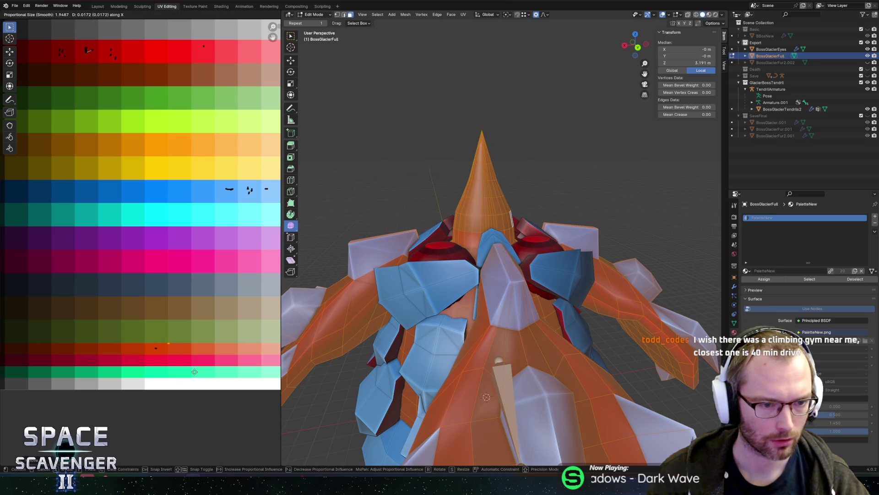
pyautogui.click(195, 371)
pyautogui.press('Tab')
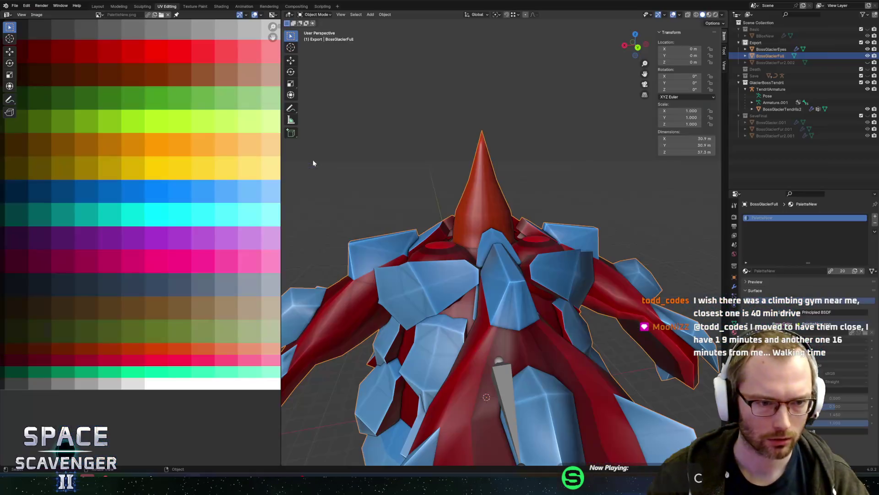
# - Nudge the body UVs vertically once more on the palette and return to Object Mode
pyautogui.press('Tab')
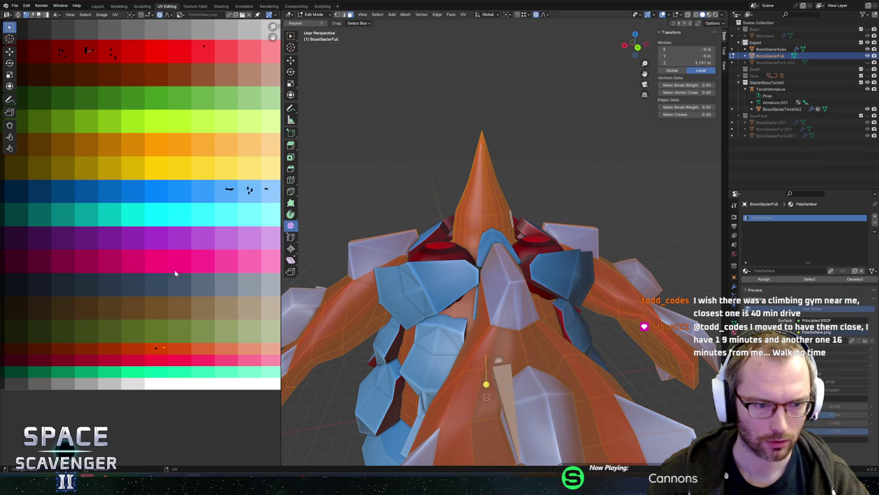
pyautogui.press('y')
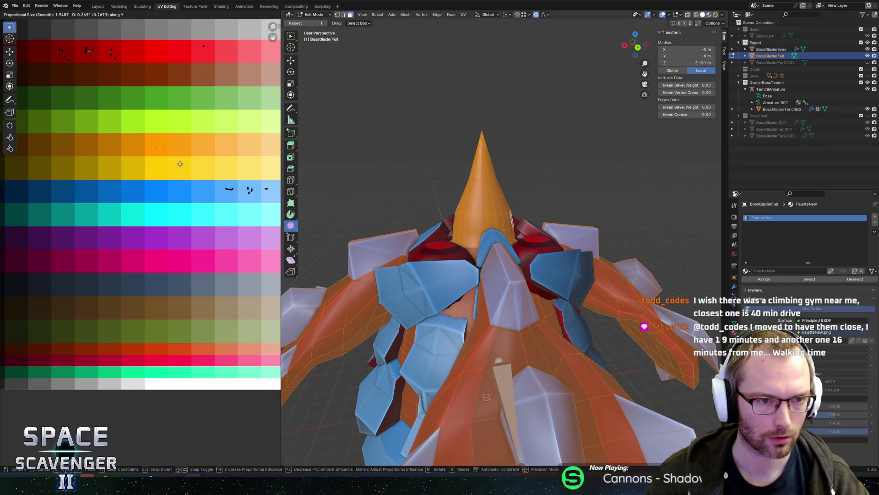
pyautogui.click(180, 164)
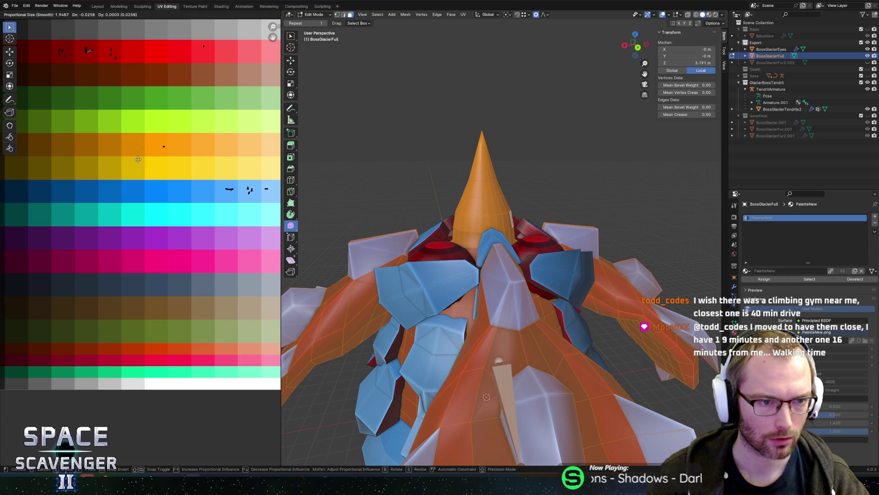
pyautogui.press('Tab')
# - Re-export BossGlacier.fbx to the Enemies folder and resume the Unity game
pyautogui.press('Return')
pyautogui.hotkey('alt', 'Tab')
pyautogui.click(180, 314)
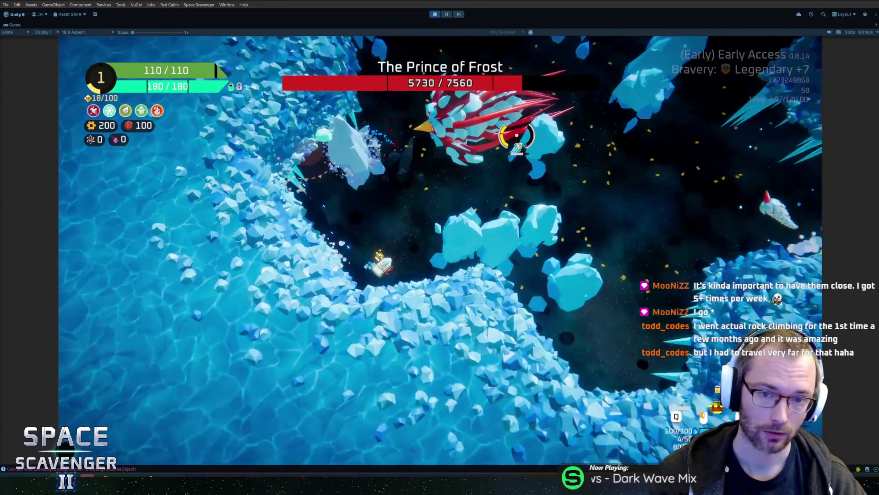
# - Pause the Unity fight, then in Blender edit BossGlacierEyes and box-select its UVs on the palette
pyautogui.press('Escape')
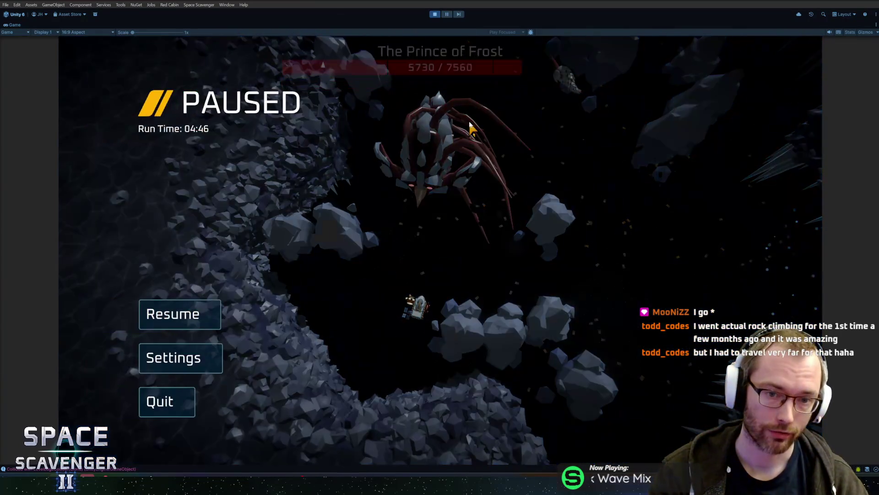
pyautogui.hotkey('alt', 'Tab')
pyautogui.click(438, 270)
pyautogui.press('Tab')
pyautogui.moveTo(438, 271); pyautogui.dragTo(450, 277, button='middle')
pyautogui.moveTo(113, 77); pyautogui.dragTo(203, 170, button='middle')
pyautogui.moveTo(118, 114); pyautogui.dragTo(159, 168)
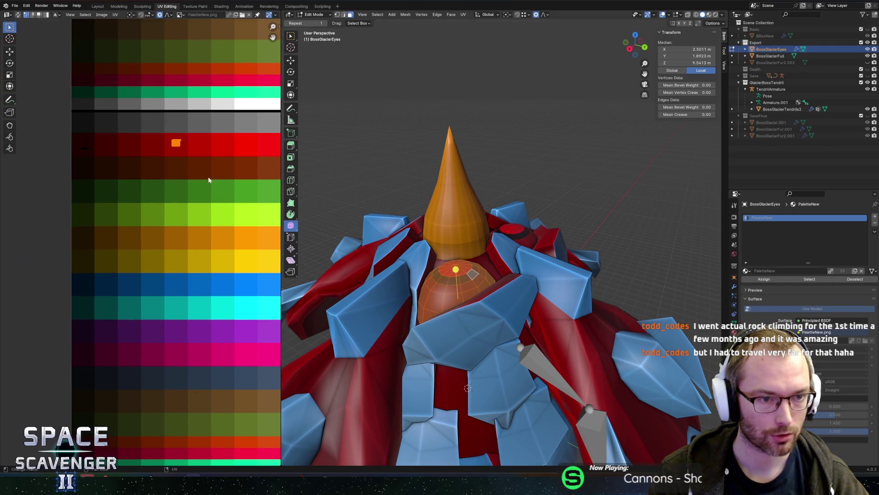
# - Confirm the eye UV move, export the FBX and check the eye in the Unity game
pyautogui.click(132, 173)
pyautogui.press('Tab')
pyautogui.hotkey('ctrl', 'e')
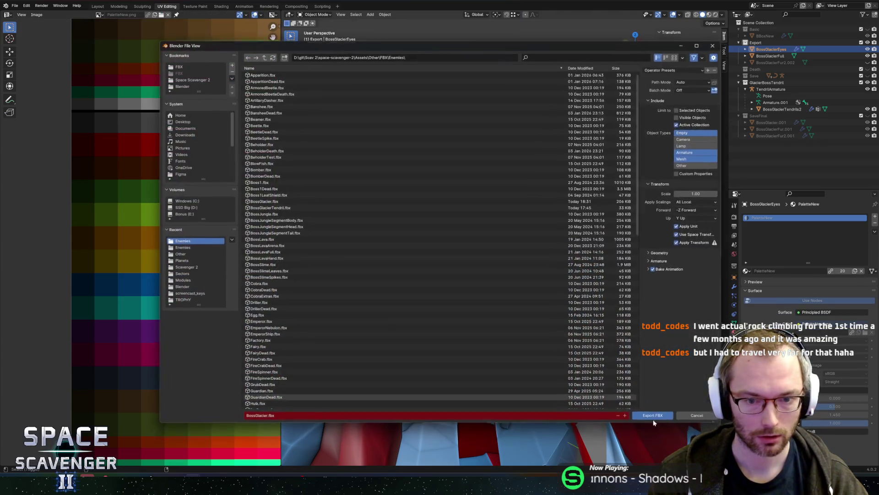
pyautogui.click(657, 419)
pyautogui.hotkey('alt', 'Tab')
pyautogui.click(176, 312)
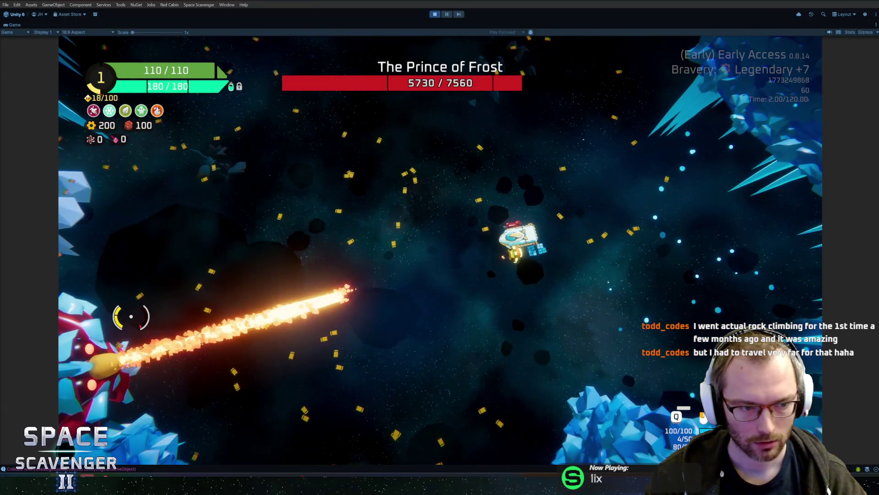
pyautogui.hotkey('alt', 'Tab')
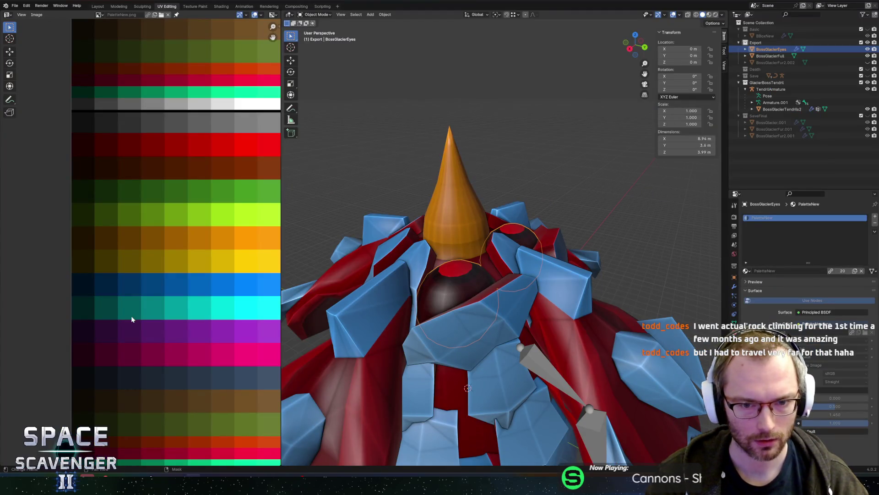
# - Flatten the boss's eye by scaling it along Y
pyautogui.press('Tab')
pyautogui.moveTo(458, 293); pyautogui.dragTo(503, 298, button='middle')
pyautogui.press('s')
pyautogui.press('y')
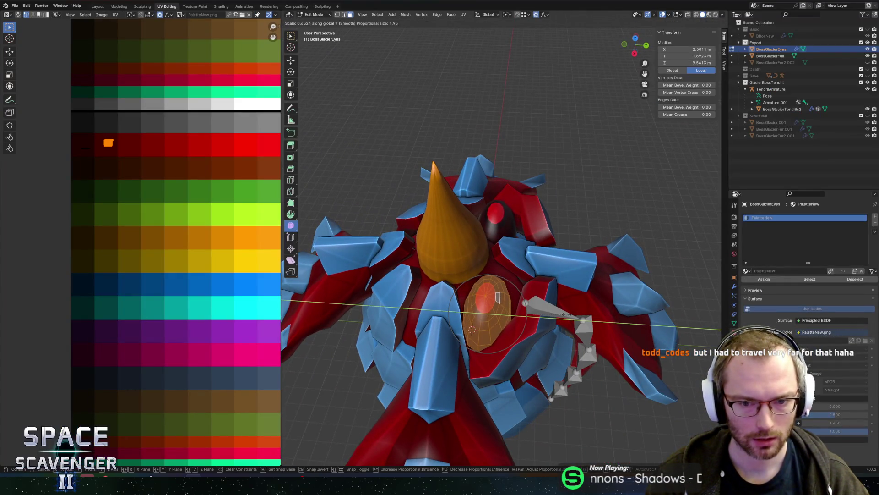
pyautogui.click(560, 314)
pyautogui.scroll(5, 518, 270)
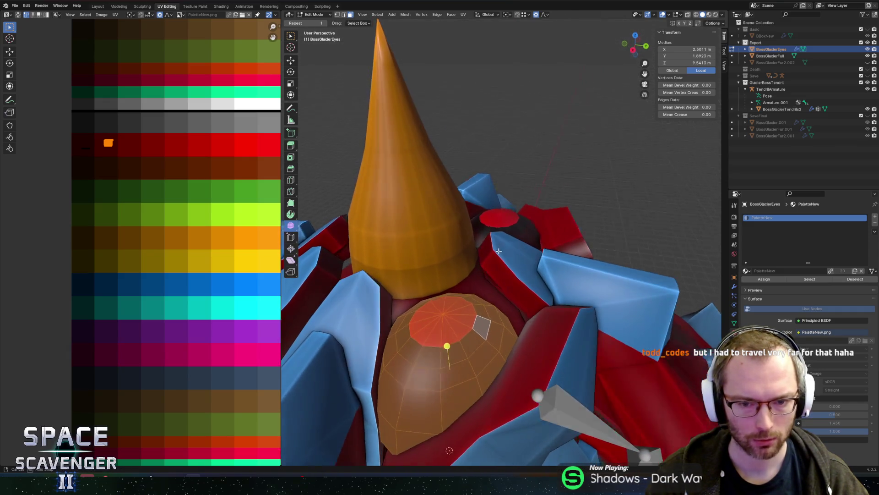
pyautogui.moveTo(518, 270)
pyautogui.mouseDown(button='middle')
pyautogui.moveTo(539, 281)
pyautogui.moveTo(367, 284)
pyautogui.moveTo(488, 198)
pyautogui.moveTo(518, 194)
pyautogui.mouseUp(button='middle')
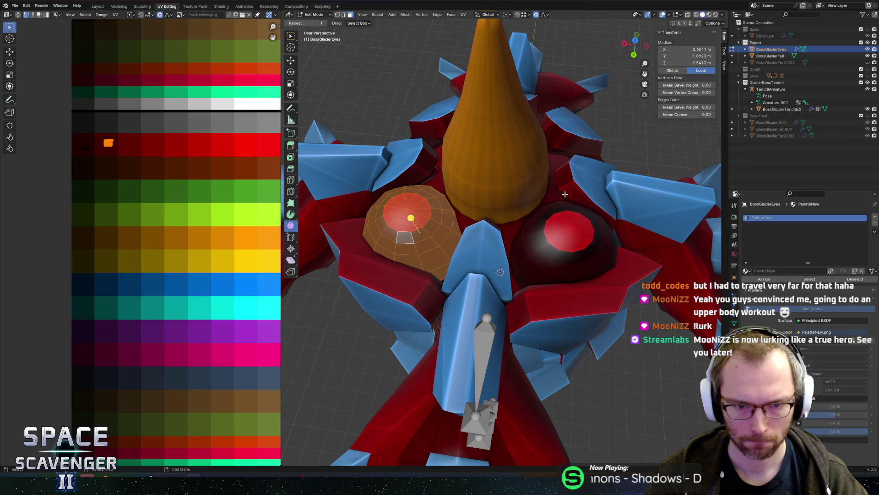
# - Rotate the eye -22.5° around Z and shift it -0.13229 m along X
pyautogui.press('r')
pyautogui.press('z')
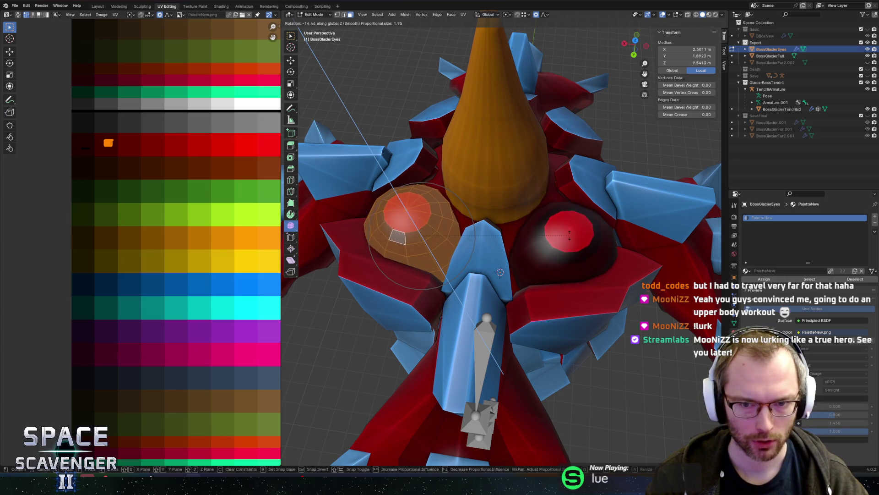
pyautogui.moveTo(501, 273)
pyautogui.mouseDown(button='middle')
pyautogui.moveTo(498, 222)
pyautogui.moveTo(627, 286)
pyautogui.moveTo(607, 300)
pyautogui.mouseUp(button='middle')
pyautogui.click(498, 222)
pyautogui.press('g')
pyautogui.press('y')
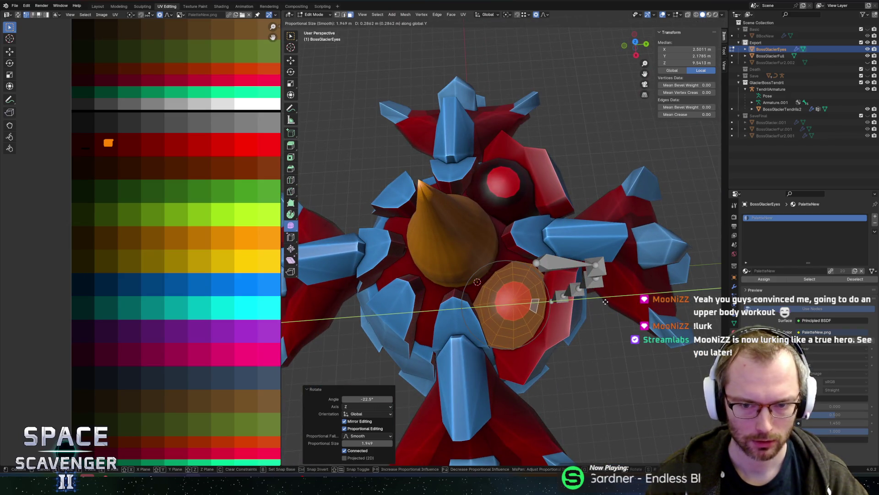
pyautogui.press('x')
pyautogui.click(605, 302)
# - Re-export the FBX, check the eye in Unity, then pick a face on the boss body
pyautogui.hotkey('ctrl', 'shift', 'e')
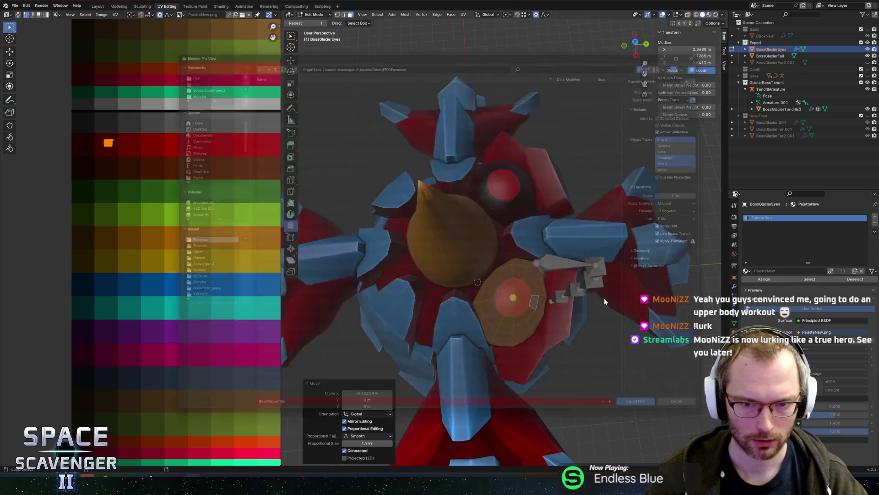
pyautogui.press('Return')
pyautogui.hotkey('alt', 'Tab')
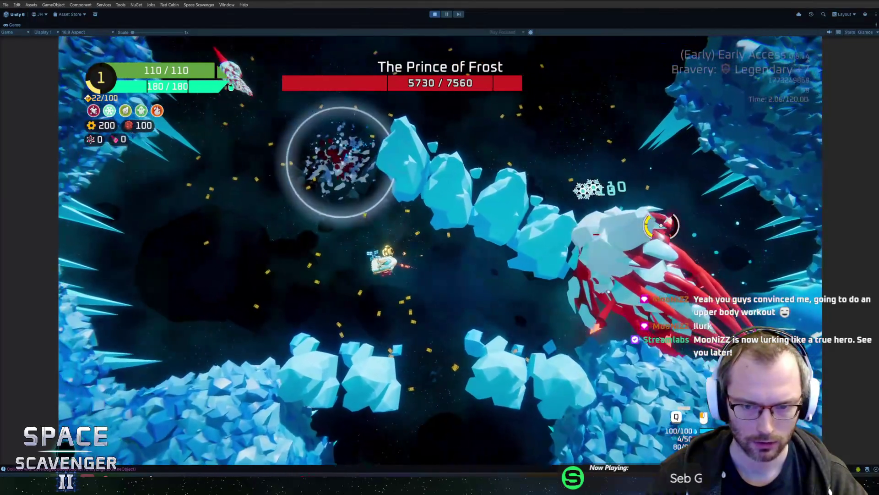
pyautogui.press('Escape')
pyautogui.hotkey('alt', 'Tab')
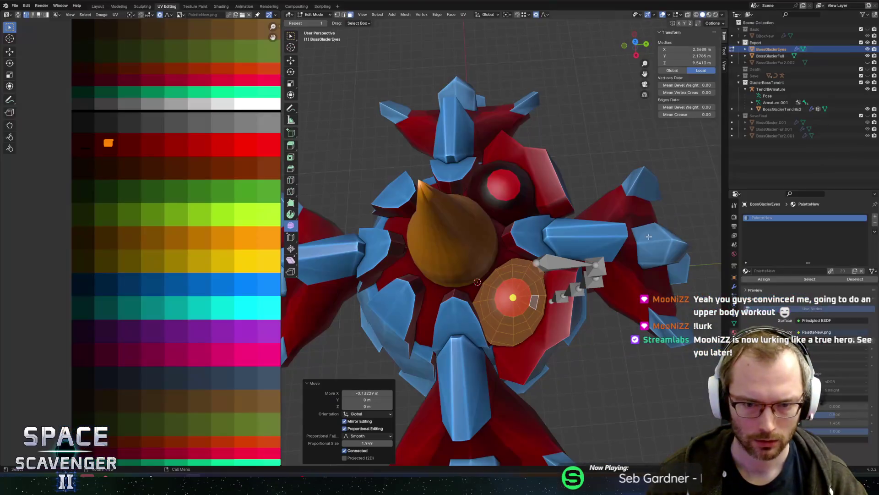
pyautogui.click(532, 218)
pyautogui.moveTo(532, 218)
pyautogui.mouseDown(button='middle')
pyautogui.moveTo(568, 191)
pyautogui.moveTo(624, 268)
pyautogui.mouseUp(button='middle')
# - Select the linked body piece and shift its UVs left along the blue palette rows
pyautogui.press('l')
pyautogui.press('l')
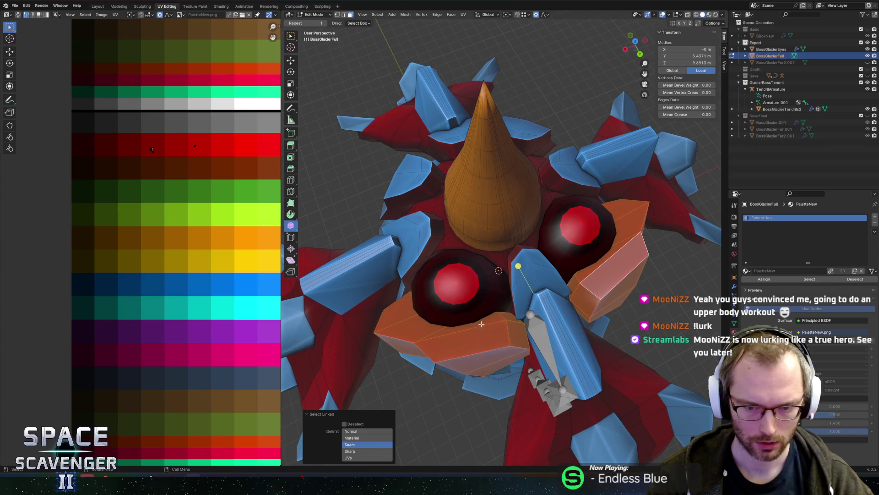
pyautogui.moveTo(454, 348); pyautogui.dragTo(454, 274, button='middle')
pyautogui.moveTo(158, 146); pyautogui.dragTo(184, 186, button='middle')
pyautogui.scroll(2, 184, 186)
pyautogui.moveTo(212, 349); pyautogui.dragTo(213, 276, button='middle')
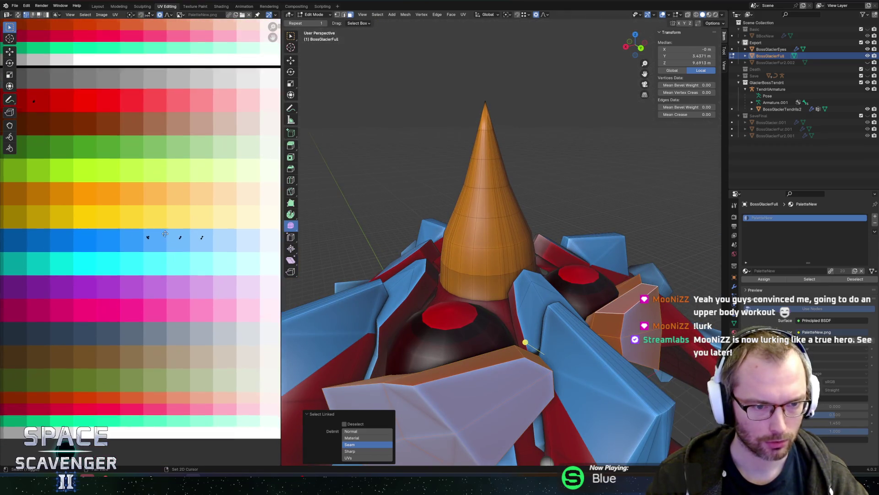
pyautogui.press('g')
pyautogui.click(196, 277)
# - Move the body UVs further to a purple shade and settle their position along X
pyautogui.press('g')
pyautogui.click(170, 282)
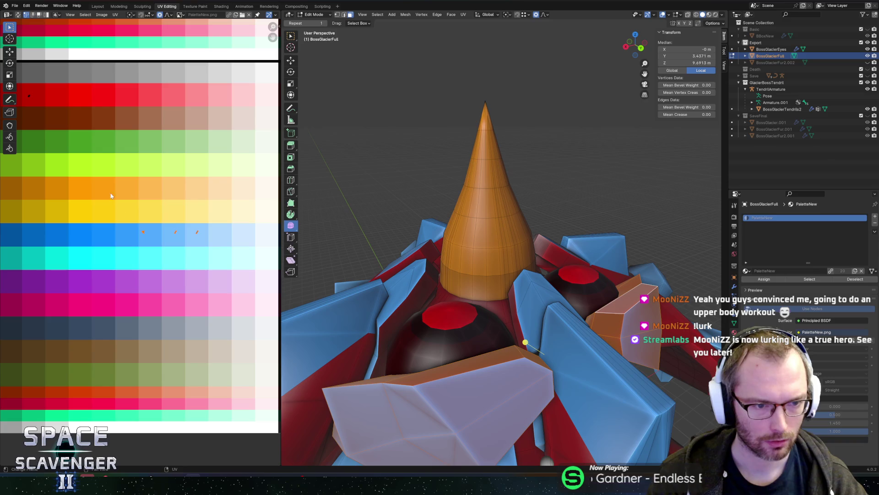
pyautogui.press('g')
pyautogui.click(189, 290)
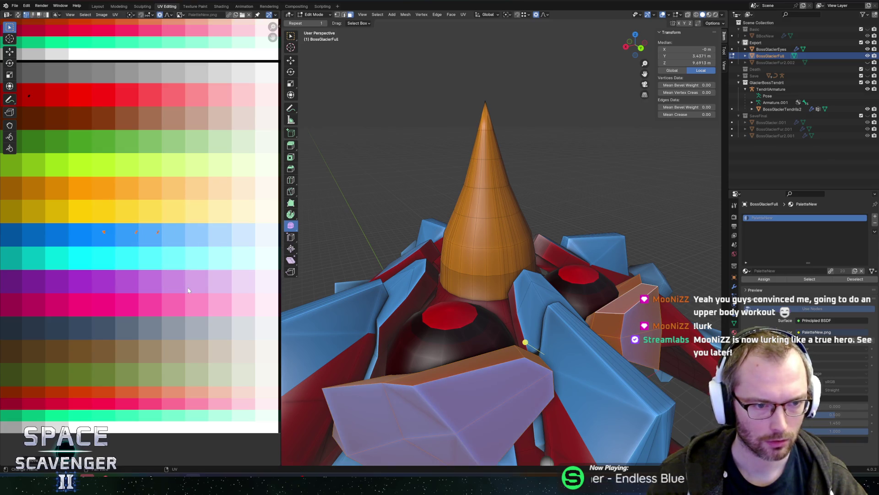
pyautogui.press('g')
pyautogui.press('x')
pyautogui.click(163, 258)
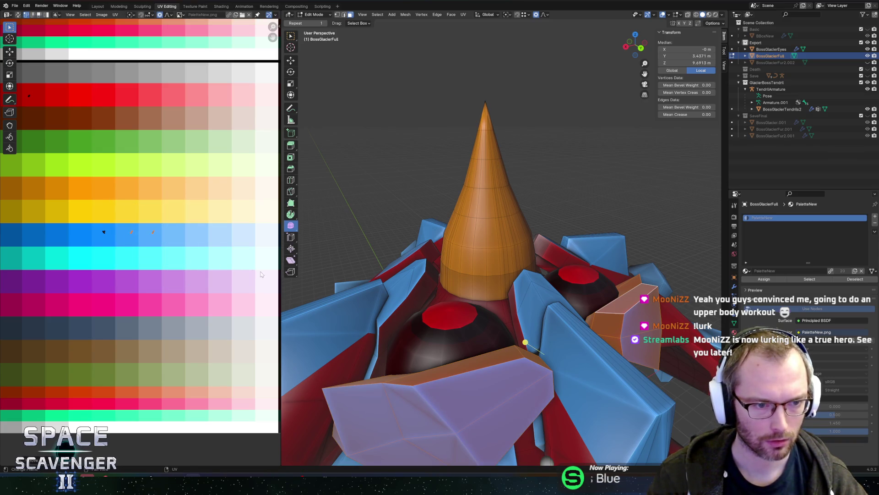
# - Export BossGlacier.fbx from Object Mode and resume the game in Unity
pyautogui.press('Tab')
pyautogui.hotkey('ctrl', 'shift', 'e')
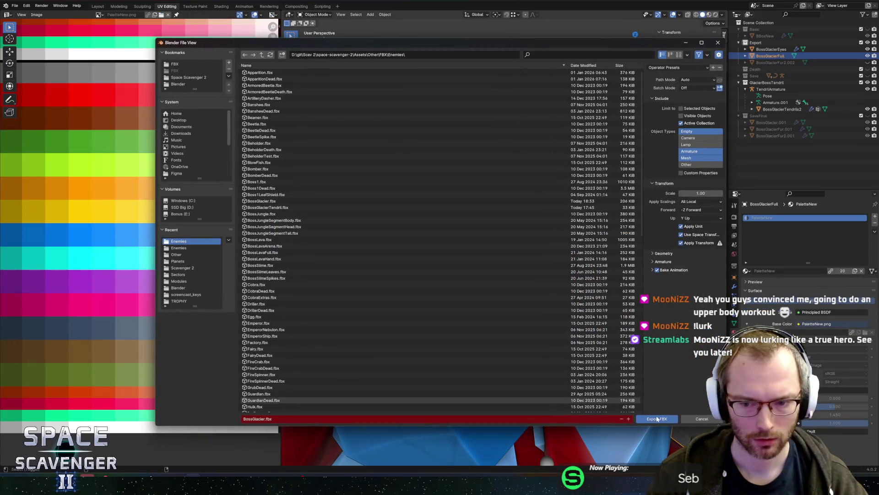
pyautogui.press('Return')
pyautogui.hotkey('alt', 'Tab')
pyautogui.click(199, 303)
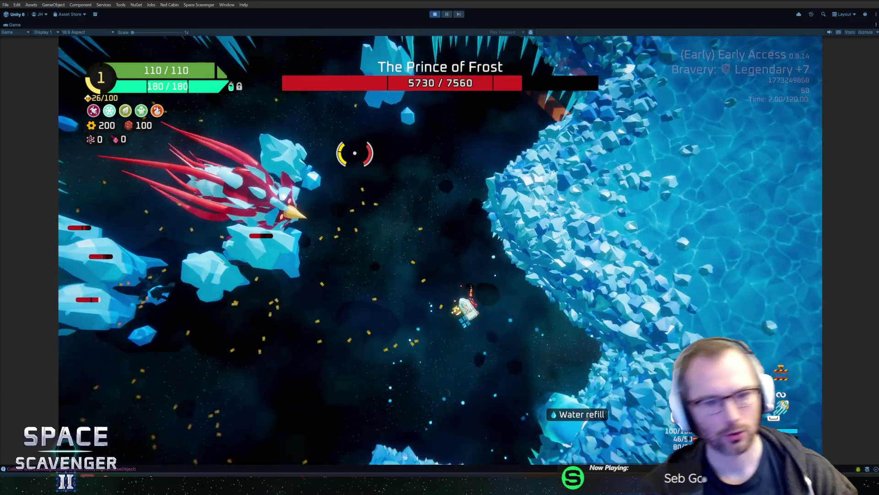
# - Pause the Prince of Frost boss fight to end the play test
pyautogui.press('Escape')
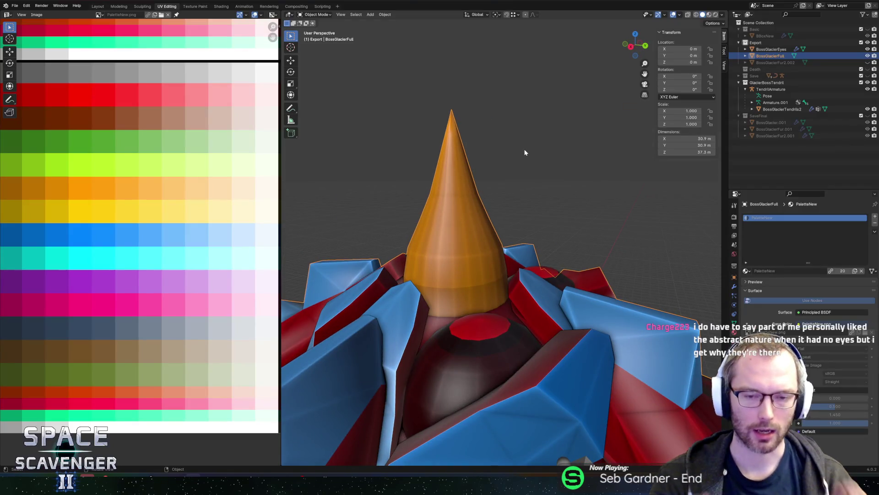
# - Enter Edit Mode on the boss mesh and turn on X-ray to reach hidden edges
pyautogui.moveTo(519, 152)
pyautogui.mouseDown(button='middle')
pyautogui.moveTo(456, 204)
pyautogui.moveTo(503, 298)
pyautogui.moveTo(527, 235)
pyautogui.moveTo(476, 253)
pyautogui.mouseUp(button='middle')
pyautogui.press('Tab')
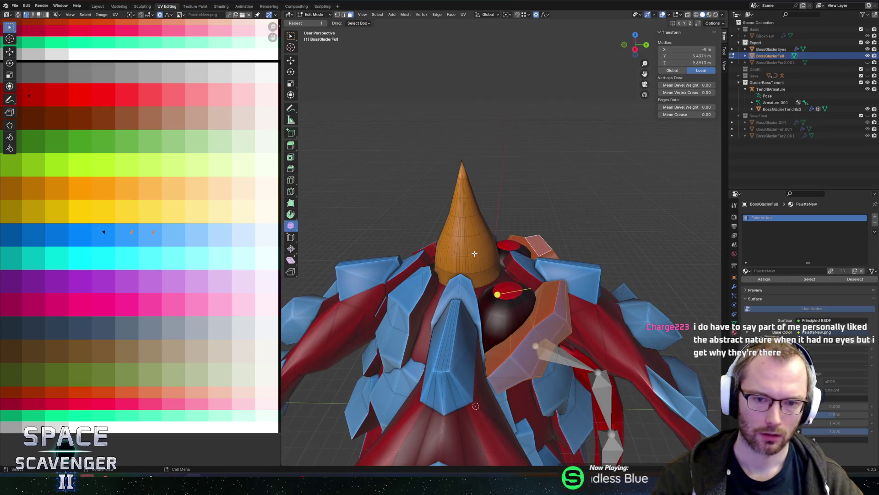
pyautogui.scroll(3, 466, 225)
pyautogui.scroll(2, 466, 224)
pyautogui.press('KP_7')
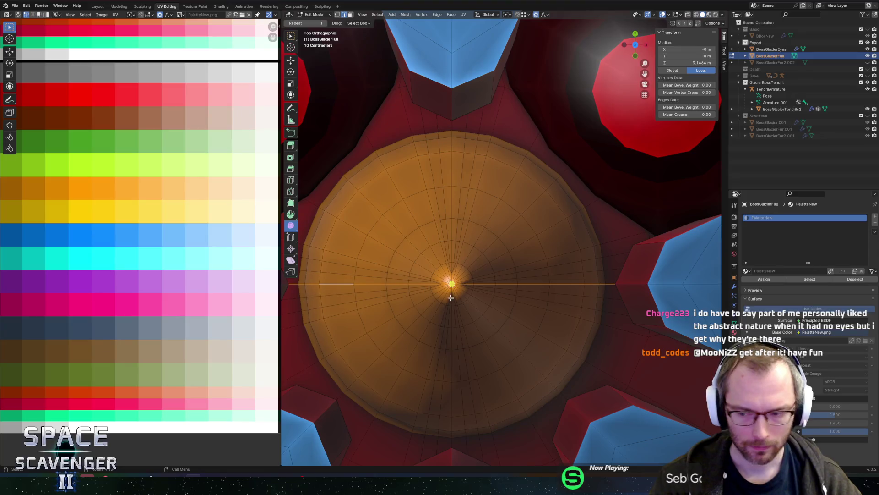
pyautogui.moveTo(558, 271)
pyautogui.mouseDown(button='middle')
pyautogui.moveTo(626, 204)
pyautogui.moveTo(556, 222)
pyautogui.mouseUp(button='middle')
pyautogui.hotkey('alt', 'z')
pyautogui.scroll(-3, 556, 221)
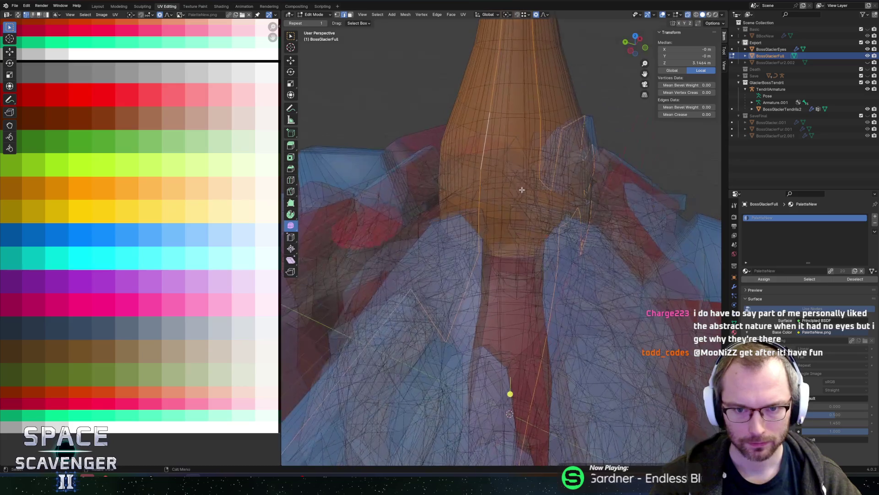
pyautogui.scroll(-4, 513, 195)
# - Circle-select the cone's vertical edge line, clearing stray edges over the tendrils and tip
pyautogui.press('c')
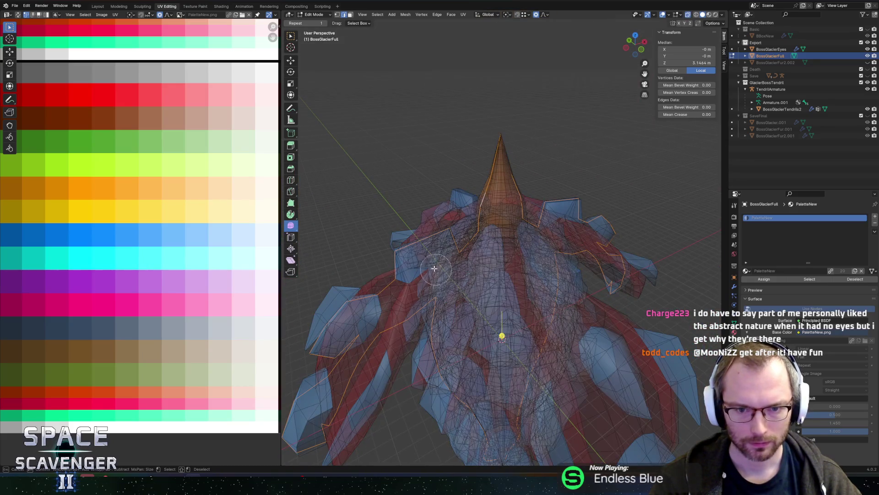
pyautogui.moveTo(426, 245)
pyautogui.mouseDown(button='middle')
pyautogui.moveTo(315, 378)
pyautogui.moveTo(310, 435)
pyautogui.moveTo(396, 382)
pyautogui.moveTo(481, 432)
pyautogui.moveTo(519, 412)
pyautogui.moveTo(570, 373)
pyautogui.moveTo(563, 275)
pyautogui.moveTo(581, 209)
pyautogui.moveTo(617, 293)
pyautogui.moveTo(619, 249)
pyautogui.moveTo(555, 217)
pyautogui.moveTo(582, 256)
pyautogui.moveTo(609, 231)
pyautogui.mouseUp(button='middle')
pyautogui.rightClick(555, 221)
pyautogui.scroll(5, 573, 220)
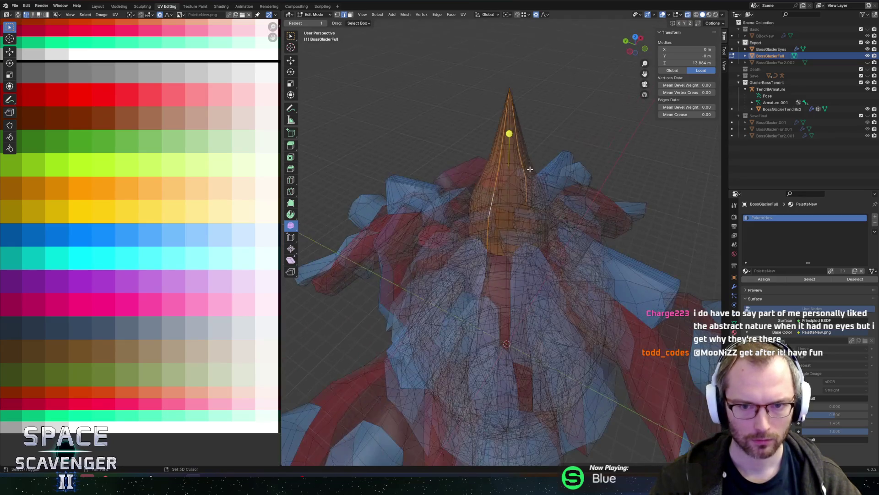
pyautogui.scroll(2, 536, 210)
pyautogui.hotkey('alt', 'z')
pyautogui.moveTo(522, 183)
pyautogui.mouseDown(button='middle')
pyautogui.moveTo(382, 164)
pyautogui.moveTo(450, 177)
pyautogui.moveTo(521, 171)
pyautogui.moveTo(494, 178)
pyautogui.moveTo(502, 150)
pyautogui.moveTo(496, 91)
pyautogui.moveTo(507, 112)
pyautogui.moveTo(485, 129)
pyautogui.mouseUp(button='middle')
pyautogui.hotkey('alt', 'z')
pyautogui.hotkey('alt', 'z')
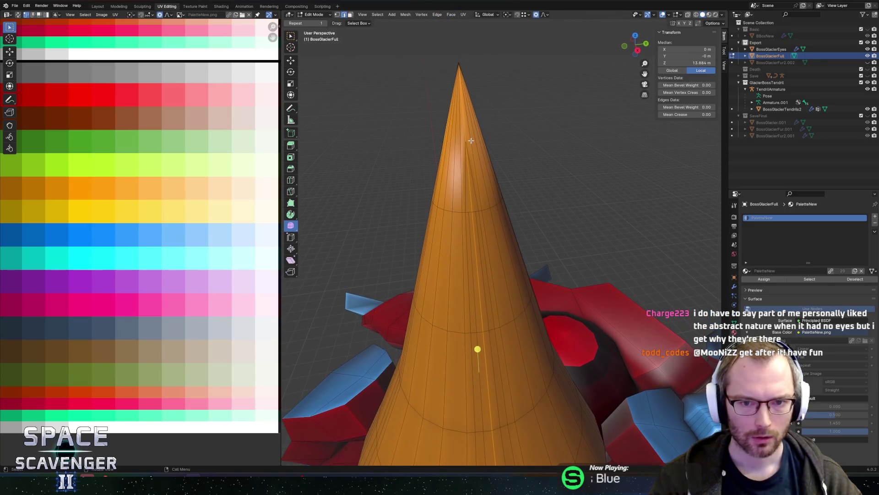
# - Rip the cone open along the selected seam, leaving the ripped edges in place
pyautogui.moveTo(525, 160)
pyautogui.mouseDown(button='middle')
pyautogui.moveTo(526, 147)
pyautogui.moveTo(544, 153)
pyautogui.moveTo(512, 133)
pyautogui.moveTo(559, 136)
pyautogui.mouseUp(button='middle')
pyautogui.moveTo(556, 136)
pyautogui.mouseDown(button='middle')
pyautogui.moveTo(467, 160)
pyautogui.moveTo(467, 151)
pyautogui.moveTo(392, 144)
pyautogui.mouseUp(button='middle')
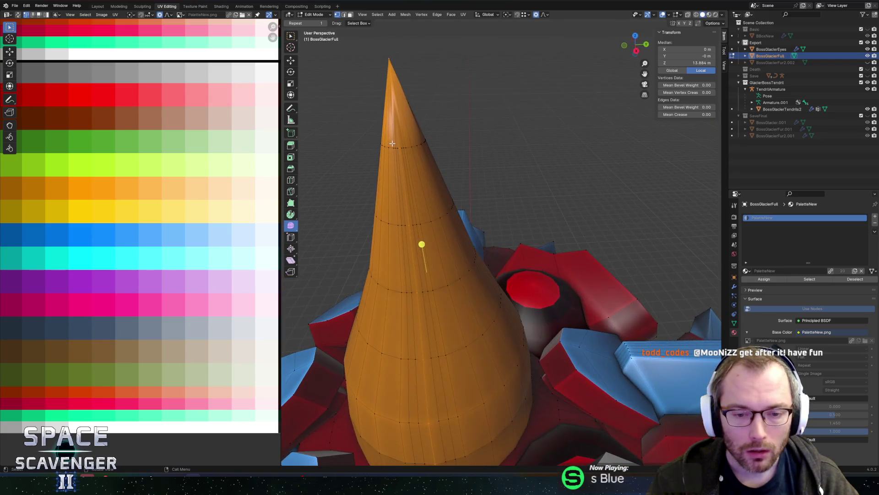
pyautogui.scroll(-4, 445, 147)
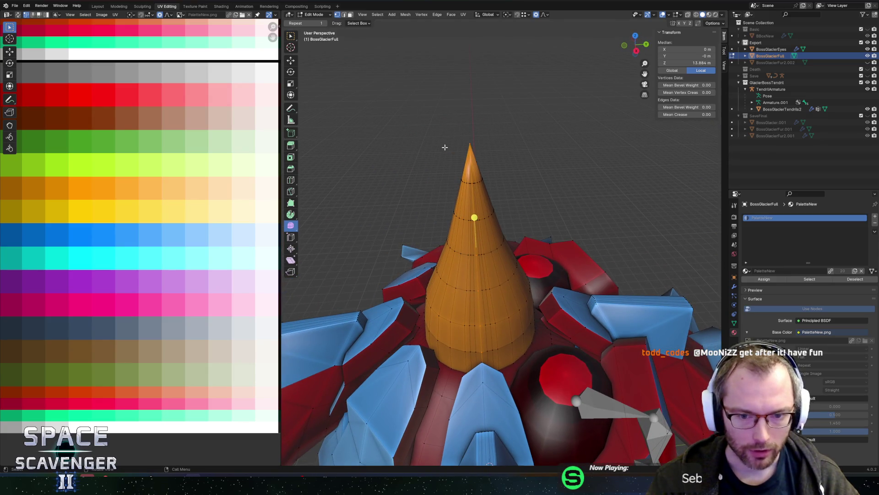
pyautogui.press('g')
pyautogui.press('Escape')
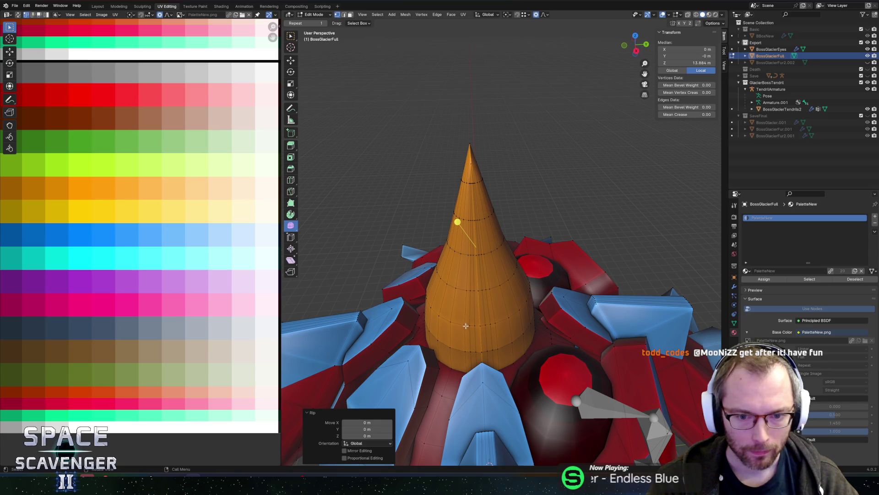
pyautogui.keyDown('alt'); pyautogui.click(451, 357); pyautogui.keyUp('alt')
# - Switch to face select and pick faces running up the cone's side
pyautogui.press('3')
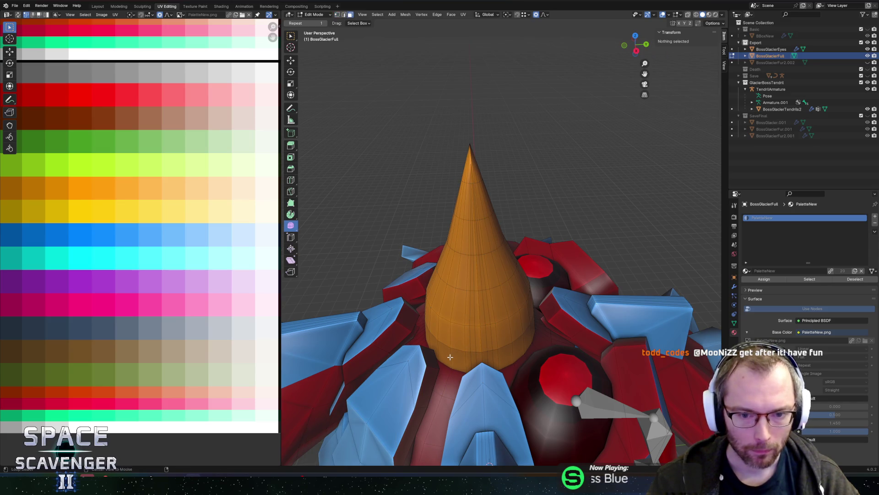
pyautogui.click(450, 341)
pyautogui.click(449, 303)
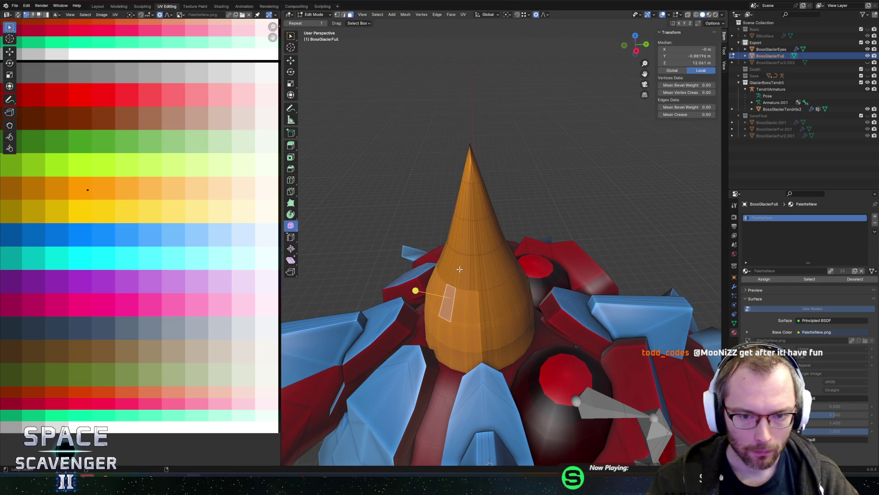
pyautogui.click(462, 231)
pyautogui.click(467, 186)
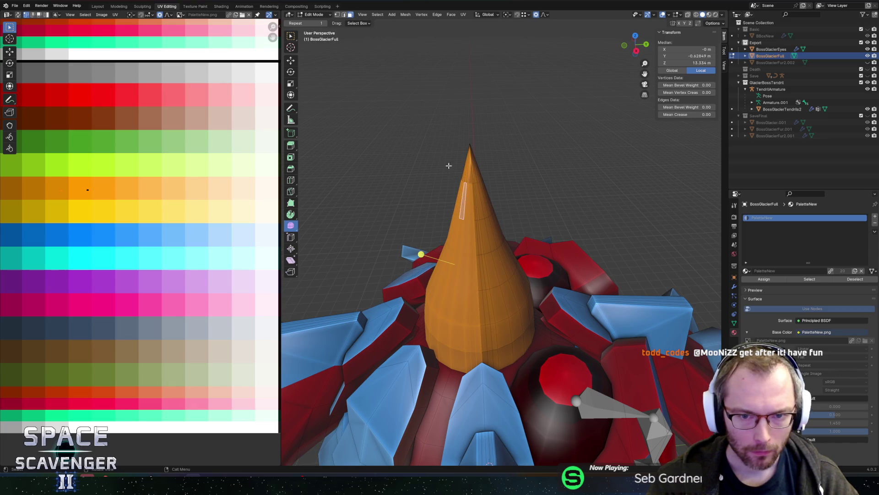
pyautogui.moveTo(436, 149); pyautogui.dragTo(497, 230, button='middle')
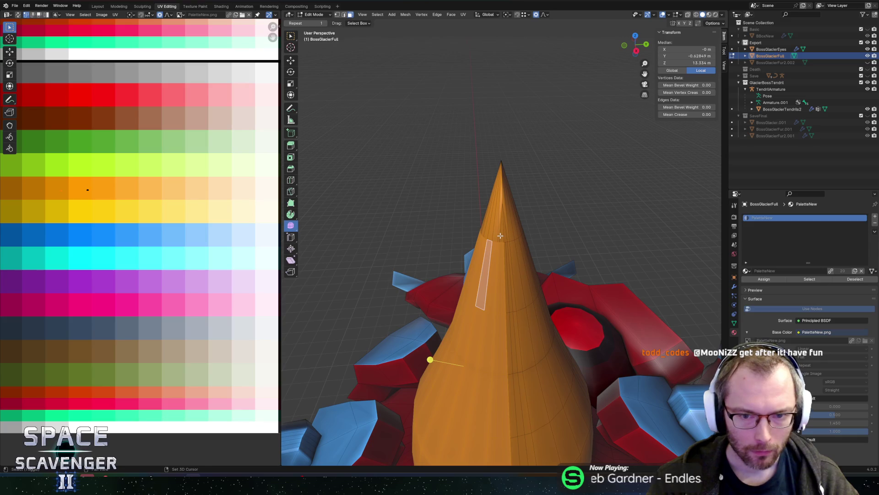
pyautogui.scroll(4, 500, 236)
pyautogui.keyDown('shift'); pyautogui.click(503, 237); pyautogui.keyUp('shift')
pyautogui.keyDown('shift'); pyautogui.click(497, 236); pyautogui.keyUp('shift')
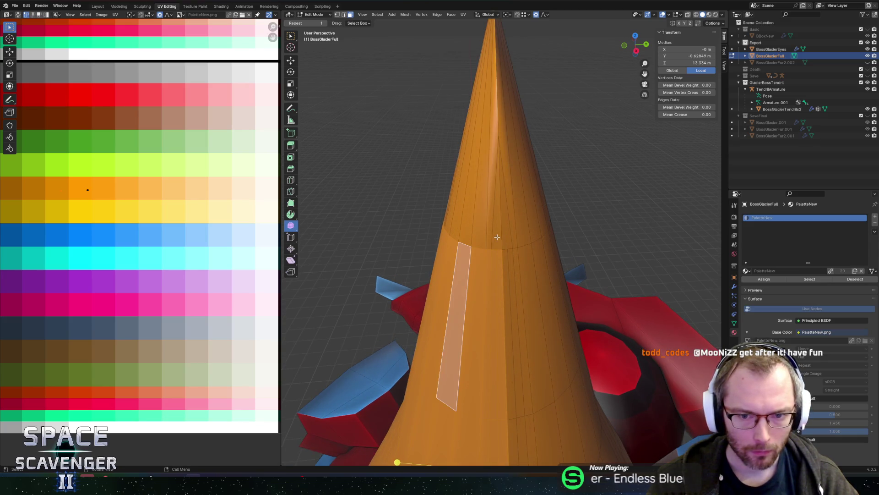
pyautogui.click(497, 237)
pyautogui.moveTo(497, 237)
pyautogui.mouseDown(button='middle')
pyautogui.moveTo(599, 215)
pyautogui.moveTo(550, 257)
pyautogui.moveTo(501, 234)
pyautogui.mouseUp(button='middle')
# - Select the face strip from the tip downward, refine it with circle select, and show Cone.002's vertex groups
pyautogui.keyDown('ctrl'); pyautogui.click(494, 220); pyautogui.keyUp('ctrl')
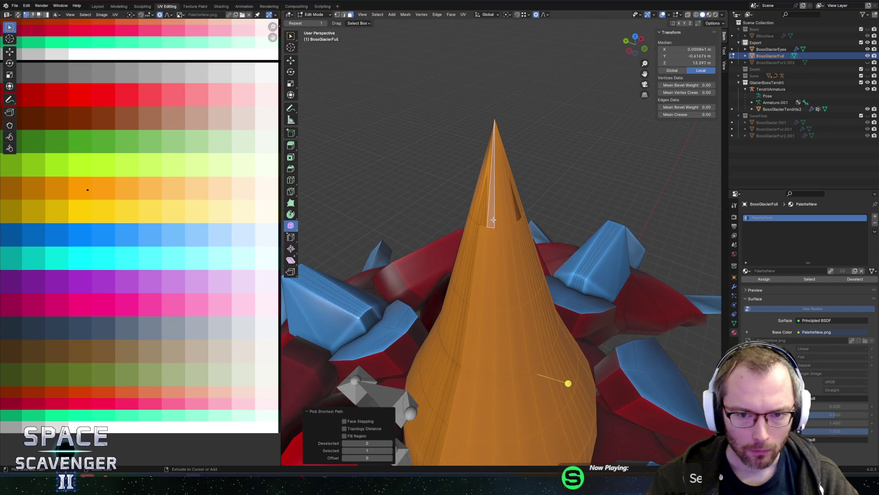
pyautogui.press('c')
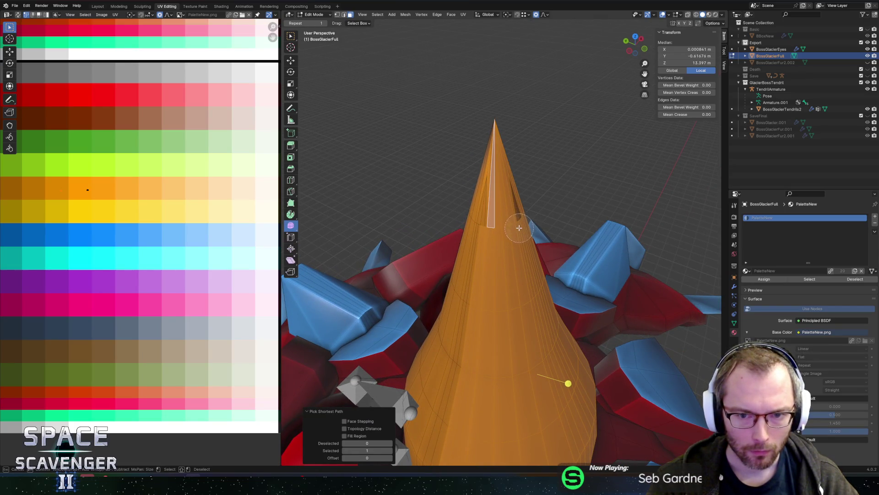
pyautogui.click(515, 225)
pyautogui.rightClick(555, 221)
pyautogui.moveTo(556, 222)
pyautogui.mouseDown(button='middle')
pyautogui.moveTo(588, 208)
pyautogui.moveTo(467, 210)
pyautogui.mouseUp(button='middle')
pyautogui.keyDown('ctrl'); pyautogui.click(473, 209); pyautogui.keyUp('ctrl')
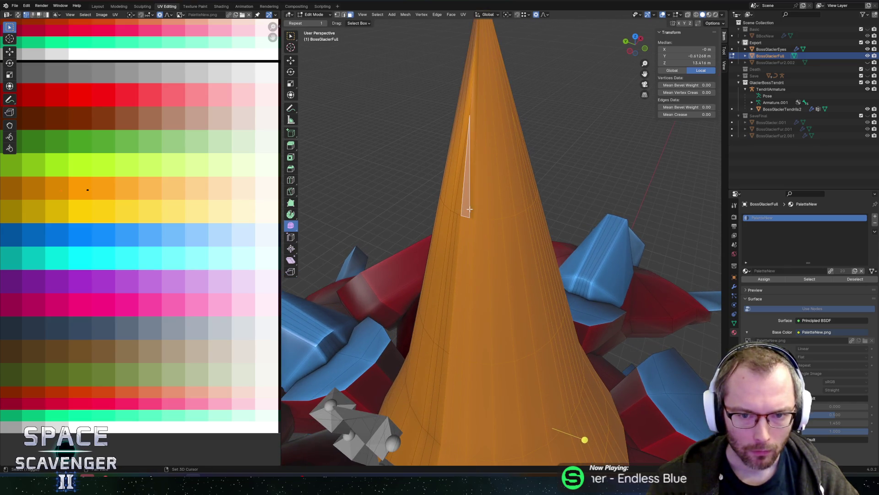
pyautogui.scroll(-6, 477, 211)
pyautogui.moveTo(546, 210)
pyautogui.mouseDown(button='middle')
pyautogui.moveTo(534, 212)
pyautogui.moveTo(549, 227)
pyautogui.moveTo(547, 279)
pyautogui.moveTo(545, 238)
pyautogui.moveTo(543, 255)
pyautogui.mouseUp(button='middle')
pyautogui.scroll(1, 542, 255)
pyautogui.click(734, 322)
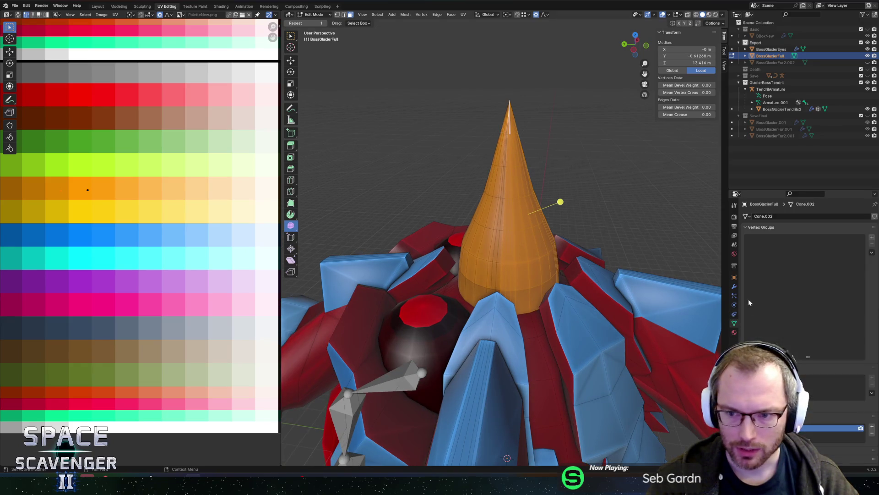
# - Add a new vertex group named Group and select a vertex at the cone's base
pyautogui.click(871, 237)
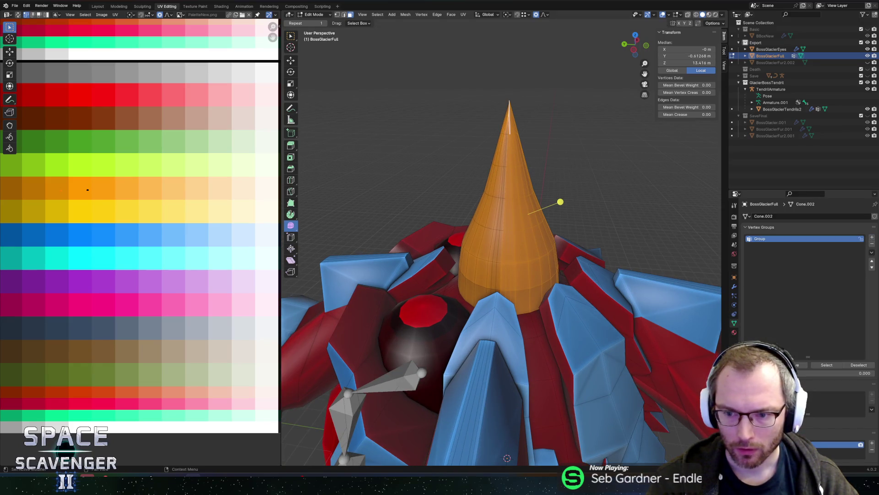
pyautogui.moveTo(548, 277); pyautogui.dragTo(504, 348, button='middle')
pyautogui.click(527, 308)
pyautogui.hotkey('alt', 'z')
pyautogui.hotkey('alt', 'z')
pyautogui.scroll(5, 504, 348)
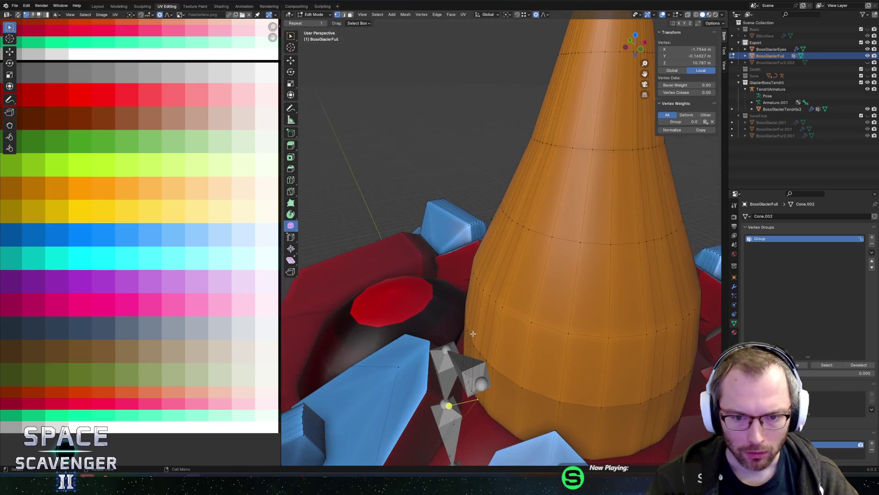
pyautogui.click(475, 393)
pyautogui.moveTo(649, 341)
pyautogui.mouseDown(button='middle')
pyautogui.moveTo(526, 273)
pyautogui.moveTo(522, 298)
pyautogui.moveTo(545, 330)
pyautogui.moveTo(530, 325)
pyautogui.moveTo(593, 340)
pyautogui.mouseUp(button='middle')
# - Snap the 3D cursor to the selected vertex, then select and frame the group's vertices
pyautogui.hotkey('shift', 's')
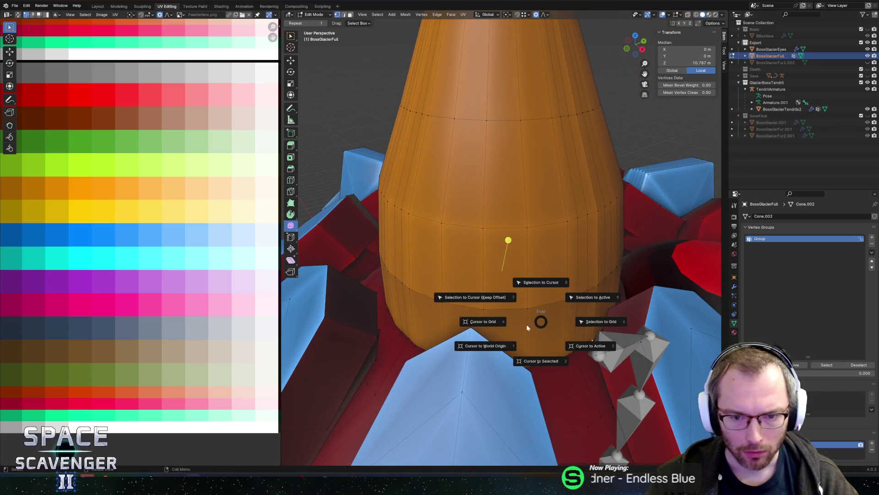
pyautogui.click(540, 359)
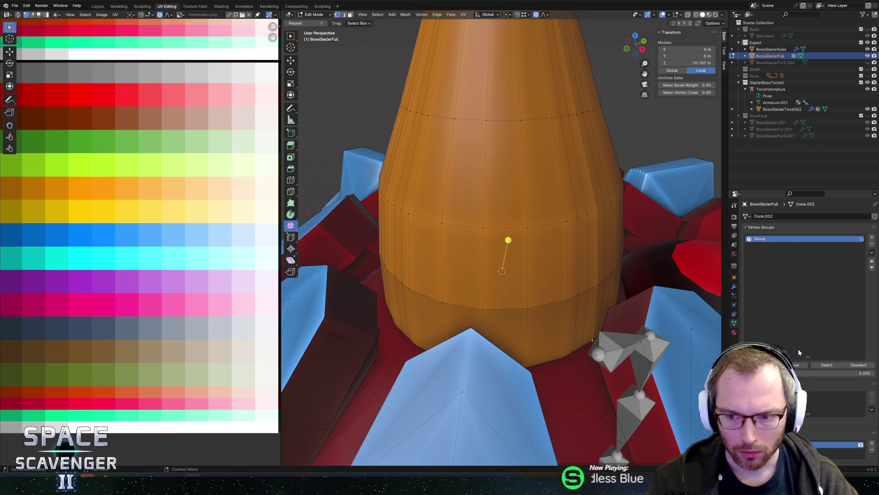
pyautogui.click(827, 364)
pyautogui.press('KP_Decimal')
pyautogui.moveTo(612, 238)
pyautogui.mouseDown(button='middle')
pyautogui.moveTo(613, 202)
pyautogui.moveTo(591, 209)
pyautogui.mouseUp(button='middle')
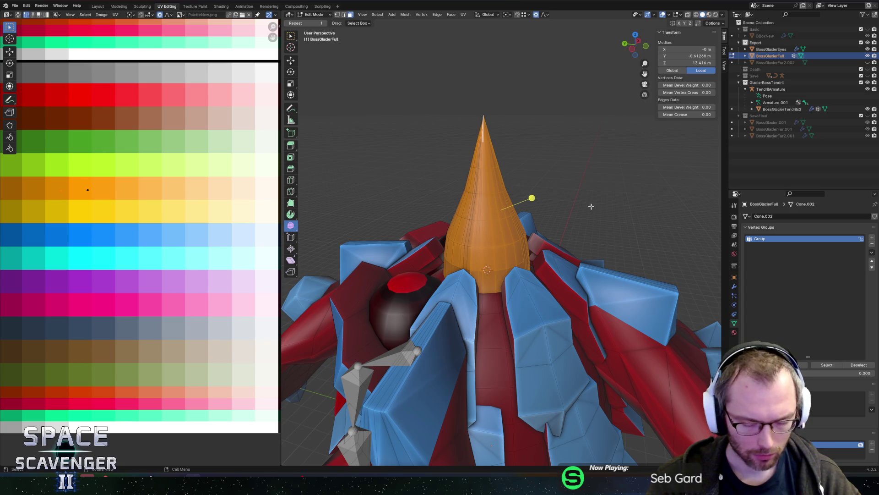
# - Set the pivot to the 3D cursor, then duplicate the cone and rotate the copy on X
pyautogui.press('.')
pyautogui.click(646, 207)
pyautogui.hotkey('shift', 'd')
pyautogui.press('r')
pyautogui.press('x')
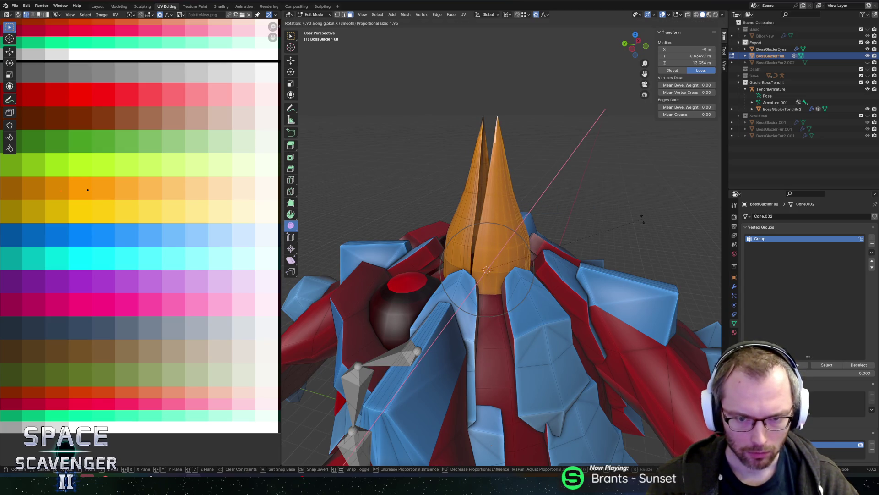
pyautogui.click(645, 221)
pyautogui.moveTo(646, 221)
pyautogui.mouseDown(button='middle')
pyautogui.moveTo(573, 201)
pyautogui.moveTo(504, 229)
pyautogui.moveTo(437, 221)
pyautogui.moveTo(505, 174)
pyautogui.moveTo(611, 206)
pyautogui.moveTo(529, 232)
pyautogui.moveTo(589, 251)
pyautogui.moveTo(479, 291)
pyautogui.mouseUp(button='middle')
pyautogui.scroll(3, 604, 207)
# - Clear the selection and select loops running up the cone
pyautogui.hotkey('alt', 'a')
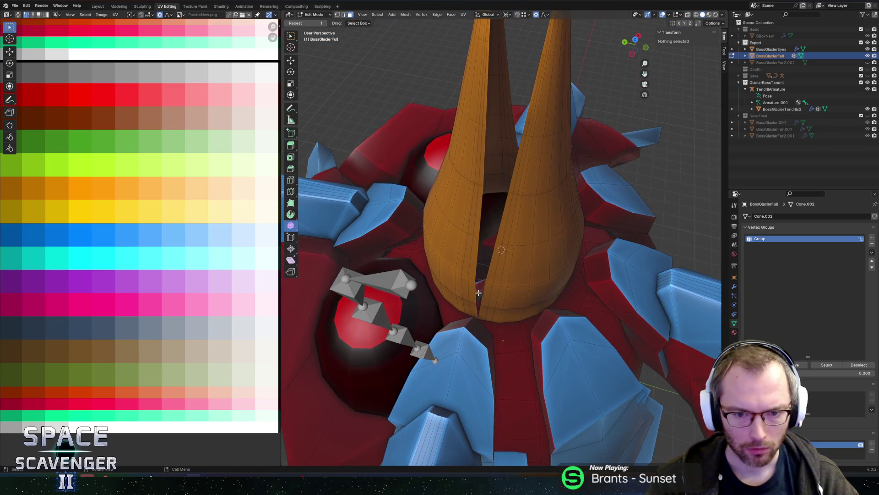
pyautogui.keyDown('alt'); pyautogui.click(469, 303); pyautogui.keyUp('alt')
pyautogui.keyDown('alt'); pyautogui.click(469, 263); pyautogui.keyUp('alt')
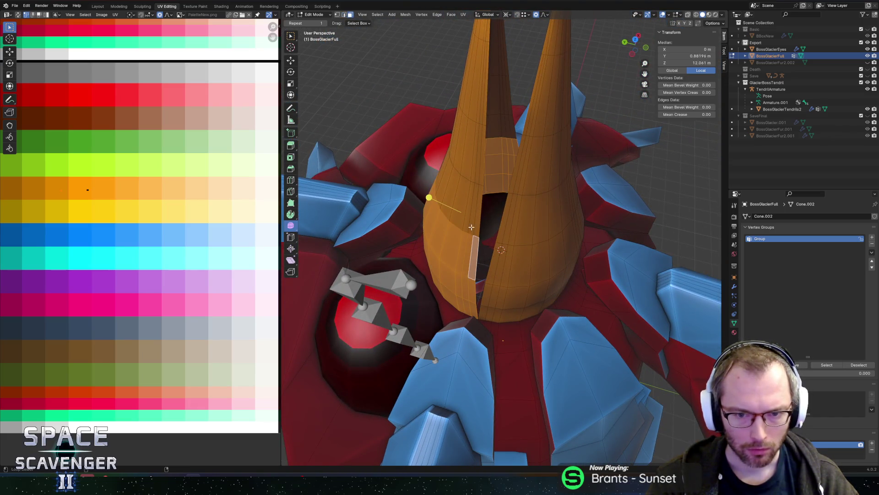
pyautogui.keyDown('alt'); pyautogui.click(474, 224); pyautogui.keyUp('alt')
pyautogui.keyDown('alt'); pyautogui.click(479, 171); pyautogui.keyUp('alt')
pyautogui.keyDown('alt'); pyautogui.click(478, 109); pyautogui.keyUp('alt')
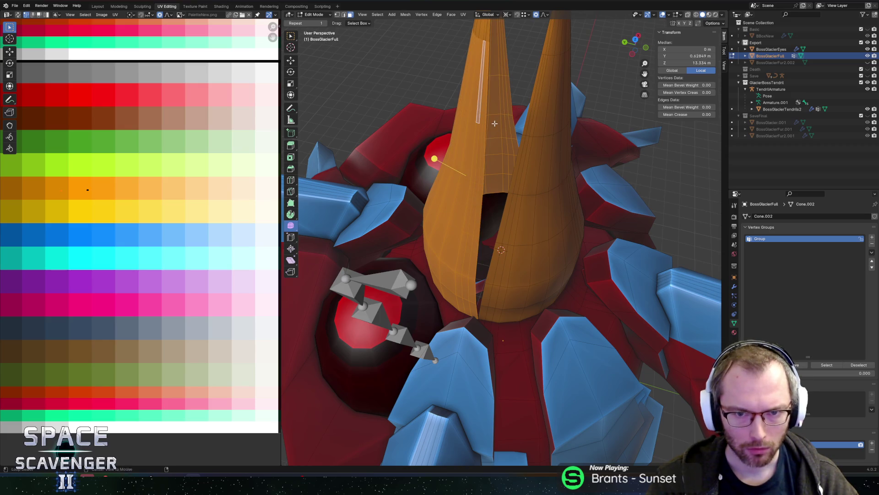
pyautogui.moveTo(478, 110)
pyautogui.mouseDown(button='middle')
pyautogui.moveTo(569, 143)
pyautogui.moveTo(443, 163)
pyautogui.mouseUp(button='middle')
pyautogui.scroll(3, 569, 144)
pyautogui.scroll(-3, 569, 144)
pyautogui.moveTo(472, 115); pyautogui.dragTo(583, 122, button='middle')
# - Paint-select the right cone half and tilt it -5.4° about the X axis
pyautogui.press('c')
pyautogui.click(571, 134)
pyautogui.press('Escape')
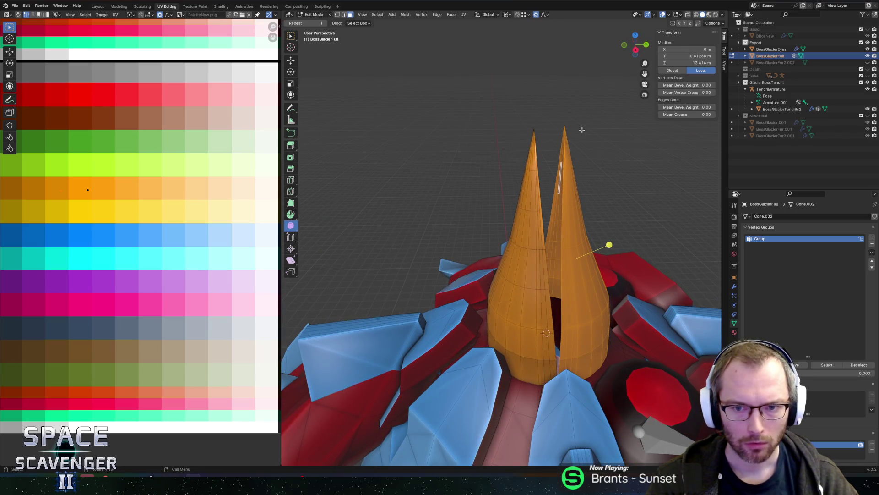
pyautogui.hotkey('alt', 'z')
pyautogui.hotkey('alt', 'z')
pyautogui.scroll(5, 577, 138)
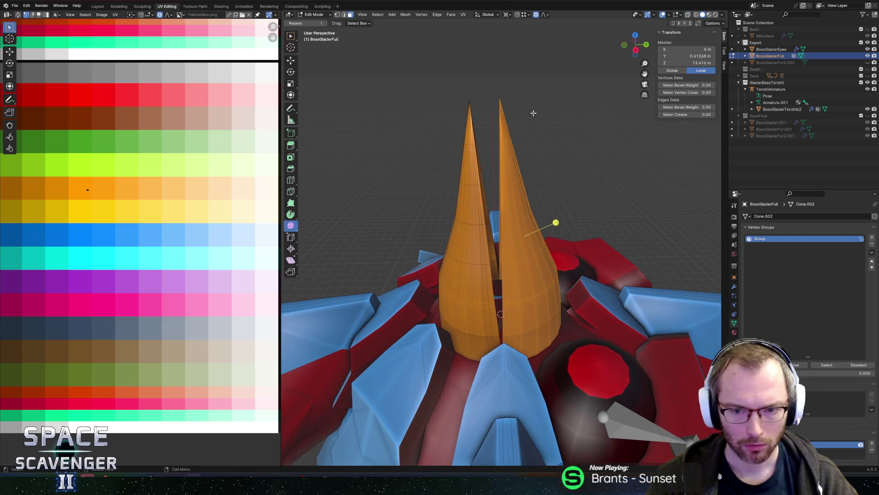
pyautogui.press('g')
pyautogui.press('r')
pyautogui.press('x')
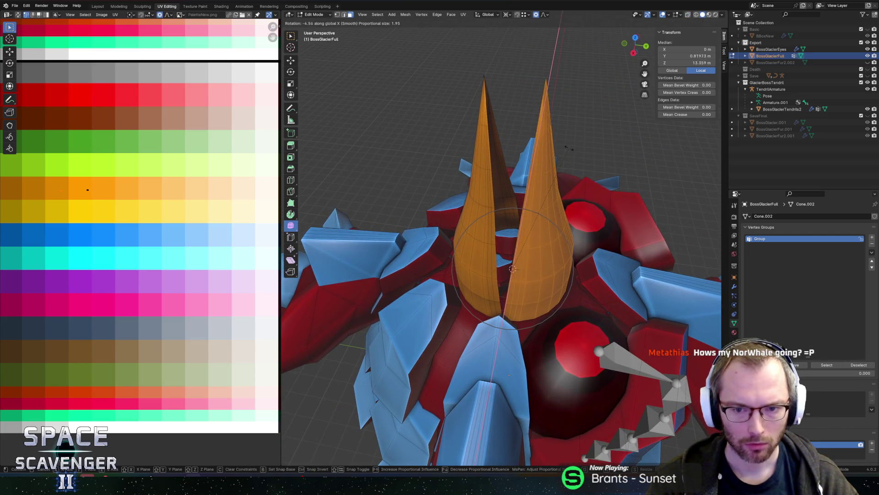
pyautogui.click(570, 149)
pyautogui.moveTo(570, 149)
pyautogui.mouseDown(button='middle')
pyautogui.moveTo(558, 239)
pyautogui.moveTo(450, 268)
pyautogui.moveTo(445, 211)
pyautogui.mouseUp(button='middle')
# - Turn on X-ray and select a vertex and an edge loop on the orange cone
pyautogui.hotkey('alt', 'z')
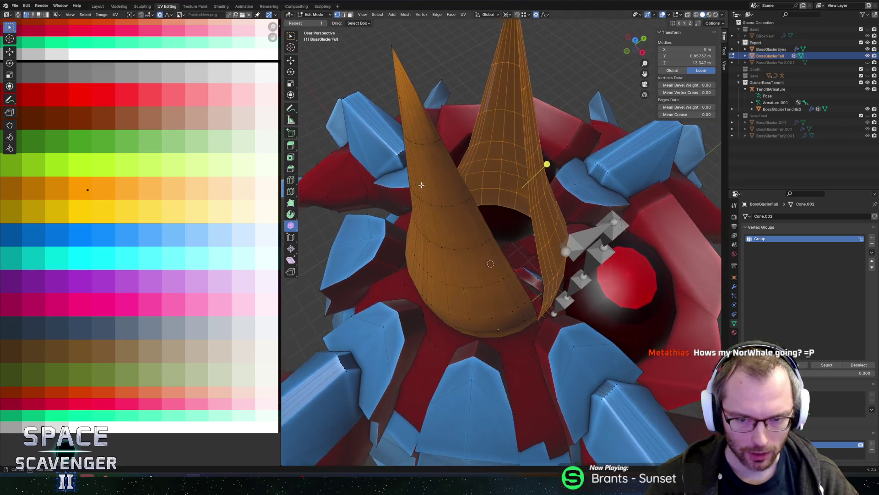
pyautogui.scroll(5, 445, 209)
pyautogui.click(451, 210)
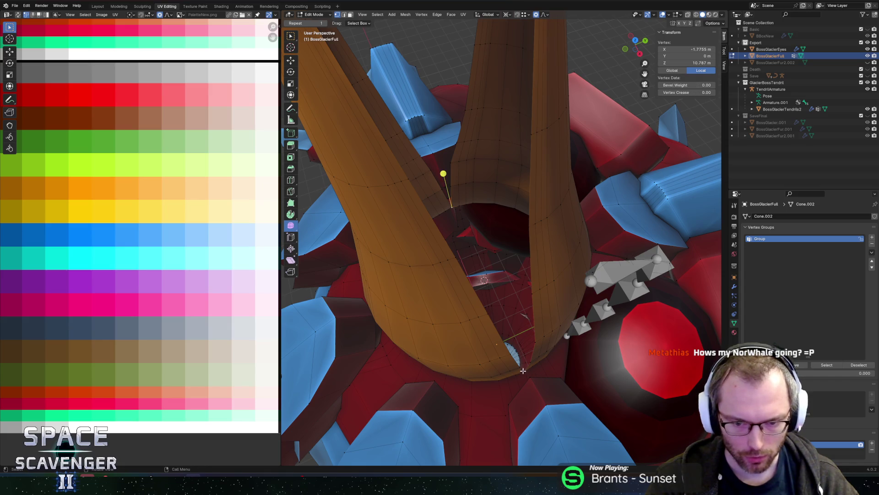
pyautogui.moveTo(519, 306); pyautogui.dragTo(494, 398, button='middle')
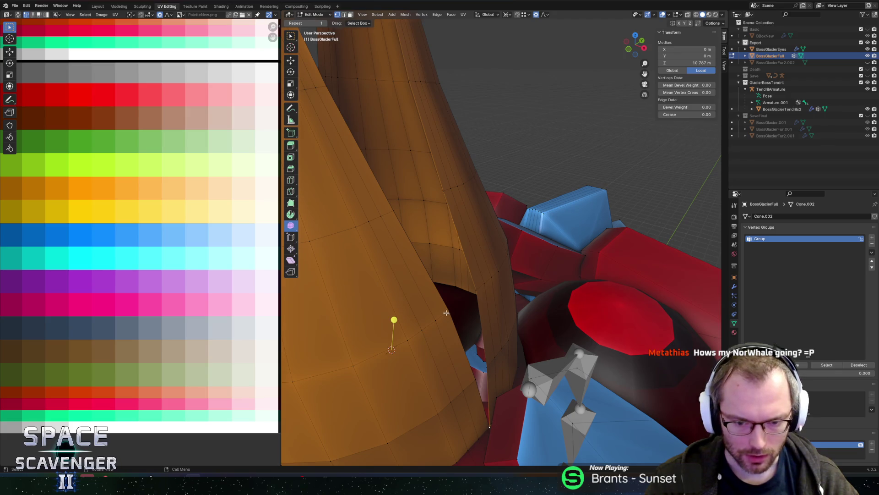
pyautogui.moveTo(446, 313); pyautogui.dragTo(478, 250, button='middle')
pyautogui.keyDown('alt'); pyautogui.click(478, 248); pyautogui.keyUp('alt')
pyautogui.moveTo(474, 216)
pyautogui.mouseDown(button='middle')
pyautogui.moveTo(393, 163)
pyautogui.moveTo(451, 190)
pyautogui.moveTo(549, 298)
pyautogui.mouseUp(button='middle')
pyautogui.moveTo(520, 351); pyautogui.dragTo(500, 293, button='middle')
# - Select the flat inner faces of both horn halves and begin insetting them
pyautogui.click(514, 305)
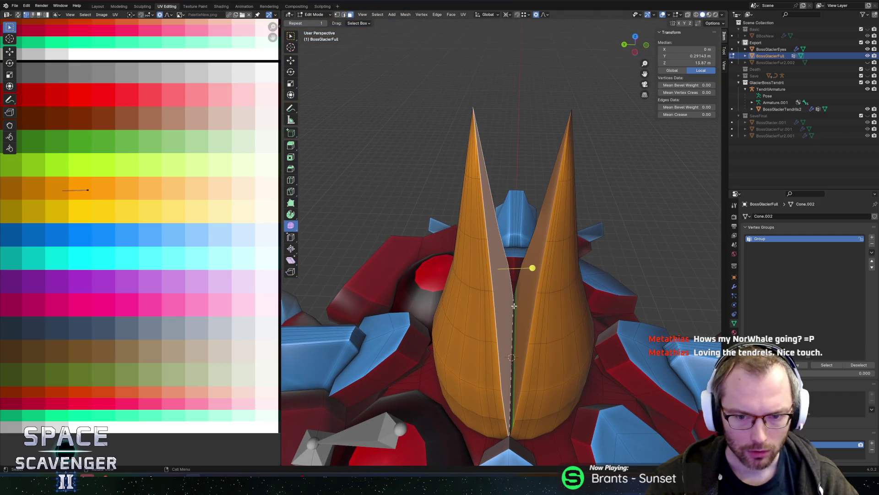
pyautogui.click(525, 298)
pyautogui.keyDown('shift'); pyautogui.click(501, 273); pyautogui.keyUp('shift')
pyautogui.keyDown('shift'); pyautogui.click(541, 289); pyautogui.keyUp('shift')
pyautogui.press('i')
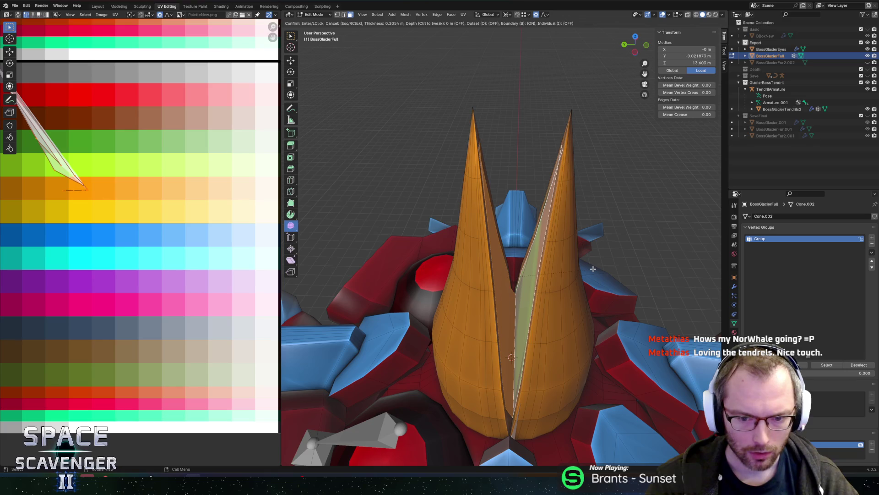
# - Finish the inset at zero thickness and select a face on the right cone
pyautogui.press('0')
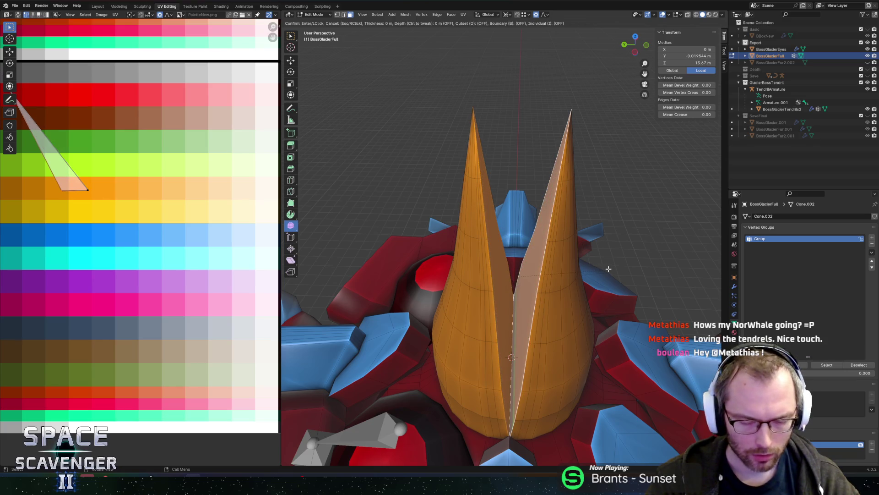
pyautogui.click(580, 270)
pyautogui.click(582, 272)
pyautogui.moveTo(583, 272)
pyautogui.mouseDown(button='middle')
pyautogui.moveTo(642, 275)
pyautogui.moveTo(474, 298)
pyautogui.mouseUp(button='middle')
pyautogui.click(473, 297)
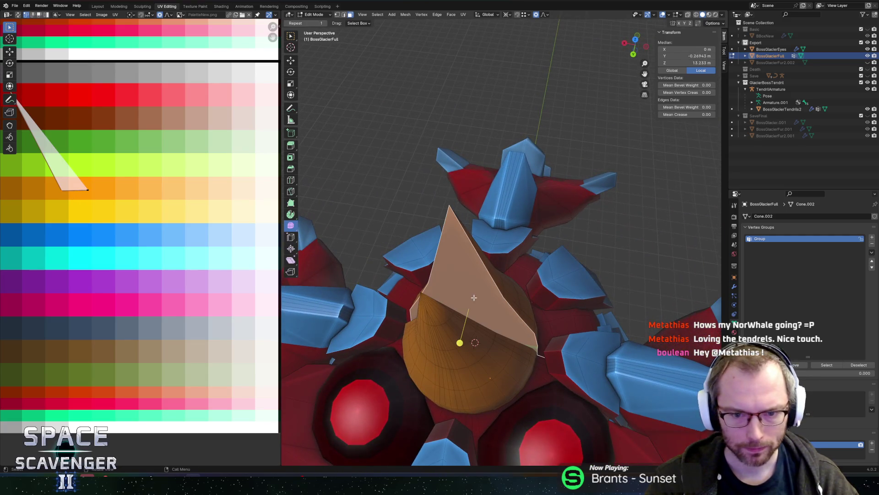
# - Keep Global orientation and shrink the extruded inner faces to 0.862 scale
pyautogui.press(',')
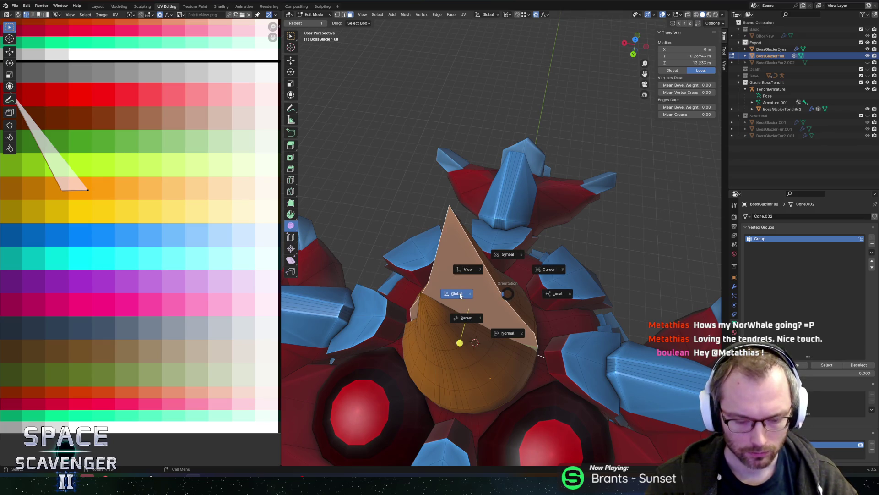
pyautogui.press(',')
pyautogui.click(426, 295)
pyautogui.press(',')
pyautogui.press('Escape')
pyautogui.press('s')
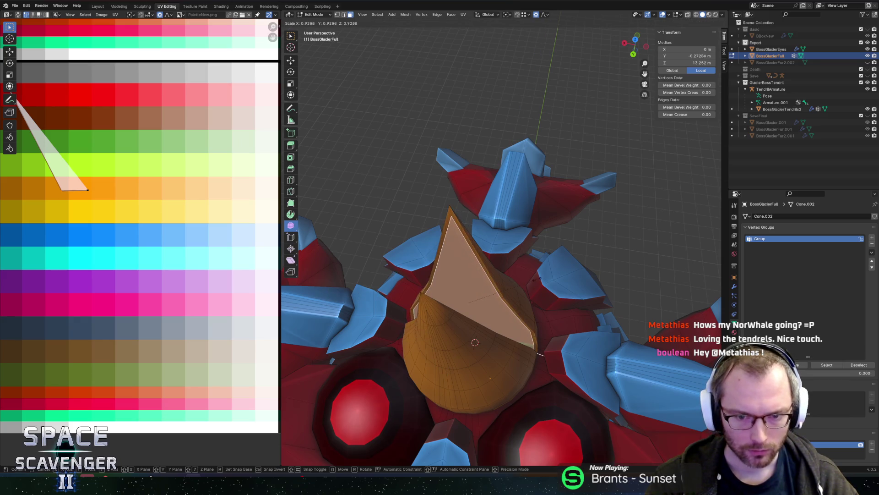
pyautogui.moveTo(540, 353)
pyautogui.mouseDown(button='middle')
pyautogui.moveTo(526, 325)
pyautogui.moveTo(465, 287)
pyautogui.moveTo(484, 303)
pyautogui.mouseUp(button='middle')
pyautogui.click(527, 325)
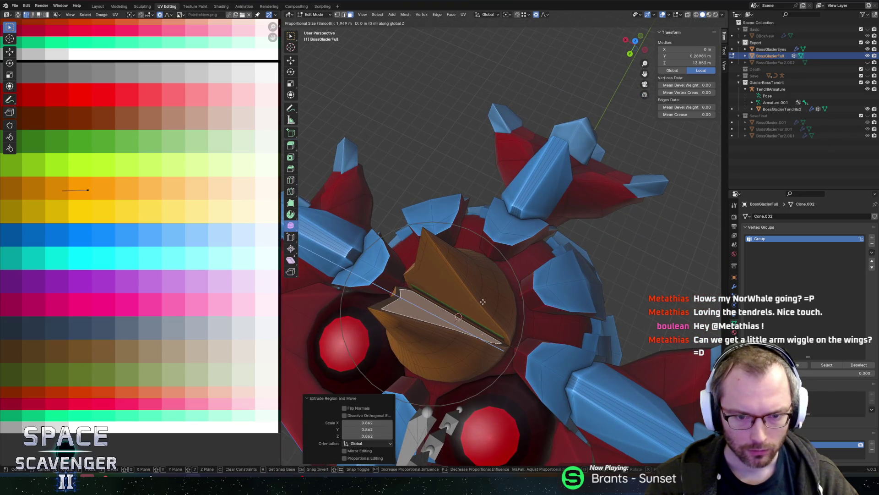
# - Switch transform orientation to Normal and move the inner faces along their normal
pyautogui.press('g')
pyautogui.press('g')
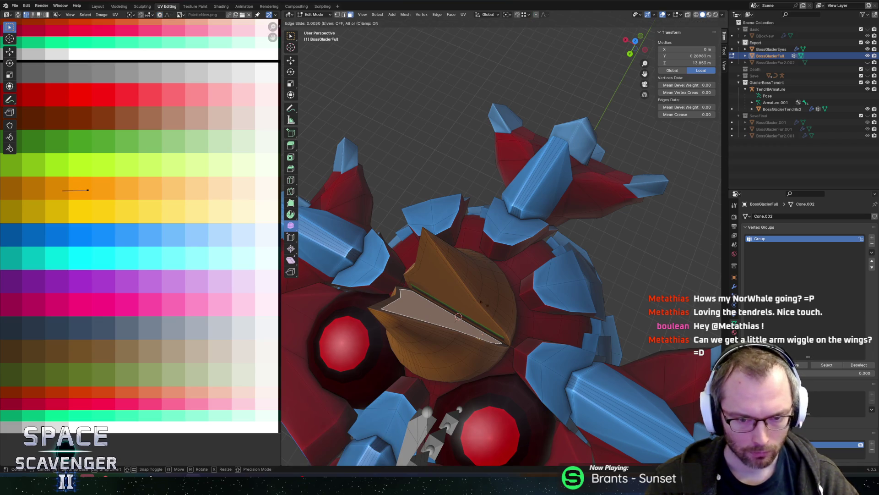
pyautogui.press('g')
pyautogui.press('z')
pyautogui.click(483, 319)
pyautogui.press('.')
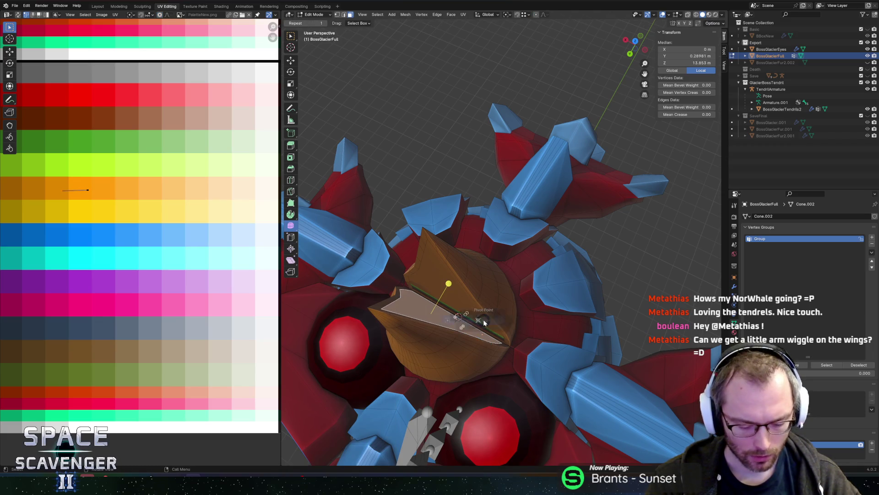
pyautogui.click(480, 357)
pyautogui.press(',')
pyautogui.click(490, 383)
pyautogui.press('g')
pyautogui.press('z')
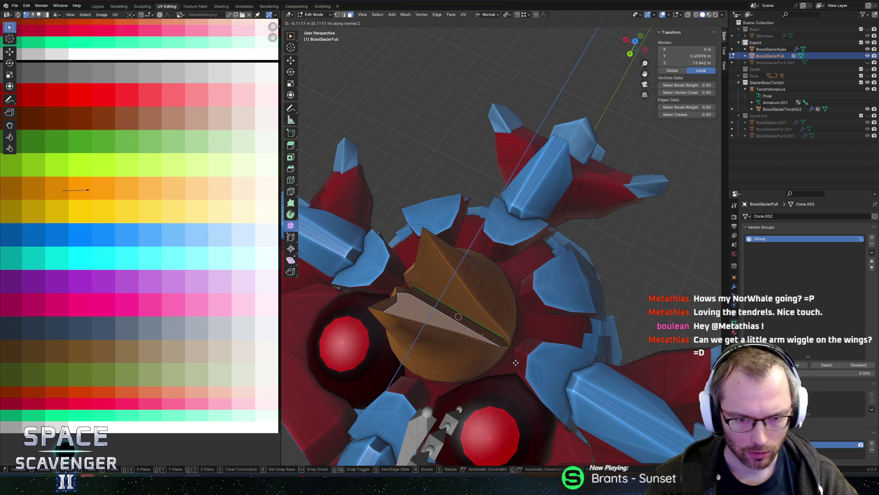
pyautogui.click(516, 366)
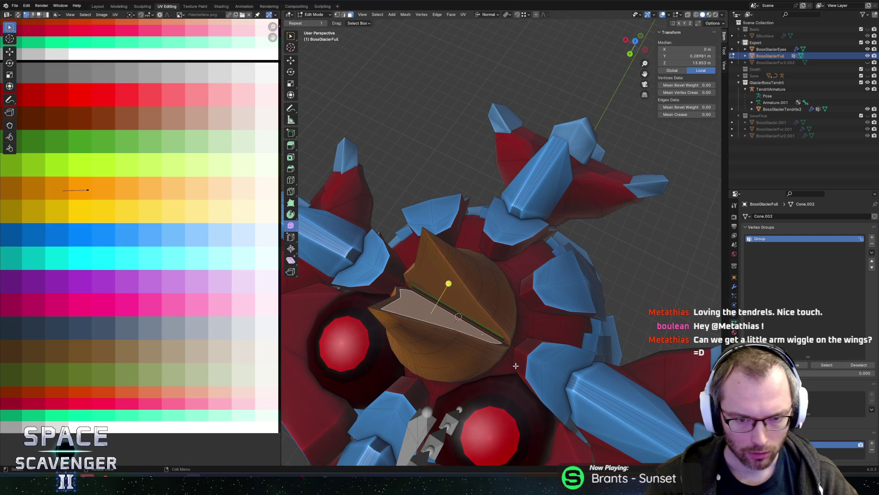
pyautogui.press(',')
pyautogui.press('Escape')
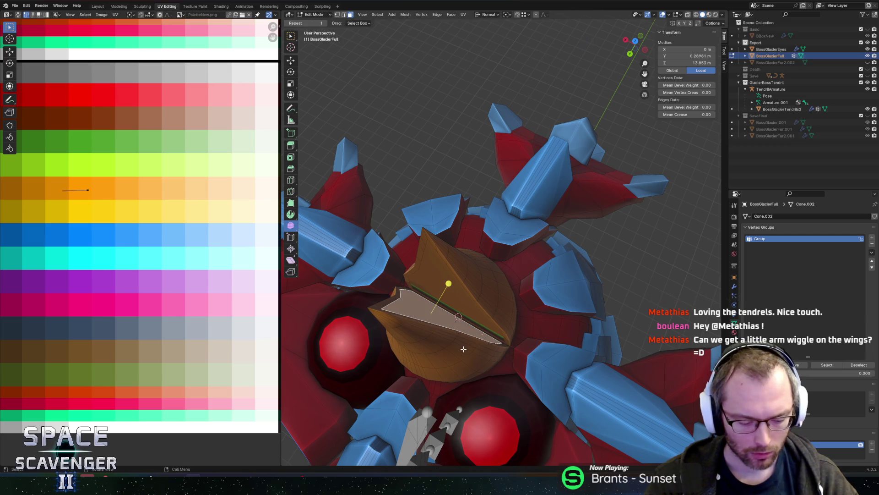
# - Push the inner faces further inward along the normal and shrink them to 0.835
pyautogui.press('g')
pyautogui.press('z')
pyautogui.click(468, 355)
pyautogui.moveTo(468, 356)
pyautogui.mouseDown(button='middle')
pyautogui.moveTo(476, 272)
pyautogui.moveTo(540, 252)
pyautogui.mouseUp(button='middle')
pyautogui.press('s')
pyautogui.click(491, 261)
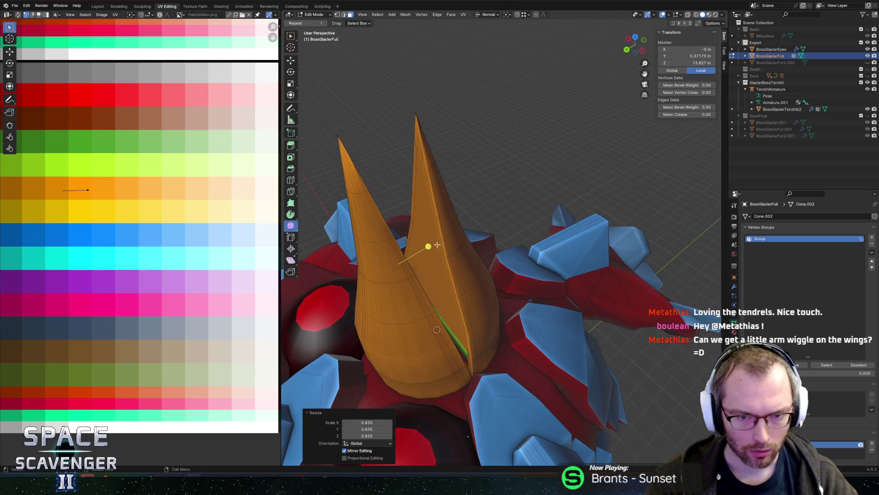
# - Scale the other horn's inner face to 0.920 and push it along its normal
pyautogui.hotkey('ctrl', 'z')
pyautogui.press('s')
pyautogui.click(598, 252)
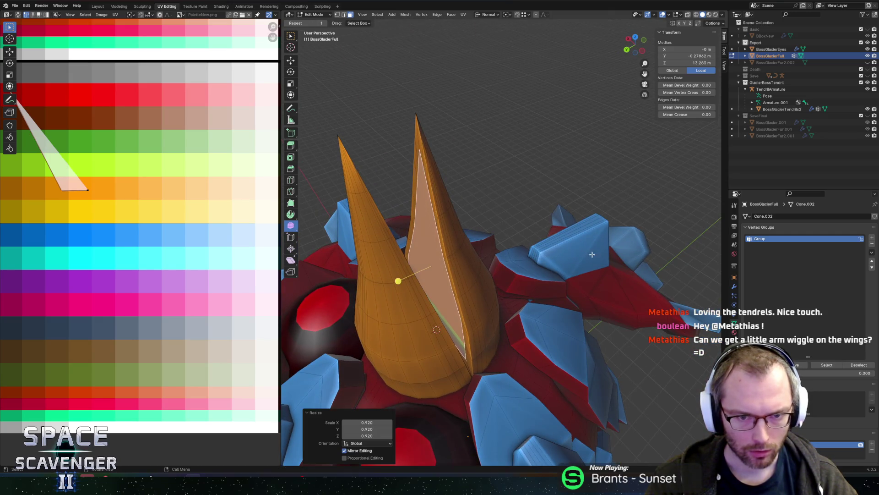
pyautogui.moveTo(598, 251); pyautogui.dragTo(481, 272, button='middle')
pyautogui.press('g')
pyautogui.press('z')
pyautogui.press('z')
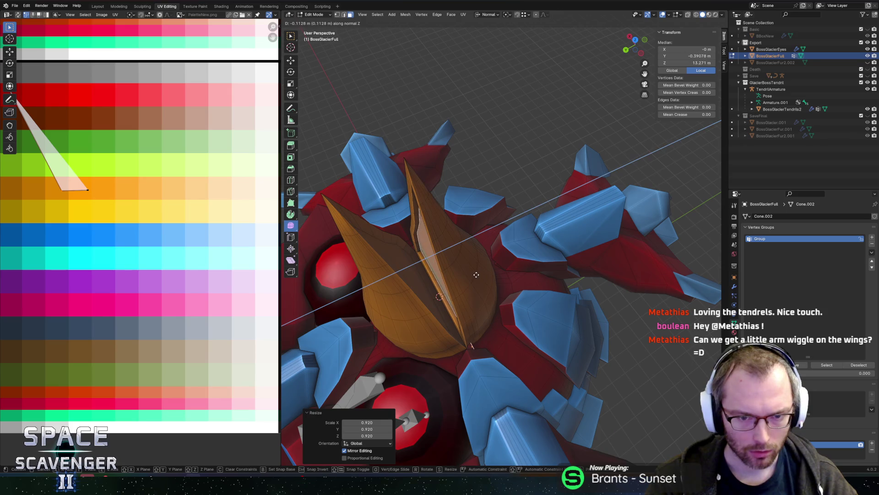
pyautogui.click(472, 278)
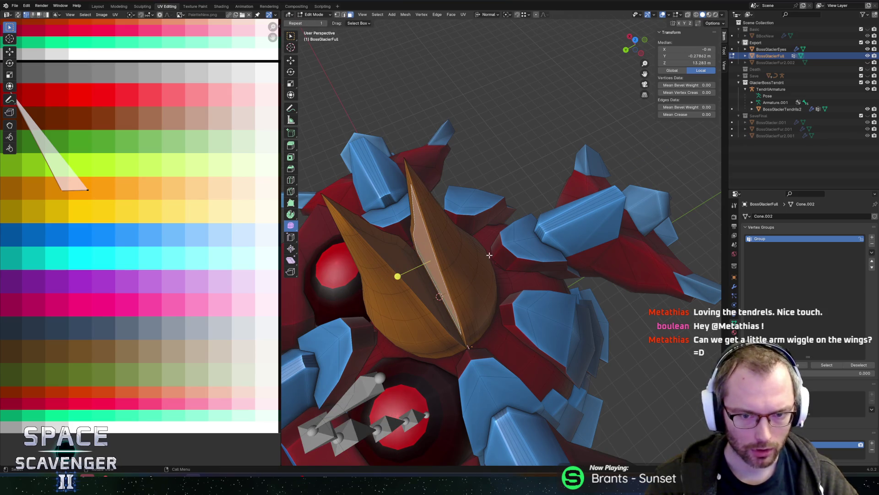
# - Shrink the horn faces to 0.897, recess them along the normal, then select another face
pyautogui.press('s')
pyautogui.click(540, 255)
pyautogui.press('g')
pyautogui.press('z')
pyautogui.click(544, 252)
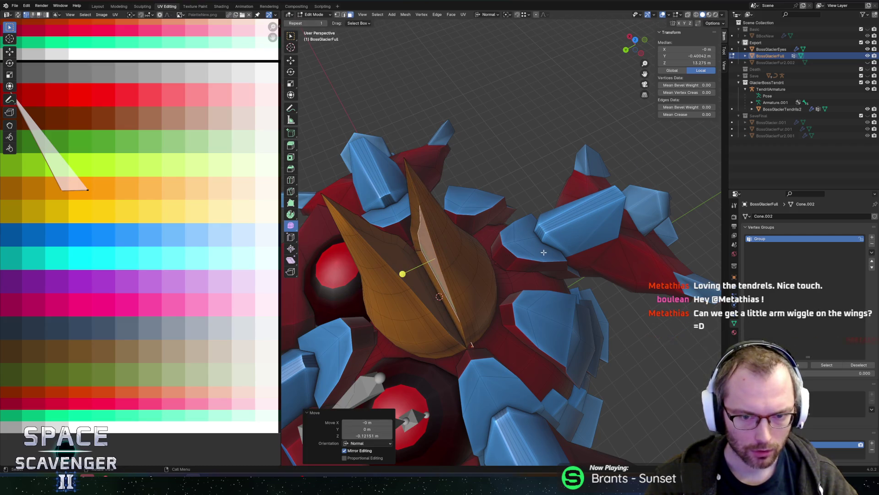
pyautogui.moveTo(526, 248); pyautogui.dragTo(394, 215, button='middle')
pyautogui.click(391, 214)
pyautogui.moveTo(136, 226); pyautogui.dragTo(239, 276, button='middle')
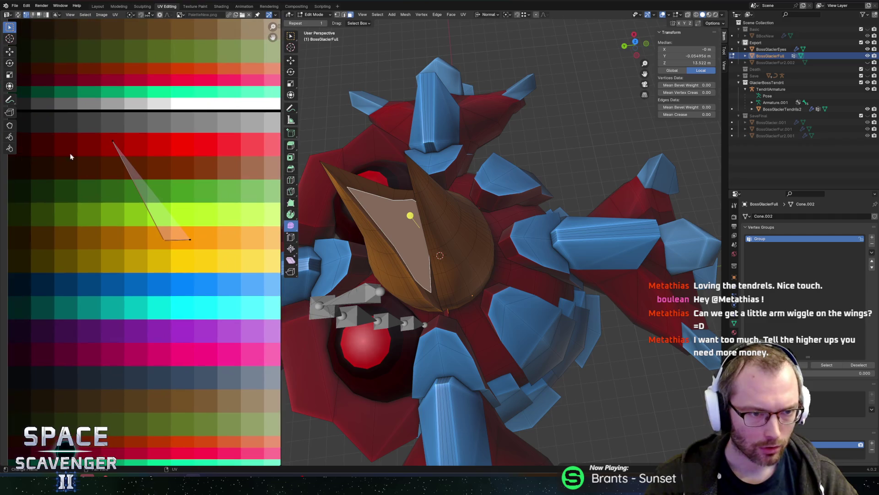
# - Collapse the UV triangle onto one palette swatch point and check the horns in Object Mode
pyautogui.moveTo(217, 266); pyautogui.dragTo(216, 264)
pyautogui.press('g')
pyautogui.click(122, 159)
pyautogui.press('Tab')
pyautogui.moveTo(389, 210)
pyautogui.mouseDown(button='middle')
pyautogui.moveTo(341, 190)
pyautogui.moveTo(411, 179)
pyautogui.moveTo(405, 183)
pyautogui.moveTo(479, 193)
pyautogui.moveTo(365, 172)
pyautogui.moveTo(355, 185)
pyautogui.moveTo(427, 182)
pyautogui.mouseUp(button='middle')
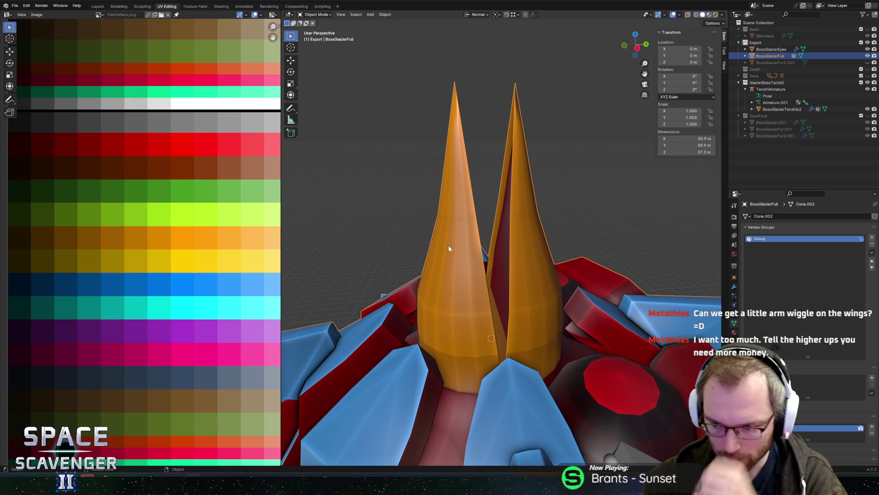
pyautogui.moveTo(553, 265)
pyautogui.mouseDown(button='middle')
pyautogui.moveTo(570, 277)
pyautogui.moveTo(497, 300)
pyautogui.moveTo(504, 172)
pyautogui.moveTo(452, 209)
pyautogui.moveTo(522, 189)
pyautogui.moveTo(499, 227)
pyautogui.moveTo(513, 194)
pyautogui.moveTo(405, 261)
pyautogui.moveTo(437, 181)
pyautogui.mouseUp(button='middle')
pyautogui.scroll(-4, 589, 265)
pyautogui.scroll(-3, 452, 209)
# - Return to Edit Mode and select a wing face
pyautogui.press('Tab')
pyautogui.scroll(5, 514, 194)
pyautogui.click(406, 261)
# - Circle-select the side arm's faces with see-through display temporarily on
pyautogui.keyDown('shift'); pyautogui.click(430, 202); pyautogui.keyUp('shift')
pyautogui.keyDown('shift'); pyautogui.click(428, 202); pyautogui.keyUp('shift')
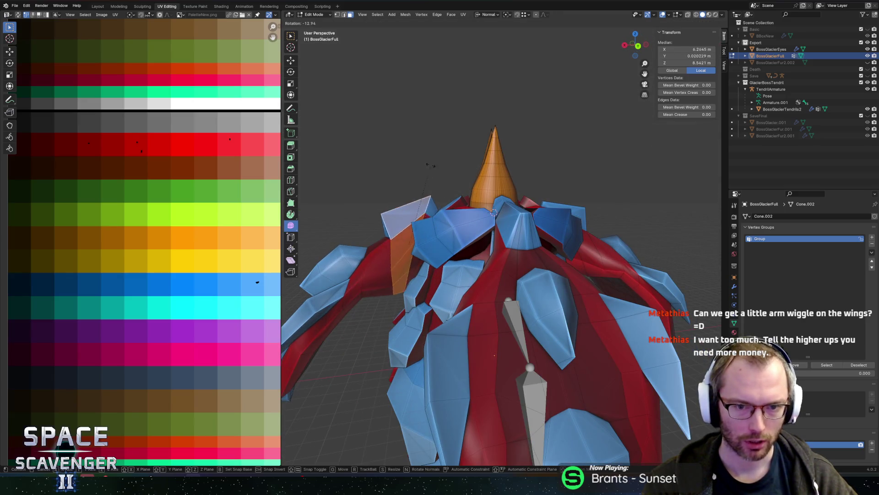
pyautogui.moveTo(380, 255); pyautogui.dragTo(385, 157, button='middle')
pyautogui.hotkey('alt', 'z')
pyautogui.press('c')
pyautogui.moveTo(389, 153)
pyautogui.mouseDown()
pyautogui.moveTo(435, 178)
pyautogui.moveTo(440, 158)
pyautogui.moveTo(445, 197)
pyautogui.moveTo(362, 287)
pyautogui.mouseUp()
pyautogui.rightClick(362, 287)
pyautogui.hotkey('alt', 'z')
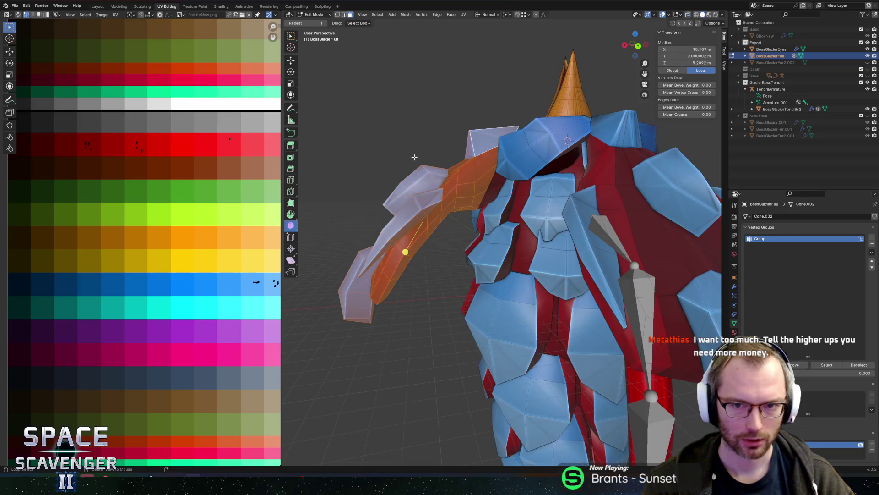
# - Rotate the arm twice around global Y to swing it down, then return to Object Mode
pyautogui.press('.')
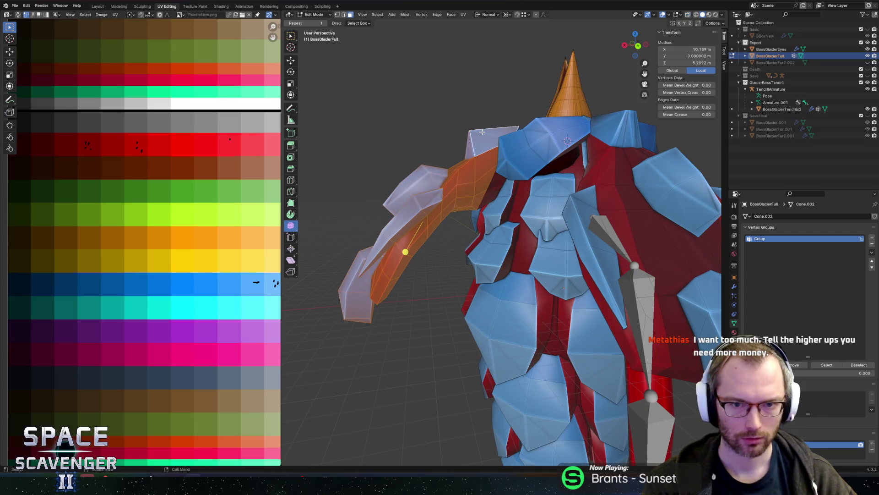
pyautogui.press(',')
pyautogui.click(436, 76)
pyautogui.press('r')
pyautogui.press('y')
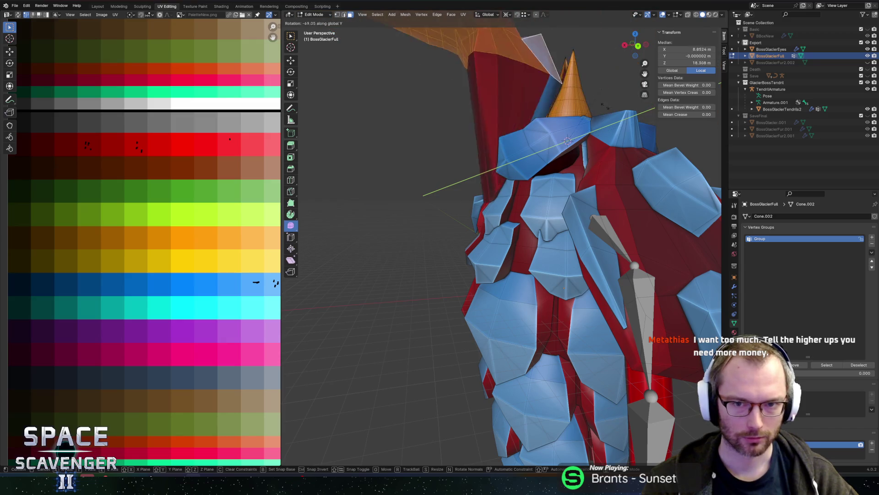
pyautogui.click(572, 79)
pyautogui.press('r')
pyautogui.press('y')
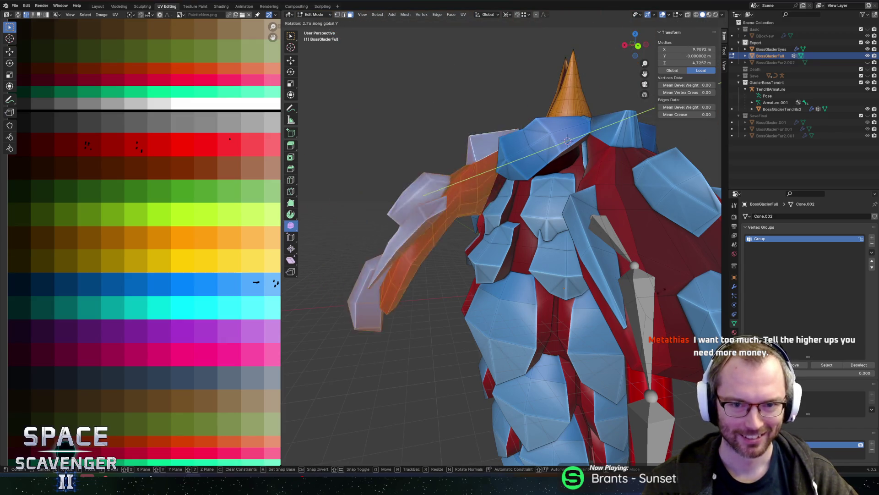
pyautogui.click(475, 262)
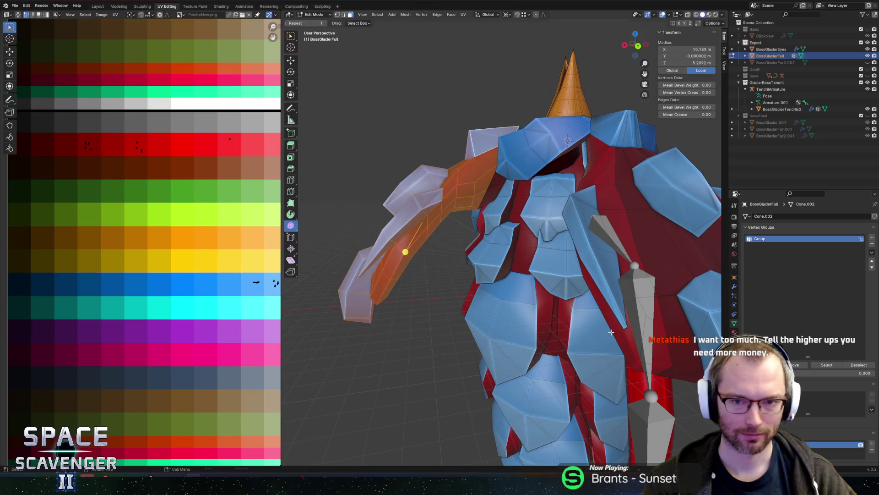
pyautogui.press('Tab')
pyautogui.scroll(-4, 475, 262)
pyautogui.moveTo(475, 262)
pyautogui.mouseDown(button='middle')
pyautogui.moveTo(495, 229)
pyautogui.moveTo(516, 242)
pyautogui.mouseUp(button='middle')
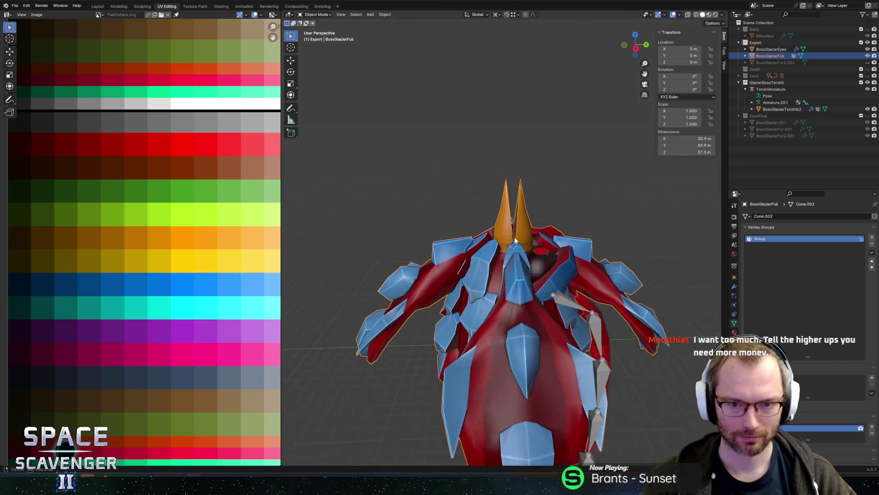
# - Export BossGlacier.fbx and check Unity's Console for the self-intersecting polygon warning
pyautogui.scroll(4, 515, 241)
pyautogui.hotkey('ctrl', 'shift', 'e')
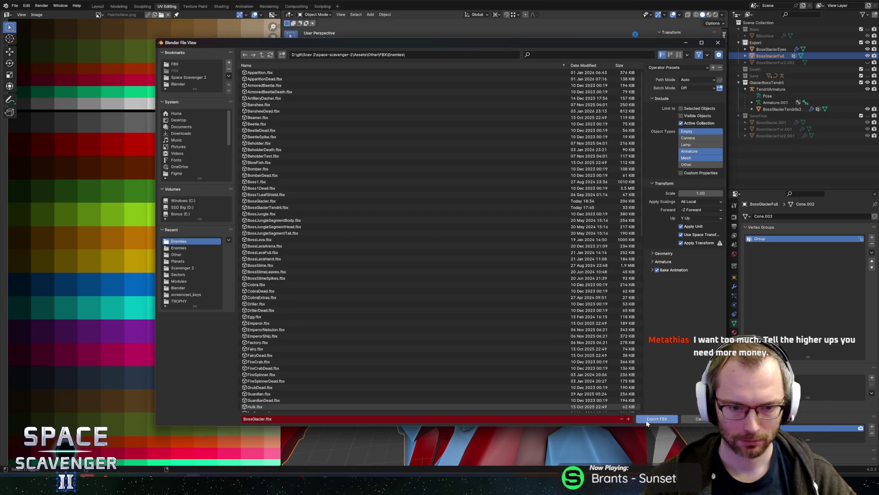
pyautogui.click(647, 421)
pyautogui.hotkey('alt', 'Tab')
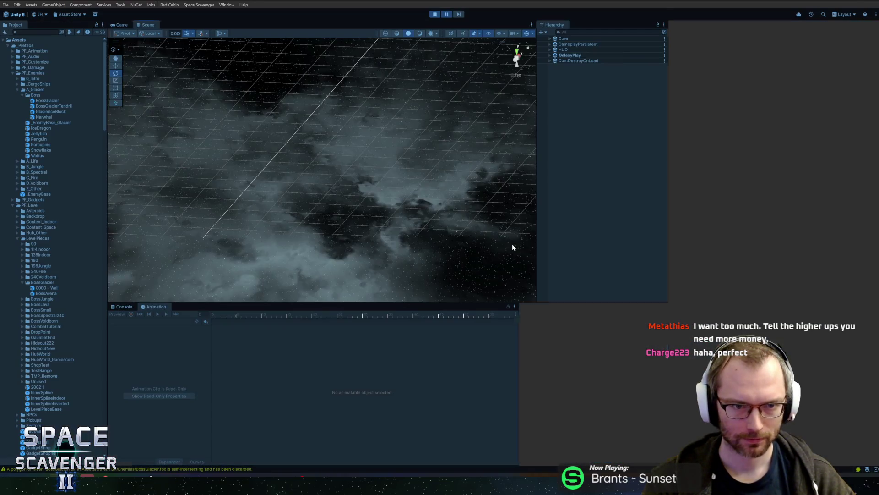
pyautogui.click(122, 308)
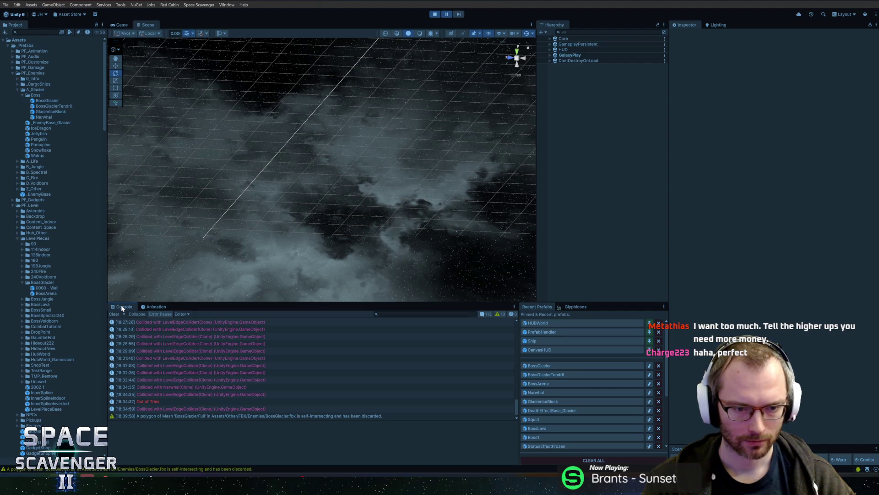
pyautogui.hotkey('alt', 'Tab')
pyautogui.moveTo(486, 273); pyautogui.dragTo(488, 267, button='middle')
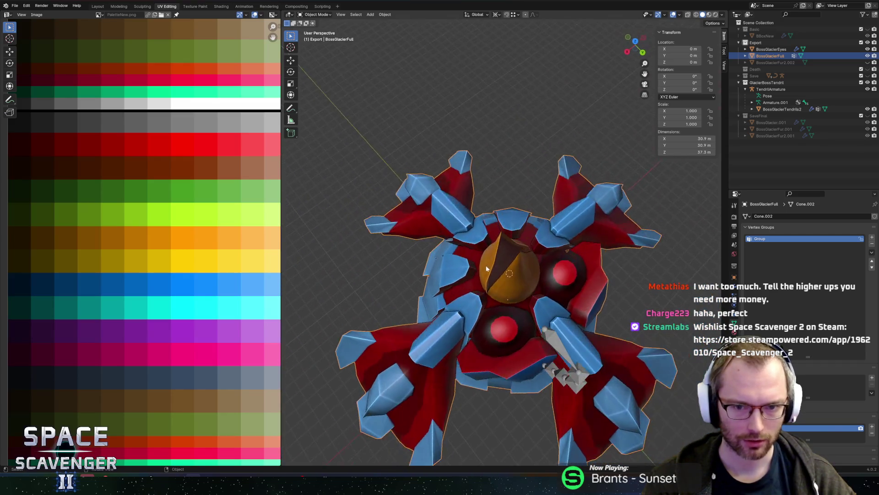
# - Enter Edit Mode and select the left horn's inner face
pyautogui.scroll(3, 487, 267)
pyautogui.scroll(2, 493, 320)
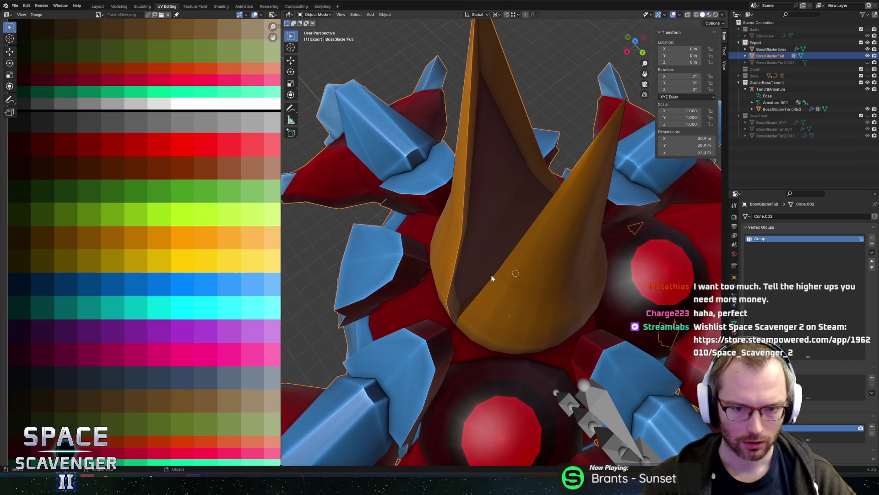
pyautogui.moveTo(492, 278)
pyautogui.mouseDown(button='middle')
pyautogui.moveTo(524, 228)
pyautogui.moveTo(541, 271)
pyautogui.moveTo(485, 359)
pyautogui.moveTo(514, 236)
pyautogui.moveTo(616, 238)
pyautogui.mouseUp(button='middle')
pyautogui.press('Tab')
pyautogui.click(485, 359)
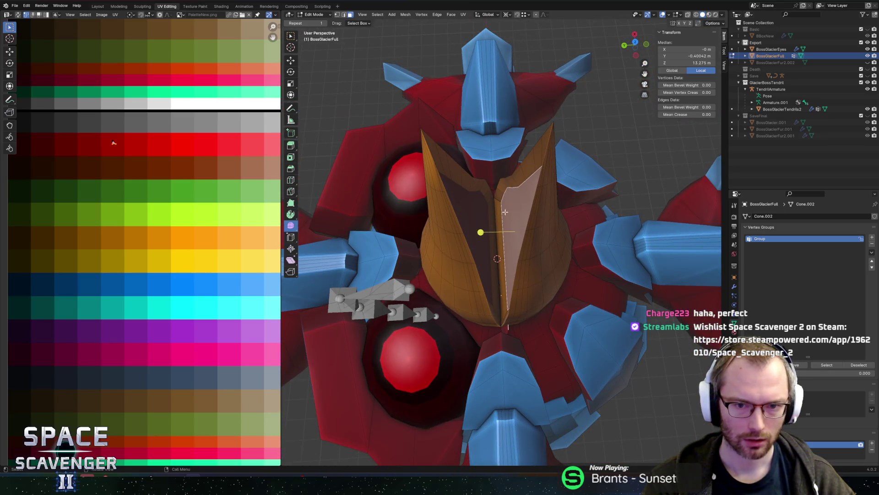
pyautogui.click(470, 208)
# - With Global orientation, shrink the inner face to 0.690 scale
pyautogui.press(',')
pyautogui.click(546, 250)
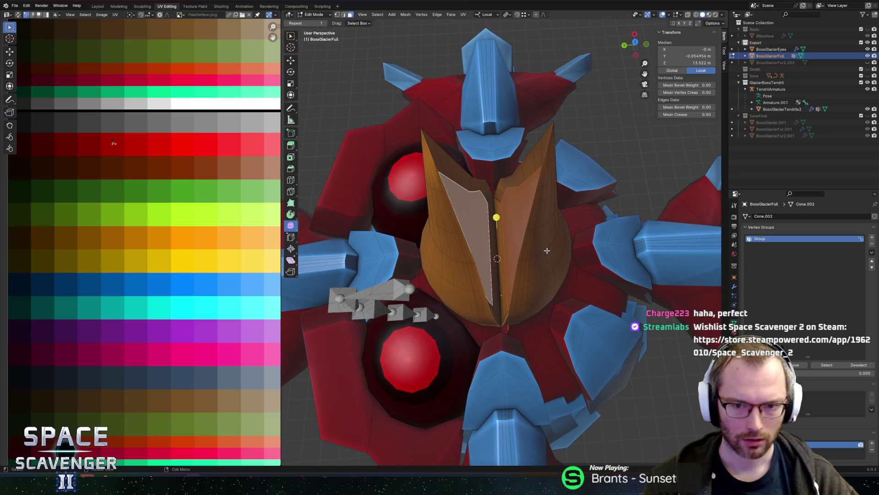
pyautogui.press(',')
pyautogui.click(440, 250)
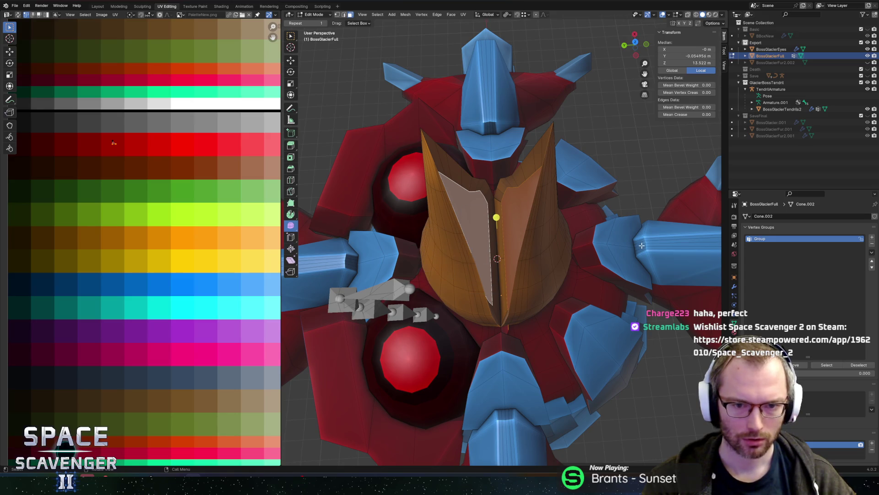
pyautogui.press('s')
pyautogui.click(577, 241)
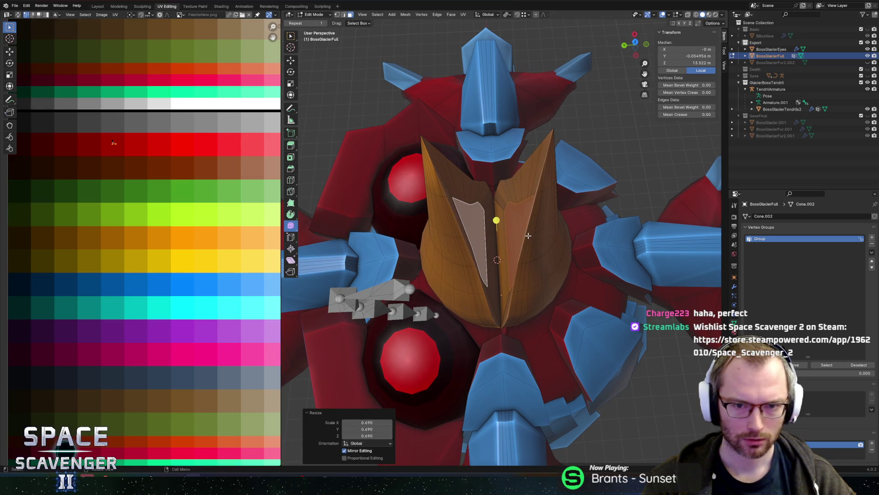
# - Sink the inner face 0.111 m along its Normal and re-export the boss FBX
pyautogui.press('r')
pyautogui.press(',')
pyautogui.press(',')
pyautogui.click(488, 258)
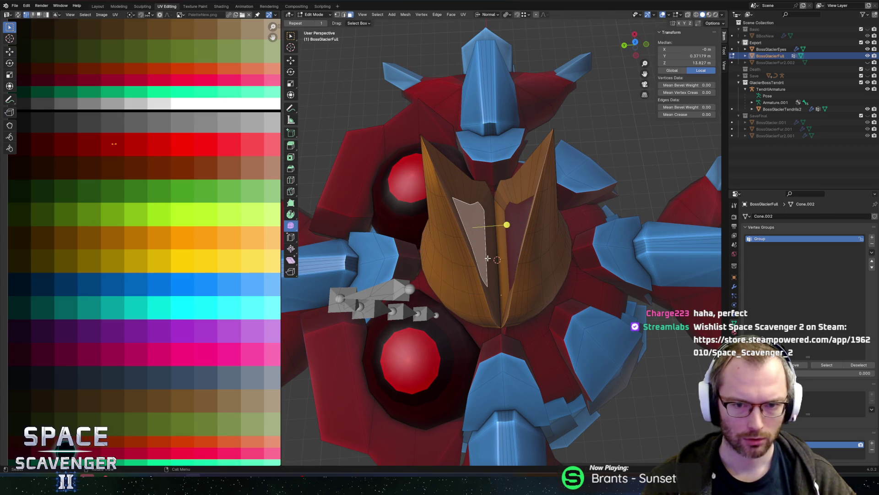
pyautogui.press('g')
pyautogui.press('z')
pyautogui.press('z')
pyautogui.click(487, 257)
pyautogui.moveTo(487, 257)
pyautogui.mouseDown(button='middle')
pyautogui.moveTo(431, 235)
pyautogui.moveTo(518, 279)
pyautogui.moveTo(625, 276)
pyautogui.mouseUp(button='middle')
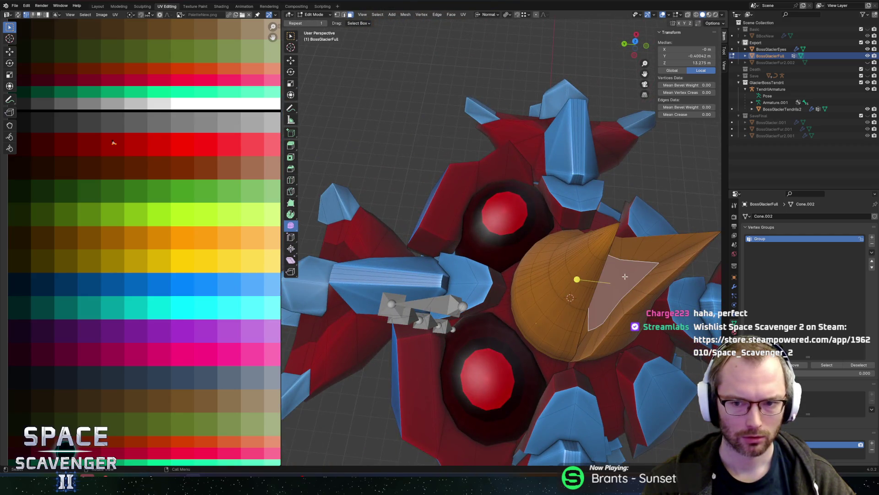
pyautogui.hotkey('ctrl', 'shift', 'e')
pyautogui.click(649, 400)
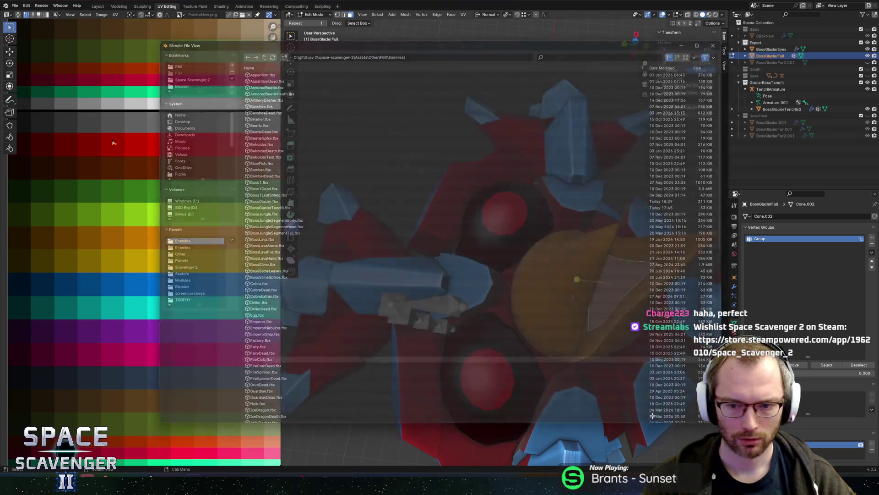
# - Check Unity's reimport, then re-enter Edit Mode with see-through shading toggled
pyautogui.hotkey('alt', 'Tab')
pyautogui.hotkey('alt', 'Tab')
pyautogui.moveTo(553, 261)
pyautogui.mouseDown(button='middle')
pyautogui.moveTo(526, 294)
pyautogui.moveTo(550, 267)
pyautogui.moveTo(548, 275)
pyautogui.moveTo(463, 244)
pyautogui.mouseUp(button='middle')
pyautogui.scroll(-3, 526, 293)
pyautogui.scroll(2, 542, 267)
pyautogui.press('Tab')
pyautogui.scroll(6, 468, 216)
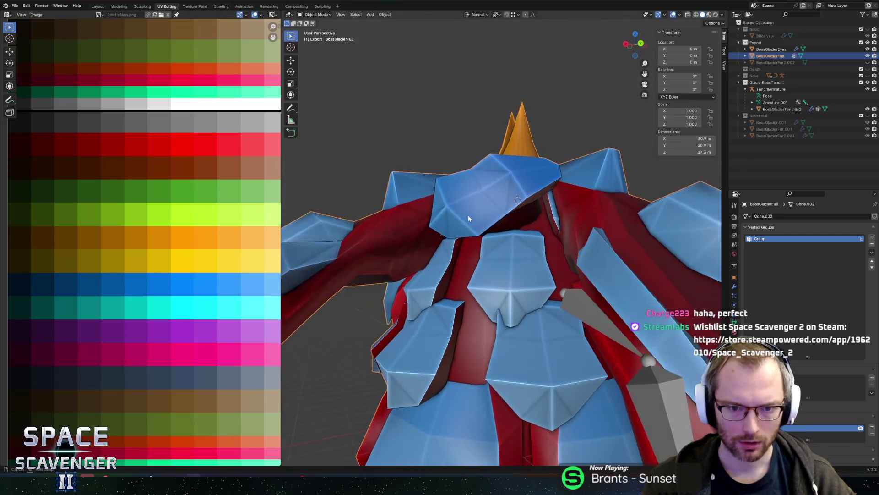
pyautogui.press('Tab')
pyautogui.scroll(3, 488, 199)
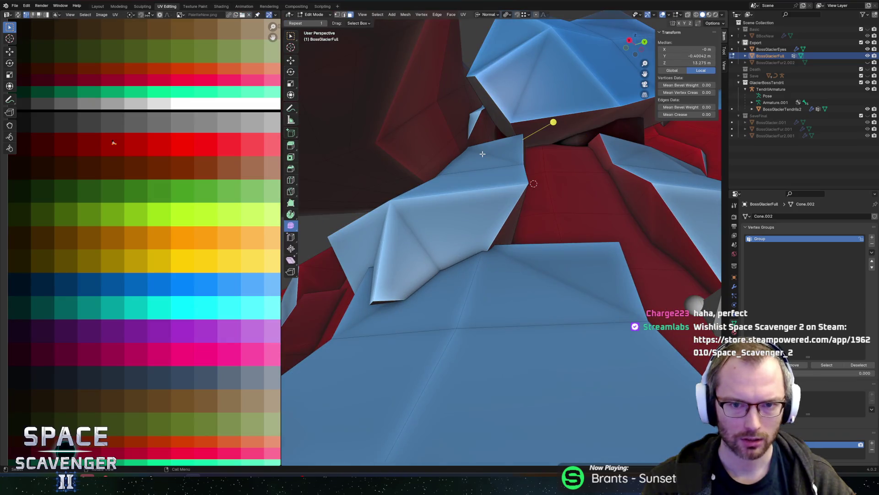
pyautogui.scroll(2, 479, 152)
pyautogui.scroll(-5, 479, 152)
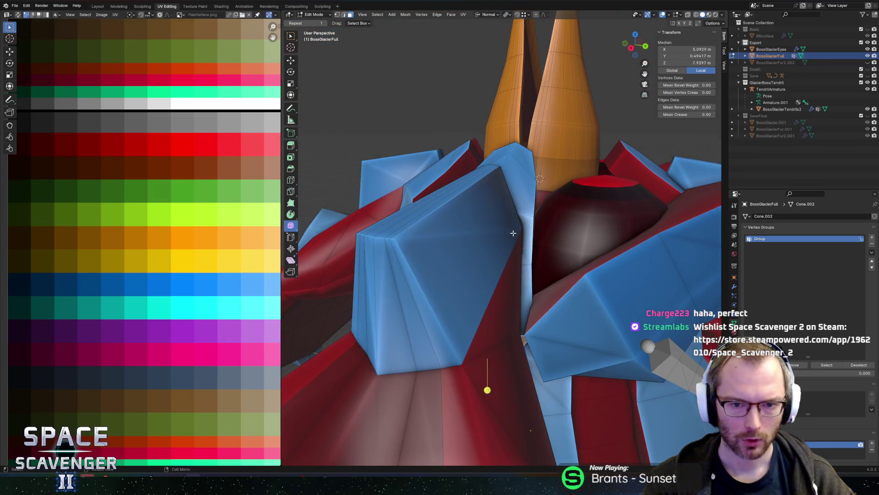
pyautogui.hotkey('alt', 'z')
pyautogui.hotkey('alt', 'z')
pyautogui.scroll(3, 512, 350)
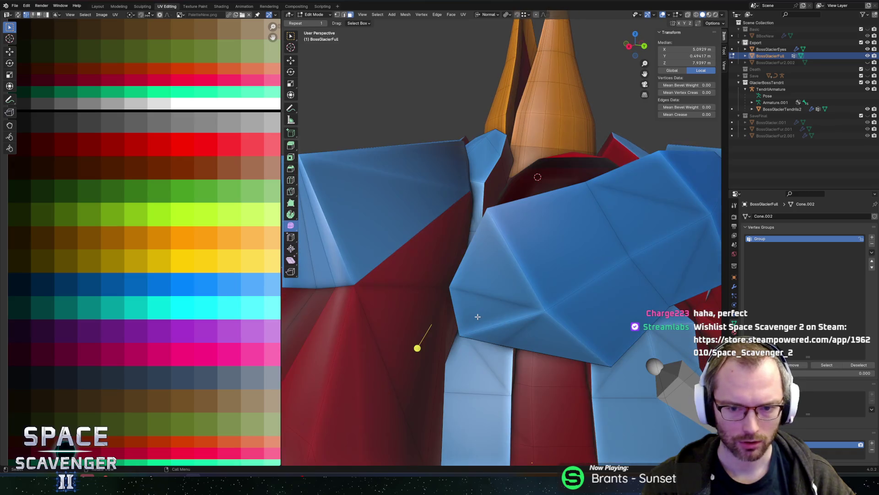
# - Select the whole mesh and merge by distance, removing 4 duplicate vertices
pyautogui.hotkey('ctrl', 'l')
pyautogui.scroll(-5, 472, 361)
pyautogui.moveTo(471, 362); pyautogui.dragTo(491, 242, button='middle')
pyautogui.scroll(4, 491, 241)
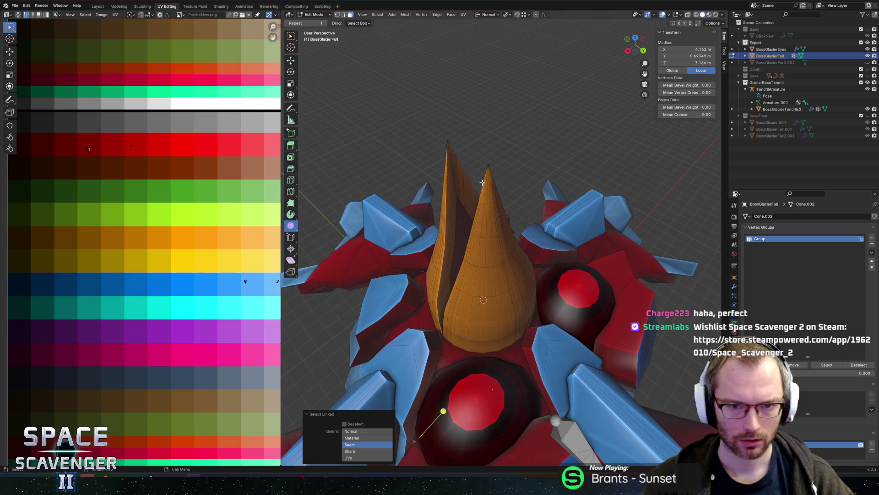
pyautogui.press('a')
pyautogui.press('m')
pyautogui.click(459, 179)
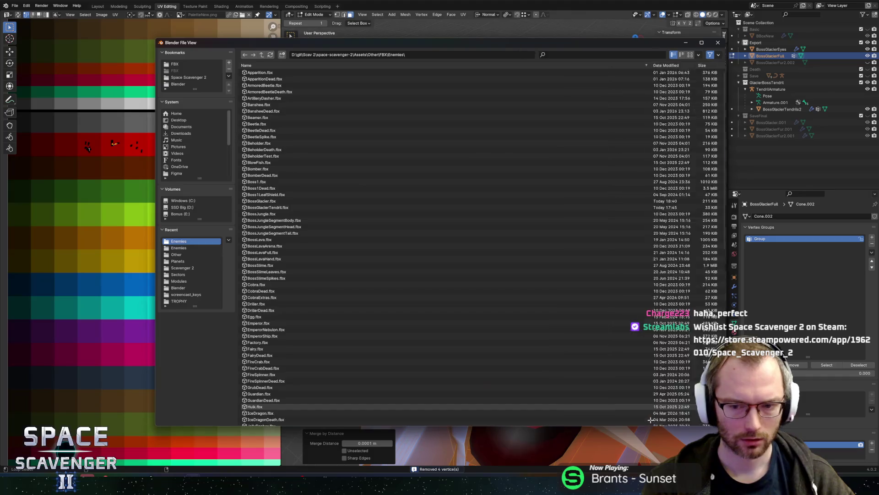
# - Re-export the FBX, clear Unity's Console, resume the game and maximize the Game view
pyautogui.click(650, 420)
pyautogui.hotkey('alt', 'Tab')
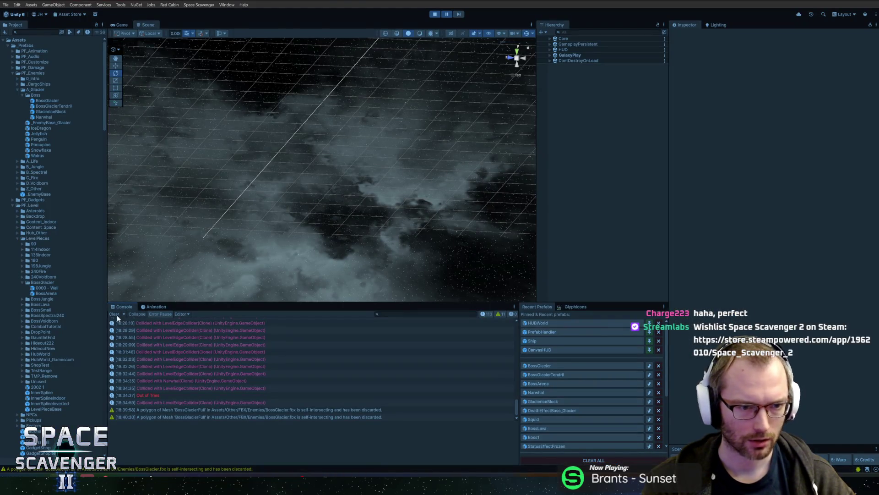
pyautogui.click(115, 314)
pyautogui.click(122, 24)
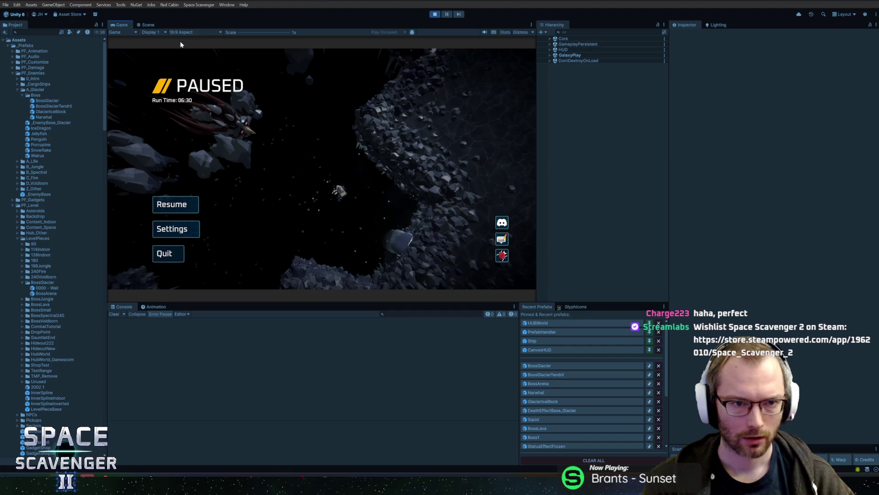
pyautogui.press('Escape')
pyautogui.doubleClick(123, 24)
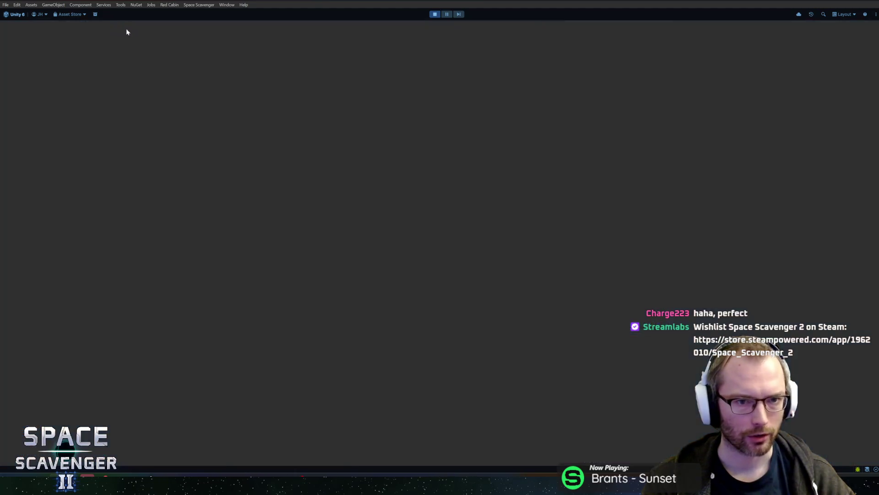
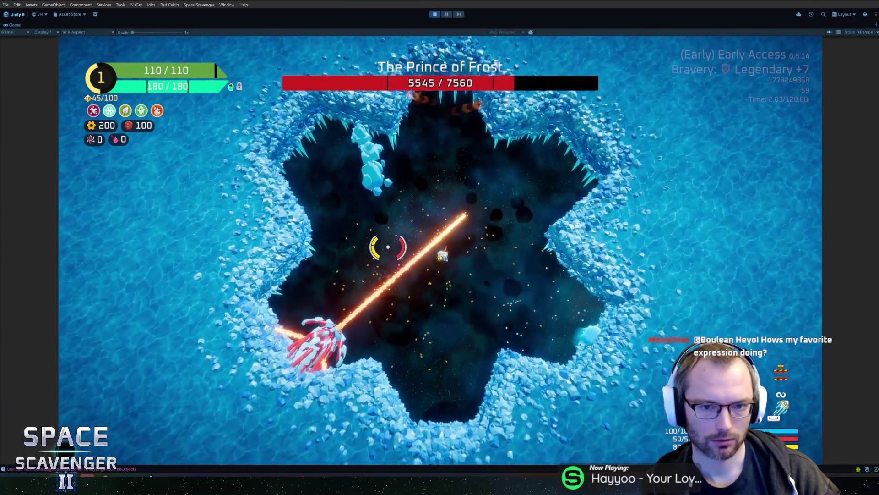
# - Fly the ship around the Prince of Frost arena until its health drops to 4125, then pause
pyautogui.press('a')
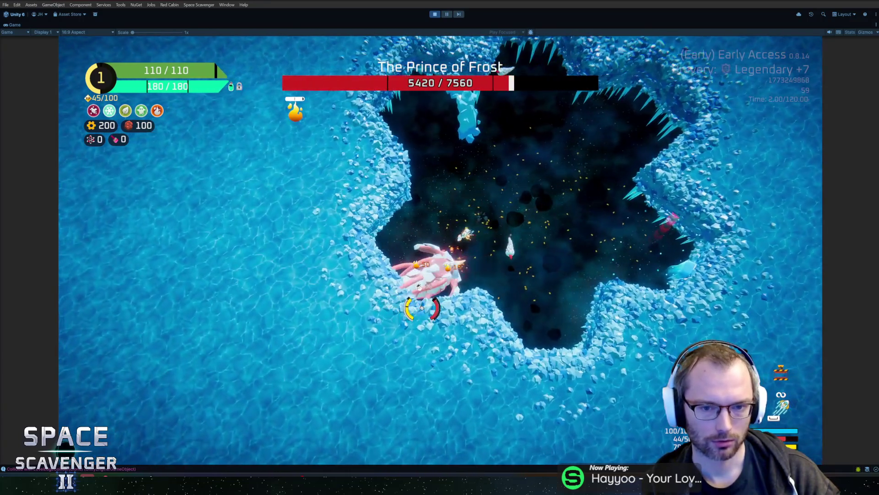
pyautogui.press('a')
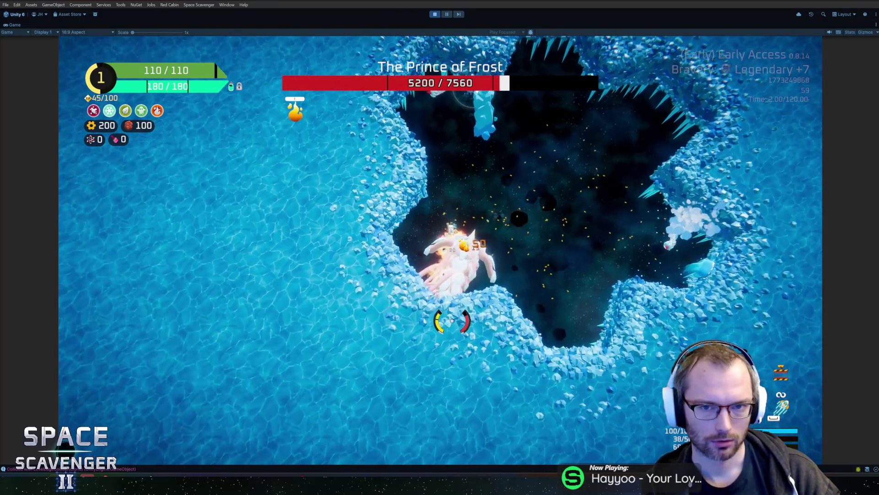
pyautogui.press('d')
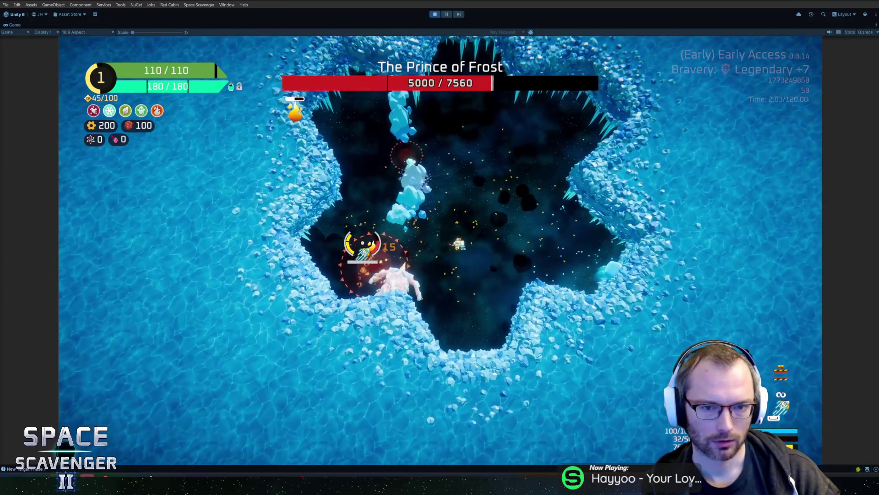
pyautogui.press('a')
pyautogui.press('w')
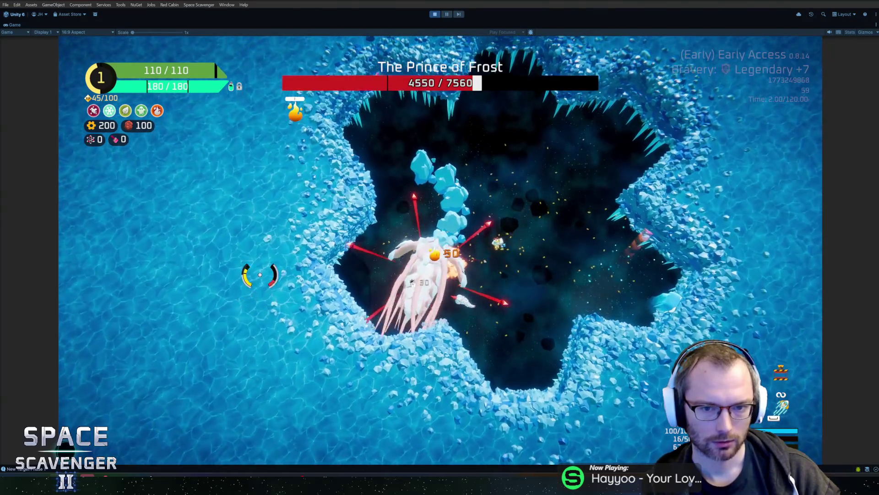
pyautogui.press('s')
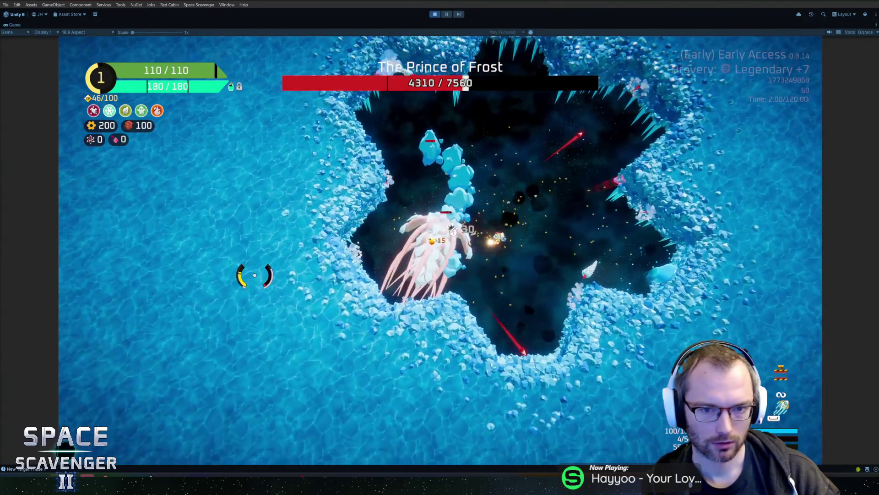
pyautogui.press('w')
pyautogui.press('d')
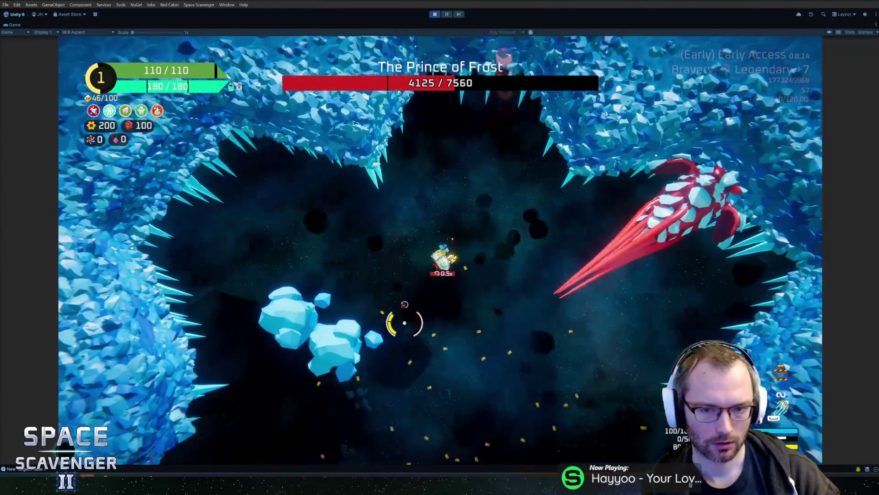
pyautogui.press('s')
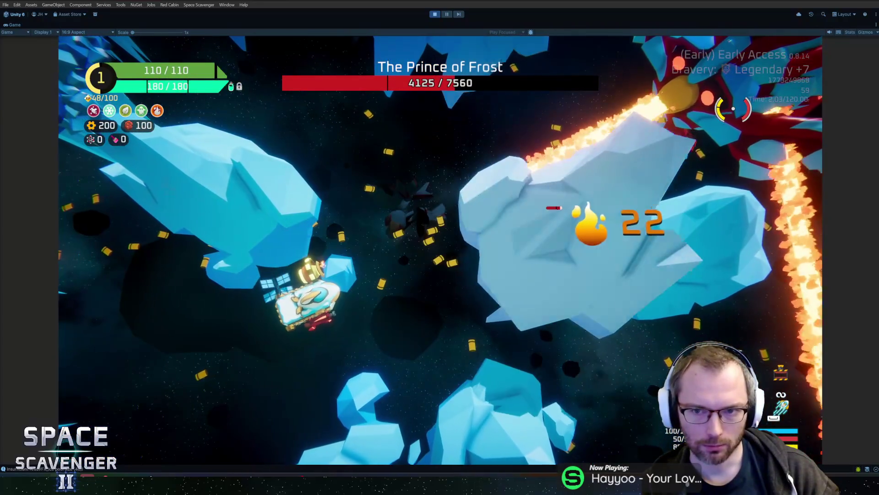
pyautogui.press('Escape')
pyautogui.hotkey('alt', 'Tab')
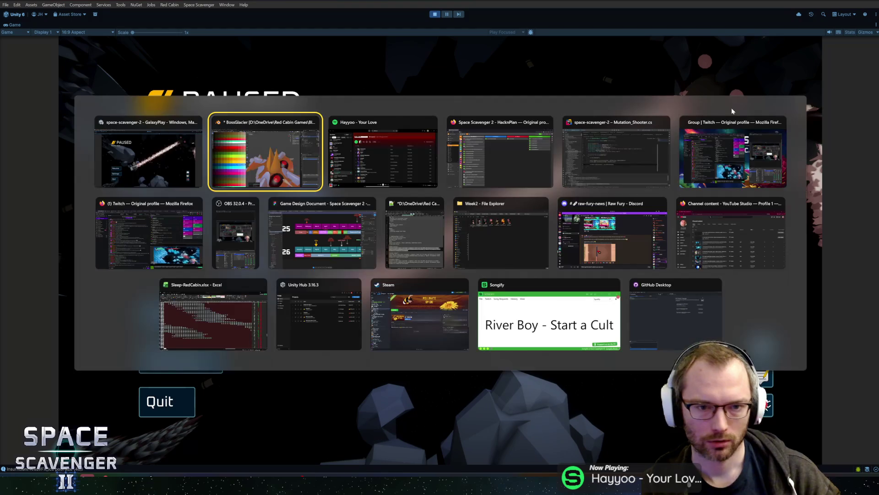
# - Select a strip of horn faces and slide their UVs horizontally onto a new palette colour
pyautogui.moveTo(454, 219)
pyautogui.mouseDown(button='middle')
pyautogui.moveTo(465, 237)
pyautogui.moveTo(465, 225)
pyautogui.mouseUp(button='middle')
pyautogui.click(431, 190)
pyautogui.moveTo(431, 189)
pyautogui.mouseDown(button='middle')
pyautogui.moveTo(444, 231)
pyautogui.moveTo(567, 222)
pyautogui.moveTo(357, 242)
pyautogui.mouseUp(button='middle')
pyautogui.scroll(3, 437, 207)
pyautogui.press('c')
pyautogui.press('g')
pyautogui.press('x')
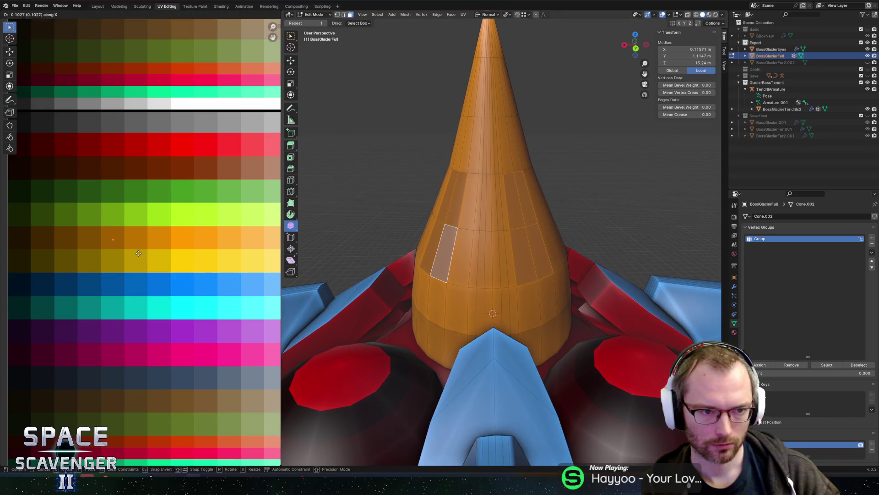
pyautogui.click(137, 253)
# - Re-export the model, check it briefly in the game, then return to editing the horn
pyautogui.press('Tab')
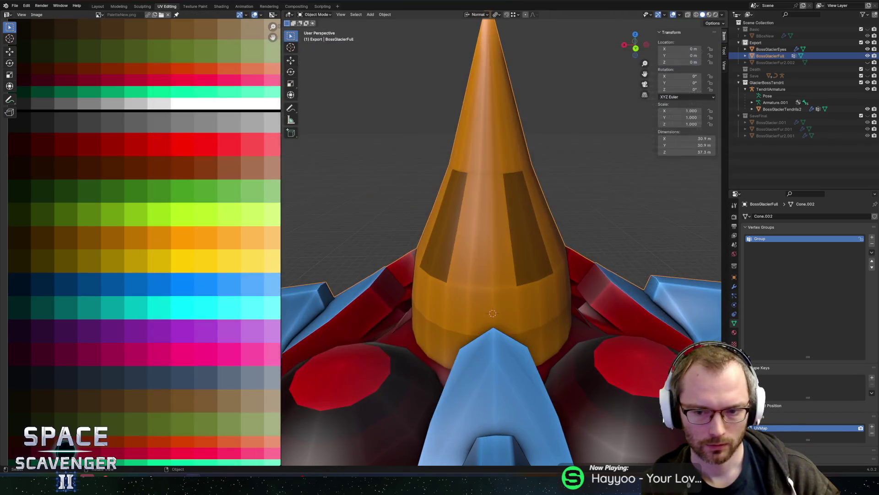
pyautogui.hotkey('alt', 'Tab')
pyautogui.click(180, 314)
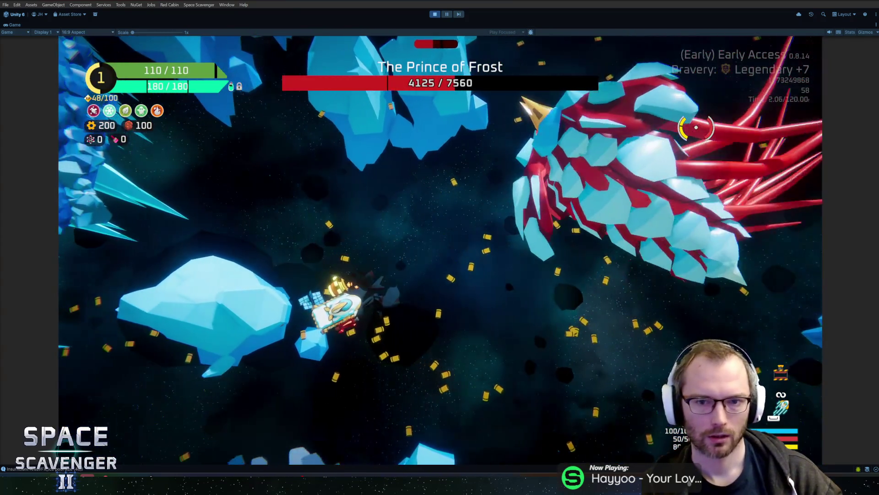
pyautogui.press('Escape')
pyautogui.hotkey('alt', 'Tab')
pyautogui.press('Tab')
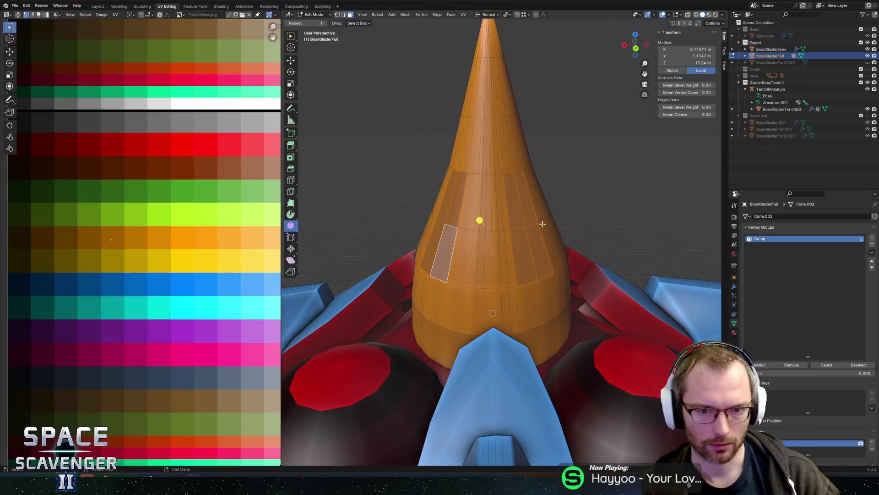
# - Cut new panel edges into the orange horn with the Knife tool
pyautogui.press('k')
pyautogui.click(423, 264)
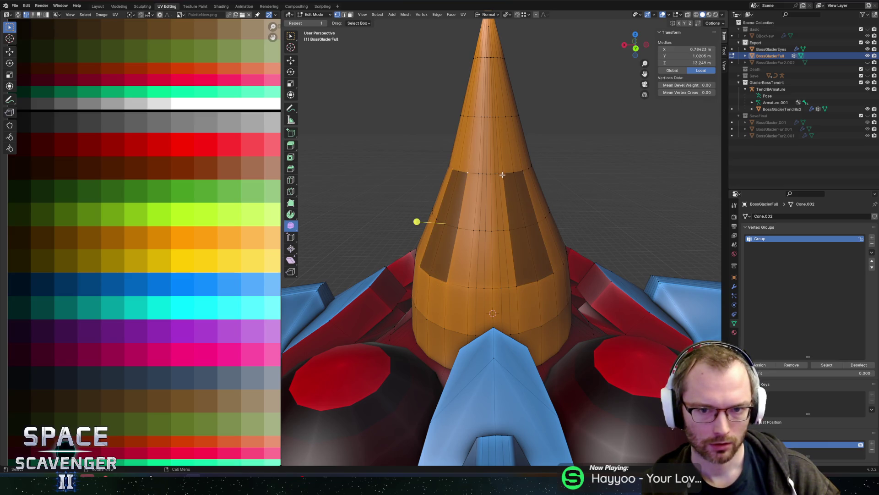
pyautogui.moveTo(553, 180); pyautogui.dragTo(474, 172, button='middle')
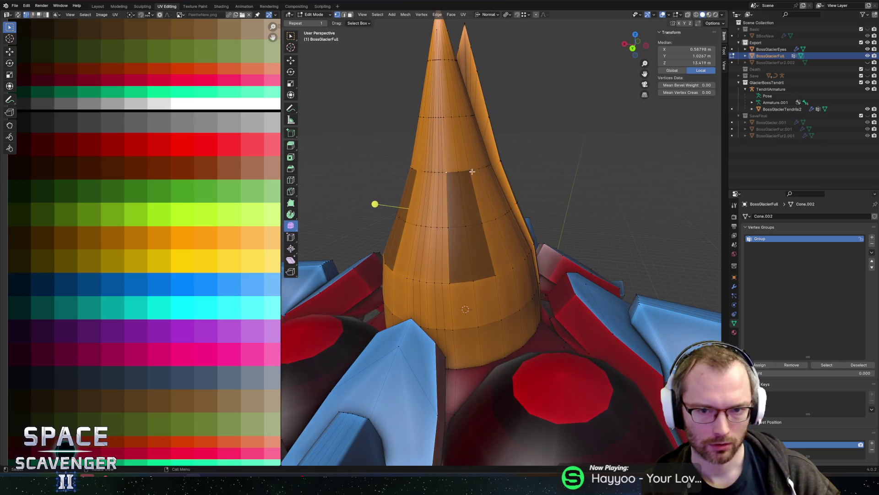
pyautogui.moveTo(452, 281); pyautogui.dragTo(576, 246, button='middle')
# - Scale the new horn panel faces down in two passes
pyautogui.press('s')
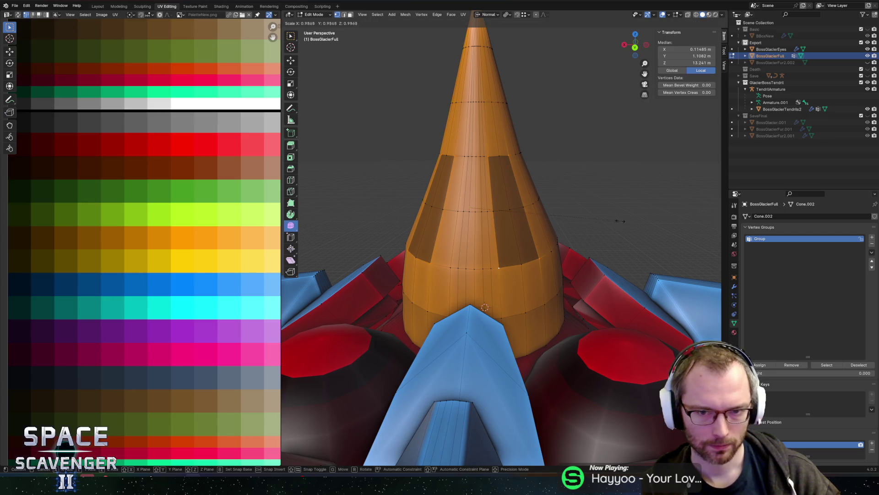
pyautogui.click(595, 216)
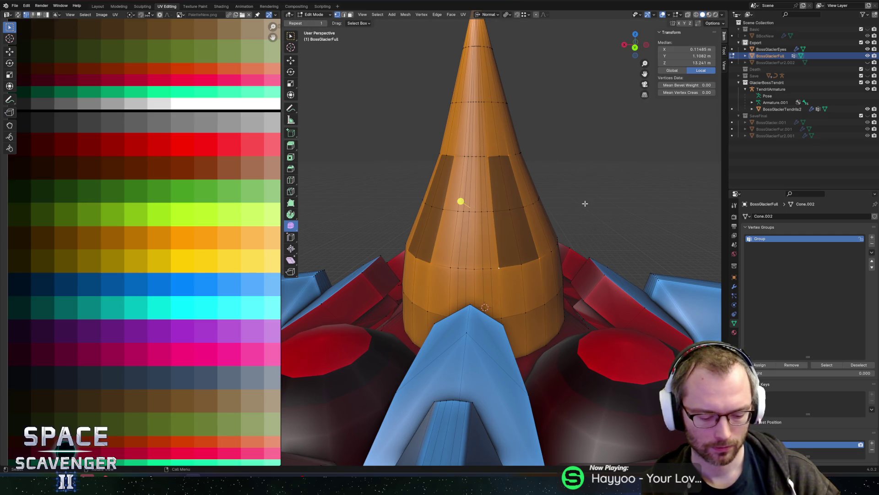
pyautogui.press('s')
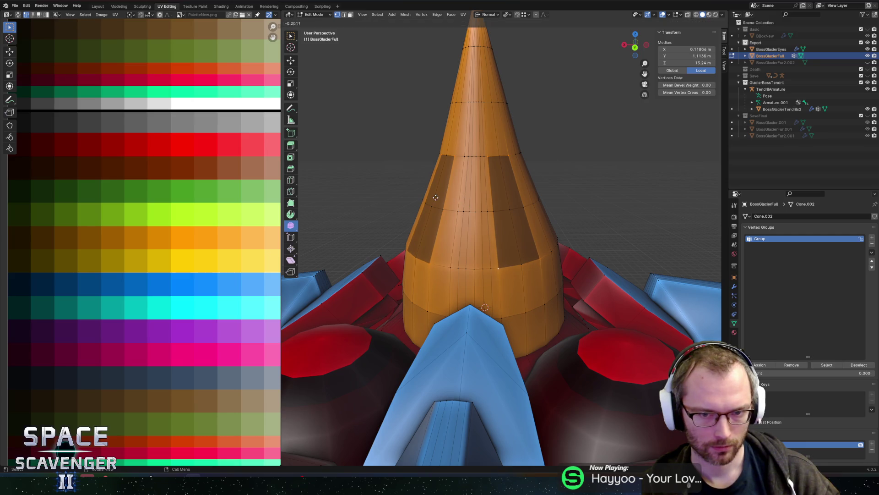
pyautogui.rightClick(457, 199)
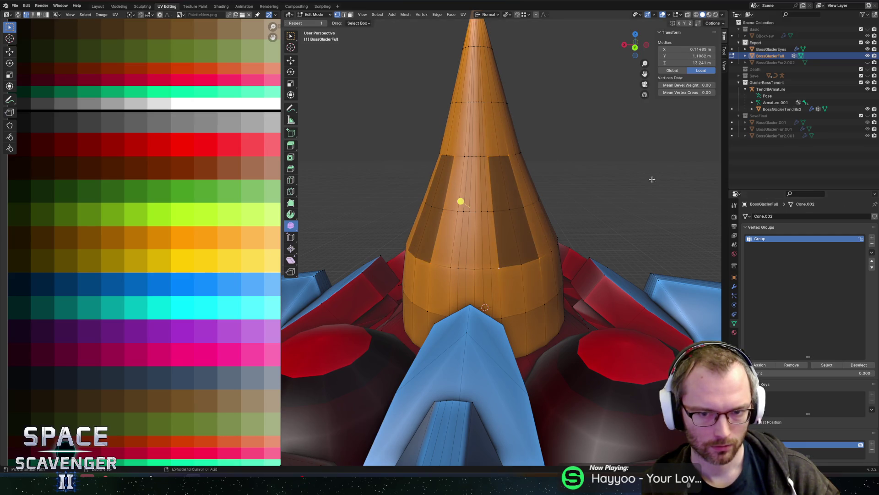
pyautogui.moveTo(458, 198); pyautogui.dragTo(539, 229, button='middle')
# - Vertex-slide two lower panel corners and an upper-ring vertex to start tapering the panel
pyautogui.click(518, 267)
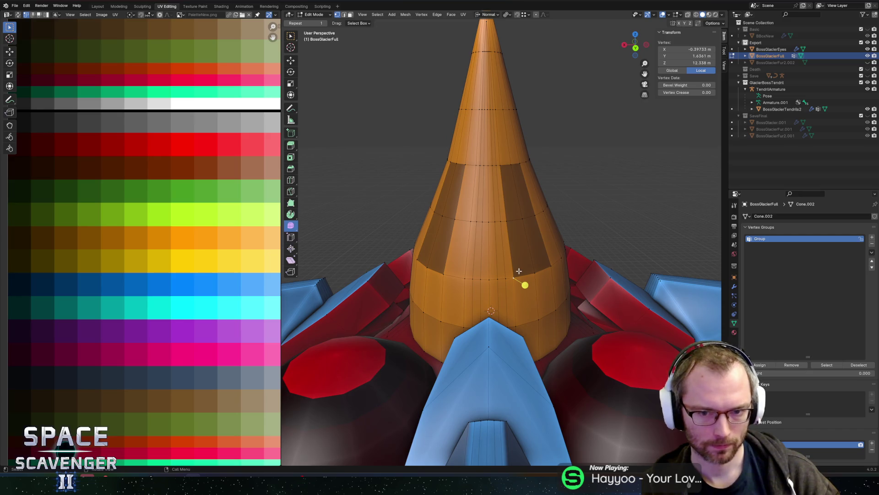
pyautogui.keyDown('shift'); pyautogui.click(551, 268); pyautogui.keyUp('shift')
pyautogui.hotkey('shift', 'v')
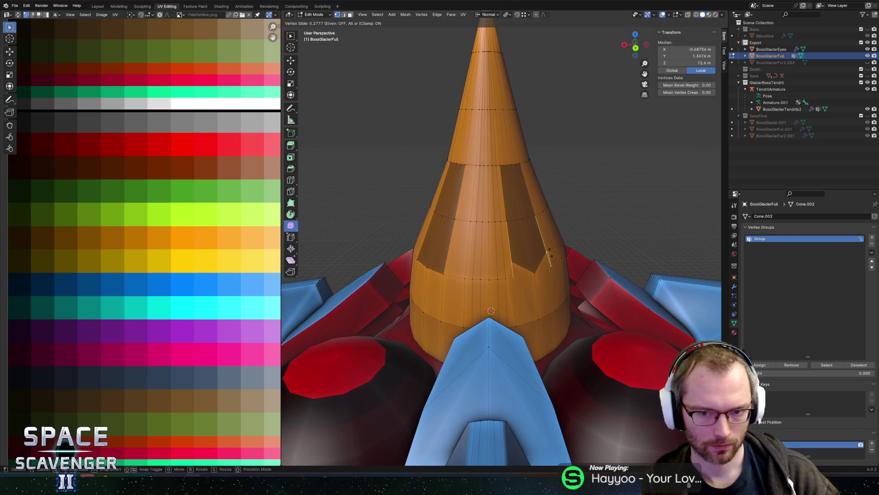
pyautogui.click(552, 257)
pyautogui.click(513, 166)
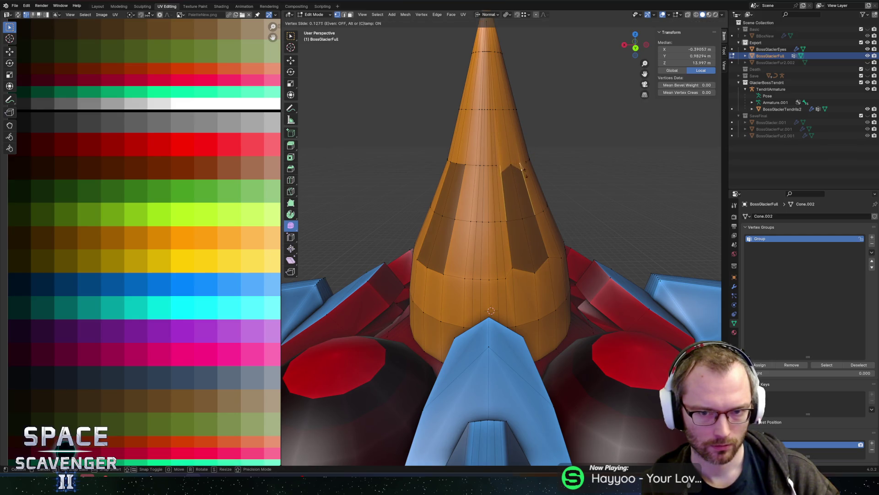
pyautogui.click(520, 181)
# - Slide the remaining panel vertices into a point and export the model as BossGlacier.fbx
pyautogui.click(460, 168)
pyautogui.moveTo(460, 168)
pyautogui.mouseDown(button='middle')
pyautogui.moveTo(534, 160)
pyautogui.moveTo(545, 174)
pyautogui.mouseUp(button='middle')
pyautogui.hotkey('shift', 'v')
pyautogui.click(547, 201)
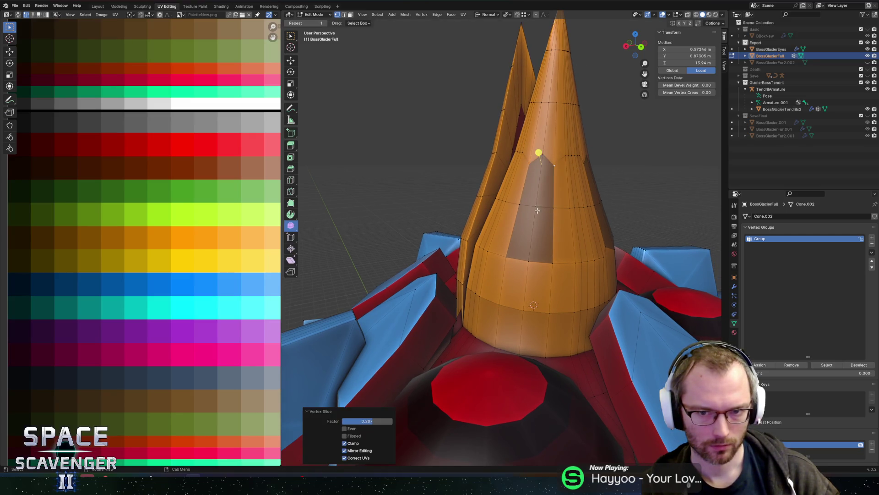
pyautogui.click(552, 259)
pyautogui.hotkey('shift', 'v')
pyautogui.click(553, 248)
pyautogui.moveTo(553, 247)
pyautogui.mouseDown(button='middle')
pyautogui.moveTo(600, 222)
pyautogui.moveTo(585, 194)
pyautogui.moveTo(571, 229)
pyautogui.mouseUp(button='middle')
pyautogui.press('Tab')
pyautogui.click(651, 418)
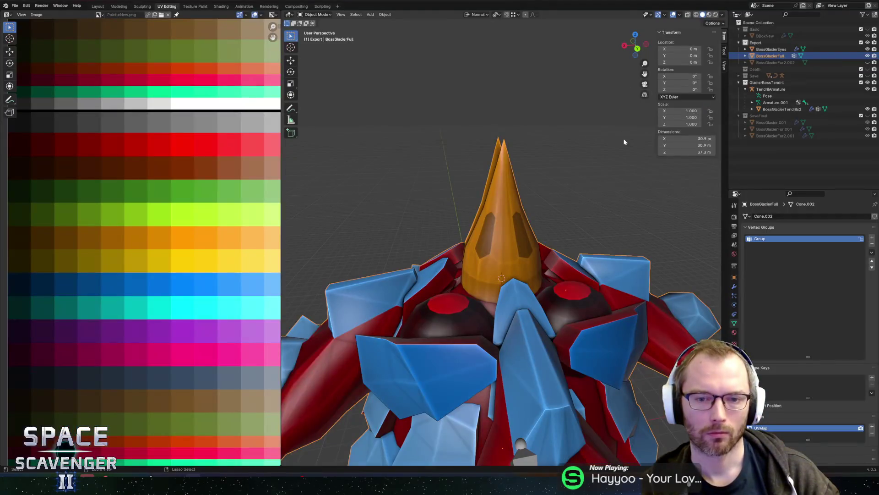
# - Briefly enter Edit Mode on the horn, undo, and return to Object Mode
pyautogui.press('Tab')
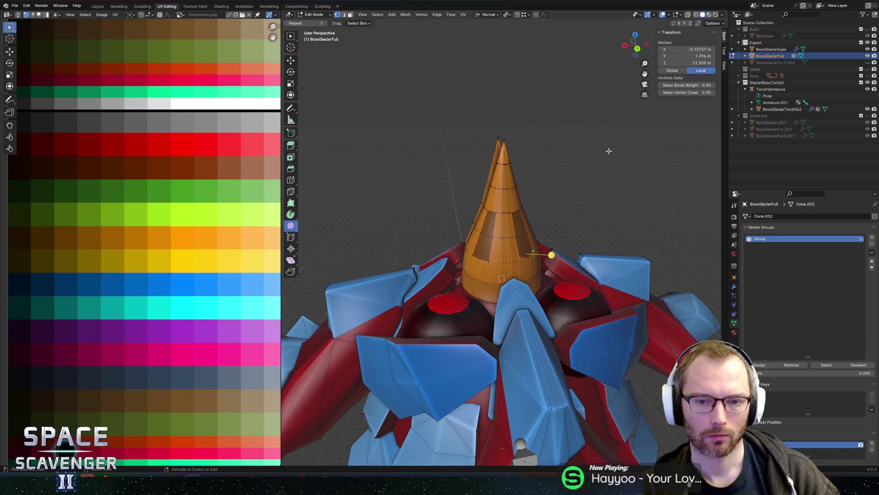
pyautogui.hotkey('ctrl', 'z')
pyautogui.hotkey('ctrl', 'z')
pyautogui.hotkey('ctrl', 'z')
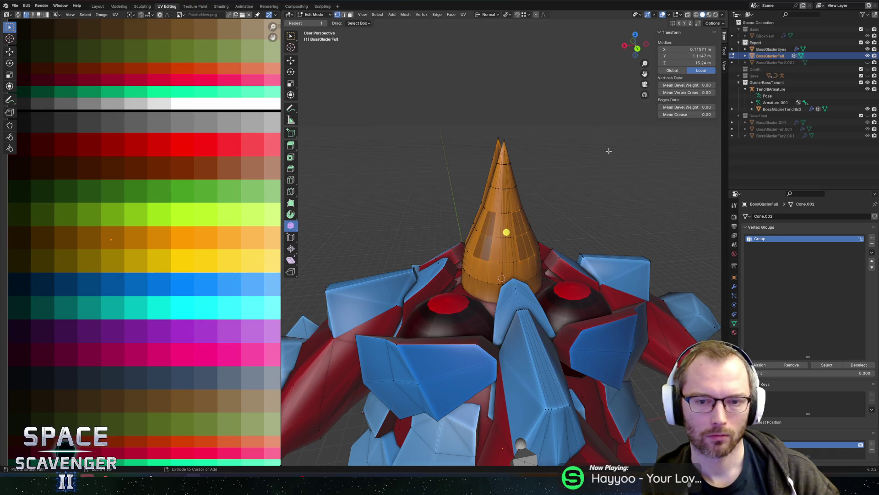
pyautogui.press('Tab')
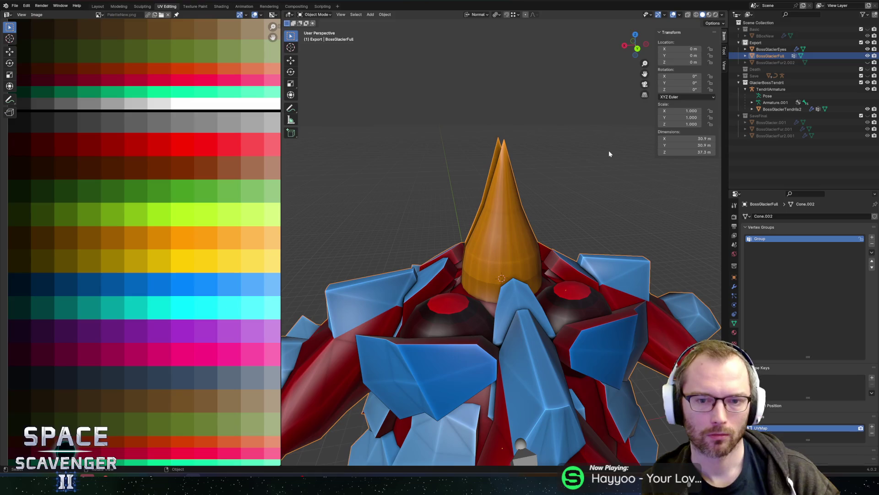
pyautogui.moveTo(566, 191)
pyautogui.mouseDown(button='middle')
pyautogui.moveTo(613, 196)
pyautogui.moveTo(550, 186)
pyautogui.mouseUp(button='middle')
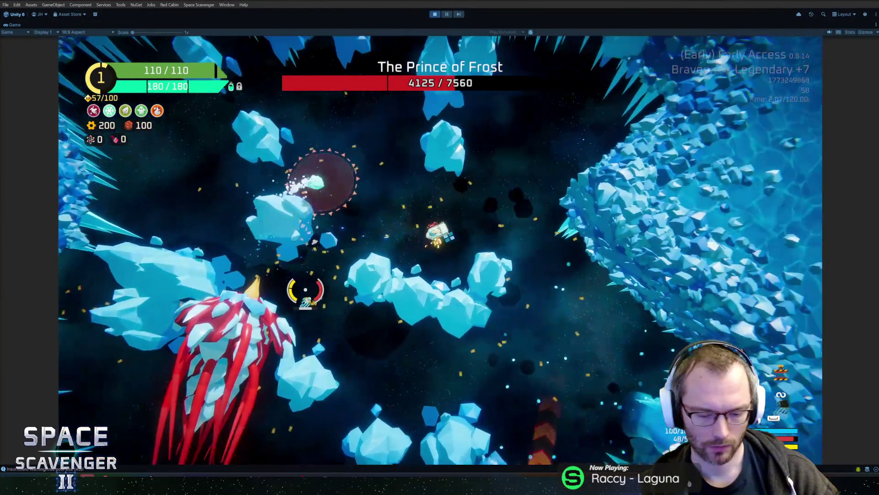
# - Stop the Unity playtest, return to Blender, and deselect everything to show the whole boss
pyautogui.hotkey('ctrl', 'p')
pyautogui.hotkey('alt', 'Tab')
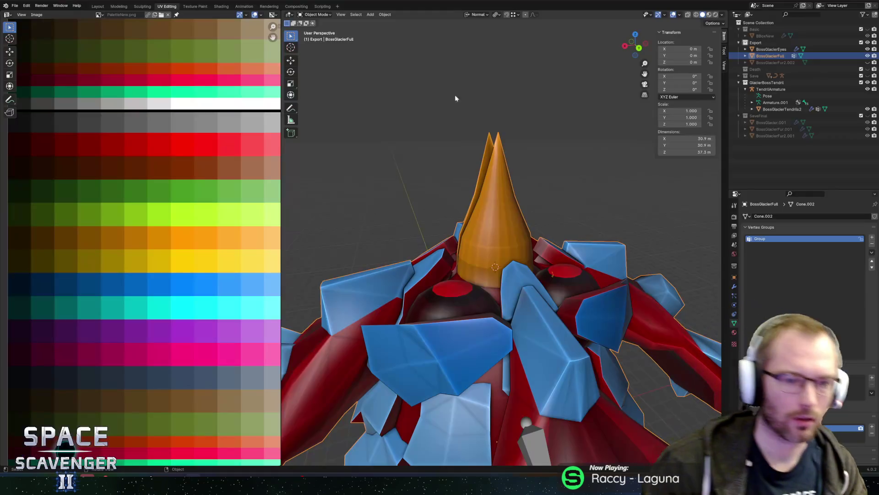
pyautogui.scroll(-5, 451, 95)
pyautogui.moveTo(482, 145)
pyautogui.mouseDown(button='middle')
pyautogui.moveTo(577, 273)
pyautogui.moveTo(545, 266)
pyautogui.moveTo(567, 201)
pyautogui.mouseUp(button='middle')
pyautogui.click(609, 193)
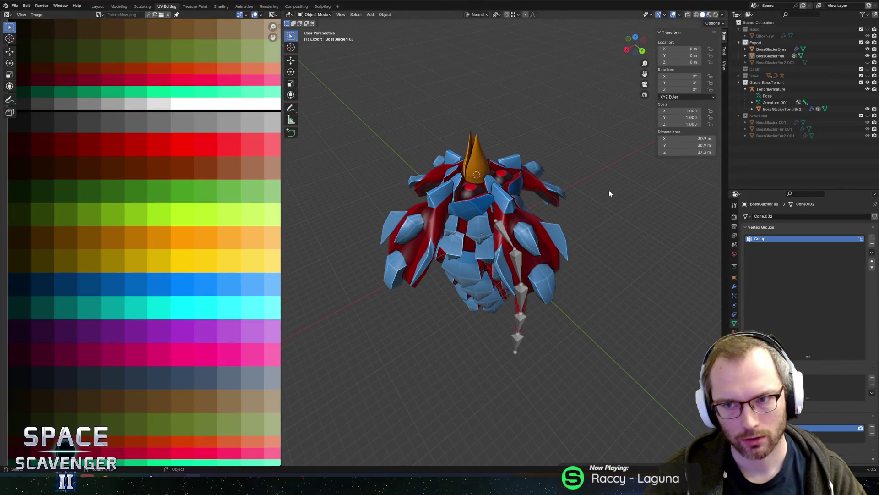
# - Apply the Mirror modifier on BossGlacierEyes and join the eyes into BossGlacierFull
pyautogui.click(492, 168)
pyautogui.click(771, 49)
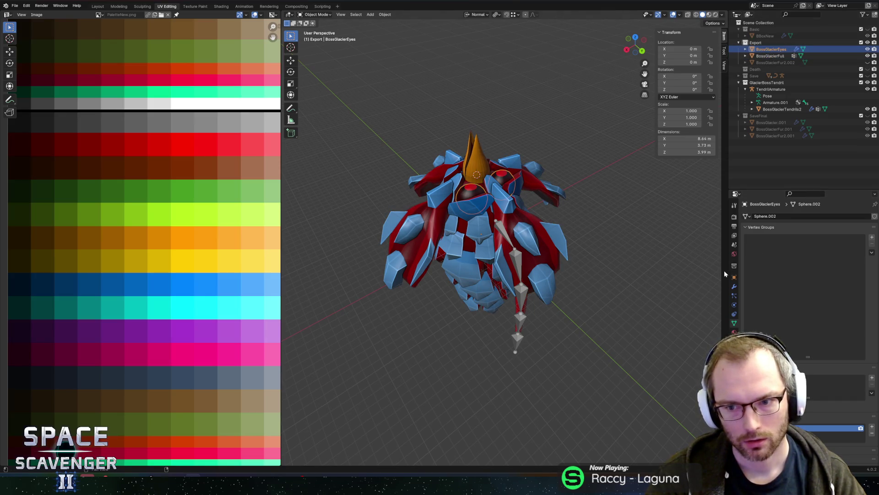
pyautogui.click(734, 286)
pyautogui.hotkey('ctrl', 'a')
pyautogui.keyDown('ctrl'); pyautogui.click(762, 56); pyautogui.keyUp('ctrl')
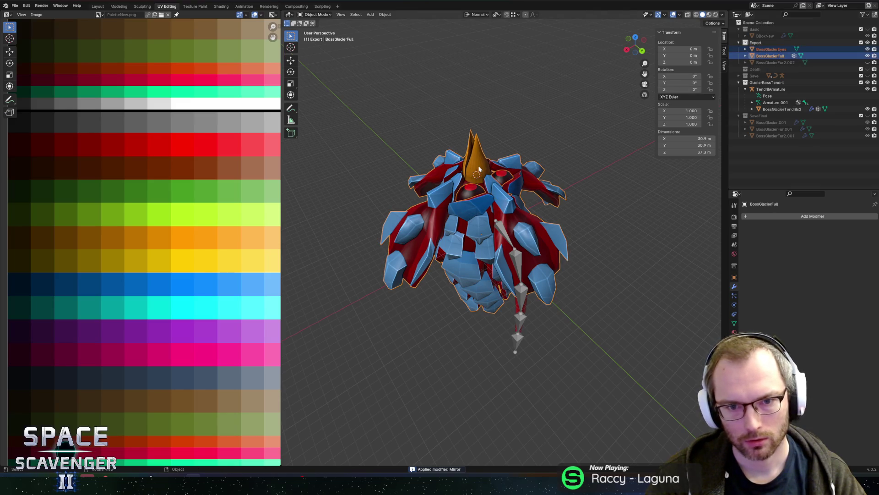
pyautogui.hotkey('ctrl', 'j')
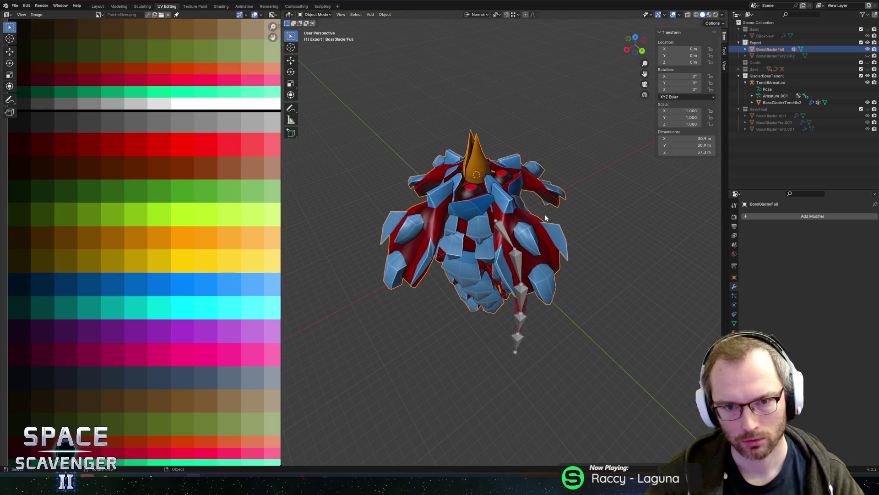
# - Snap the 3D cursor back to the world origin
pyautogui.hotkey('shift', 's')
pyautogui.click(588, 216)
pyautogui.moveTo(588, 216)
pyautogui.mouseDown(button='middle')
pyautogui.moveTo(595, 201)
pyautogui.moveTo(615, 198)
pyautogui.moveTo(606, 205)
pyautogui.mouseUp(button='middle')
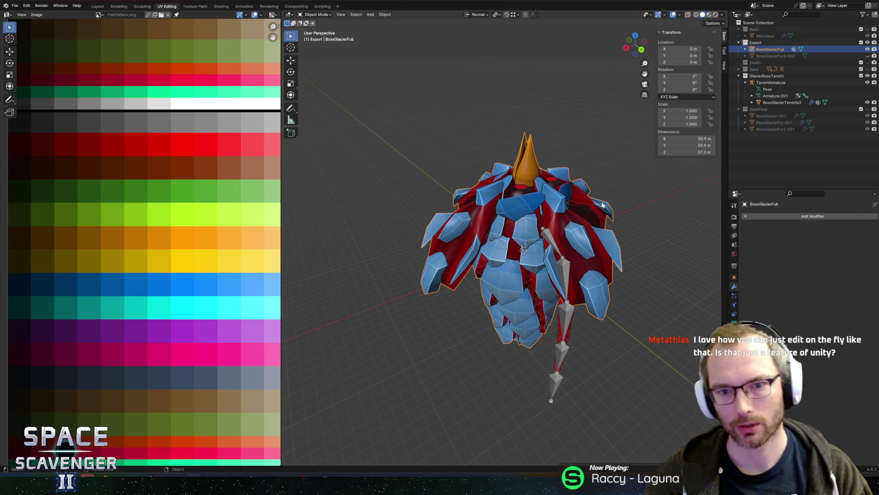
pyautogui.moveTo(573, 301)
pyautogui.mouseDown(button='middle')
pyautogui.moveTo(531, 217)
pyautogui.moveTo(477, 207)
pyautogui.moveTo(484, 210)
pyautogui.moveTo(488, 192)
pyautogui.moveTo(575, 191)
pyautogui.moveTo(489, 188)
pyautogui.mouseUp(button='middle')
# - Save the BossGlacier file, glance at Unity, and bring up the Add menu
pyautogui.hotkey('ctrl', 's')
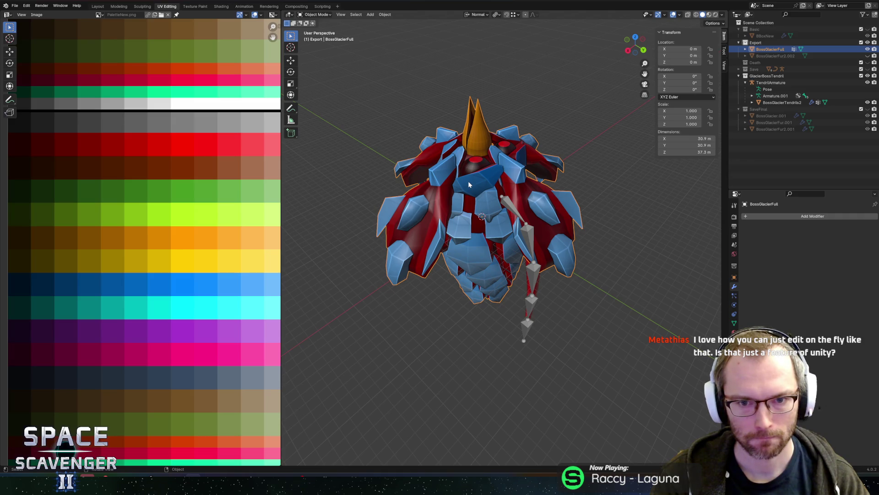
pyautogui.hotkey('alt', 'Tab')
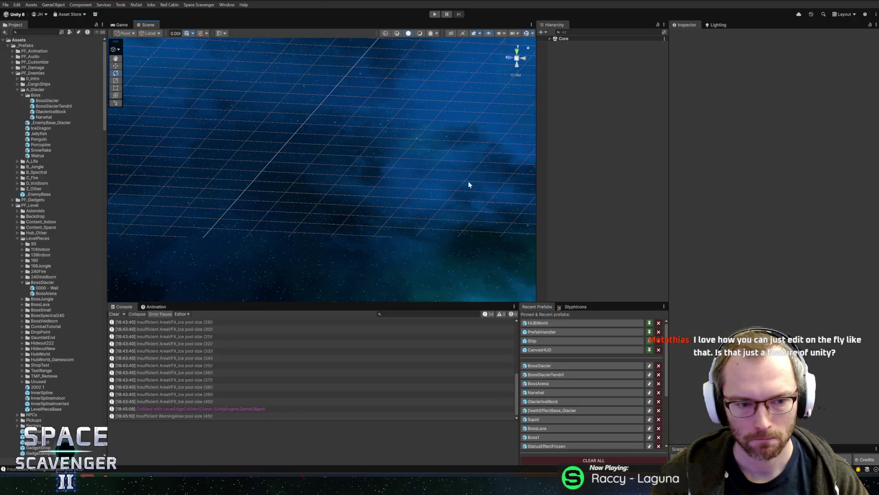
pyautogui.hotkey('alt', 'Tab')
pyautogui.moveTo(474, 169)
pyautogui.mouseDown(button='middle')
pyautogui.moveTo(545, 134)
pyautogui.moveTo(575, 132)
pyautogui.moveTo(511, 142)
pyautogui.mouseUp(button='middle')
pyautogui.moveTo(507, 214); pyautogui.dragTo(550, 217, button='middle')
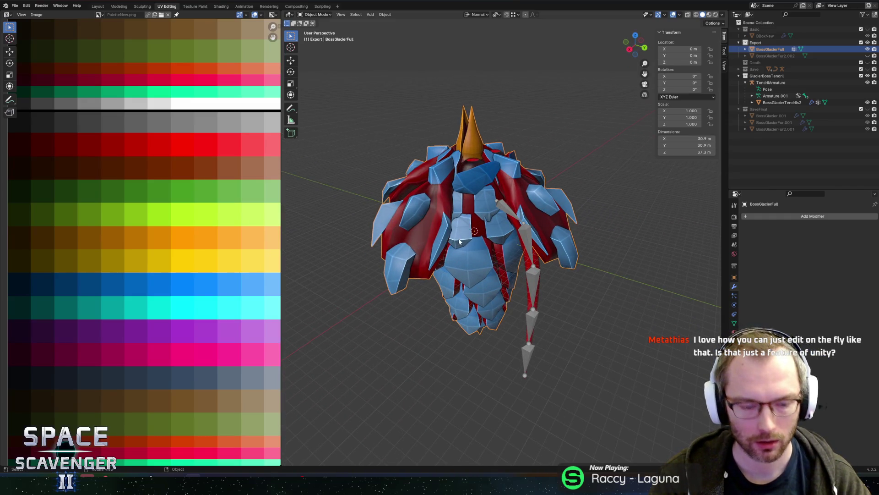
pyautogui.hotkey('shift', 'a')
pyautogui.moveTo(448, 239)
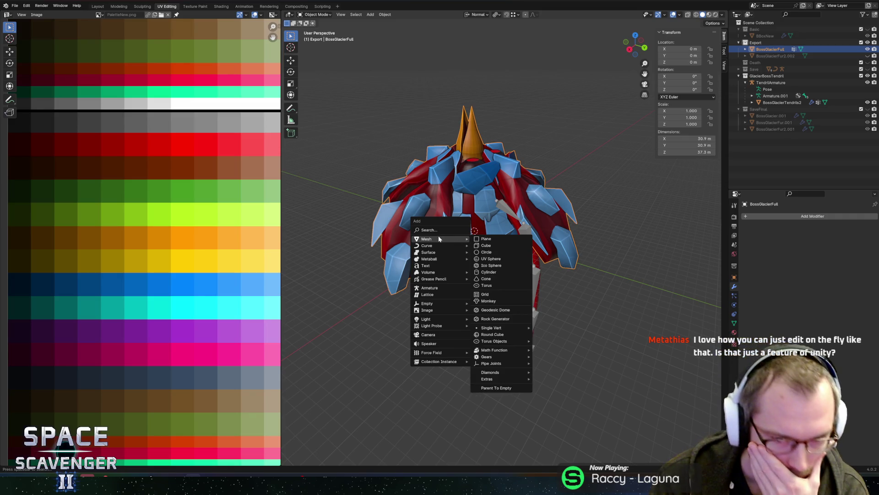
# - Add an armature at the world origin and rotate it 90° about X
pyautogui.click(428, 289)
pyautogui.hotkey('alt', 'z')
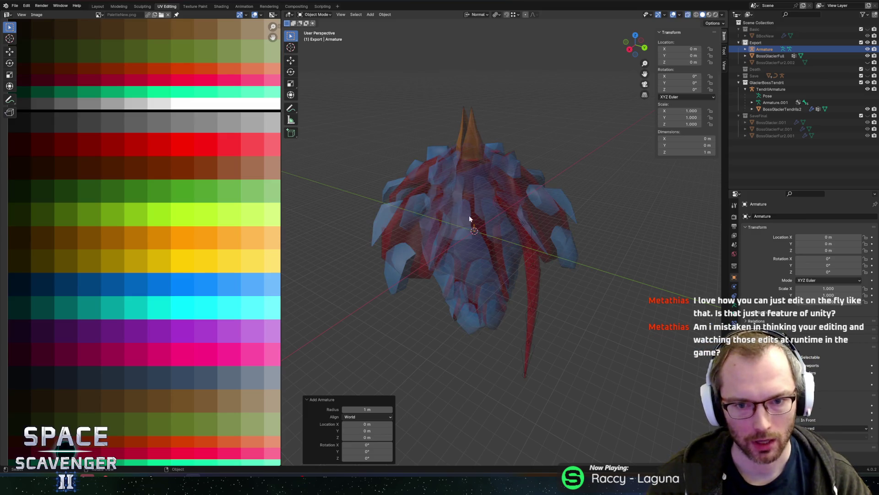
pyautogui.scroll(5, 459, 224)
pyautogui.moveTo(510, 229); pyautogui.dragTo(564, 232, button='middle')
pyautogui.press('r')
pyautogui.press('x')
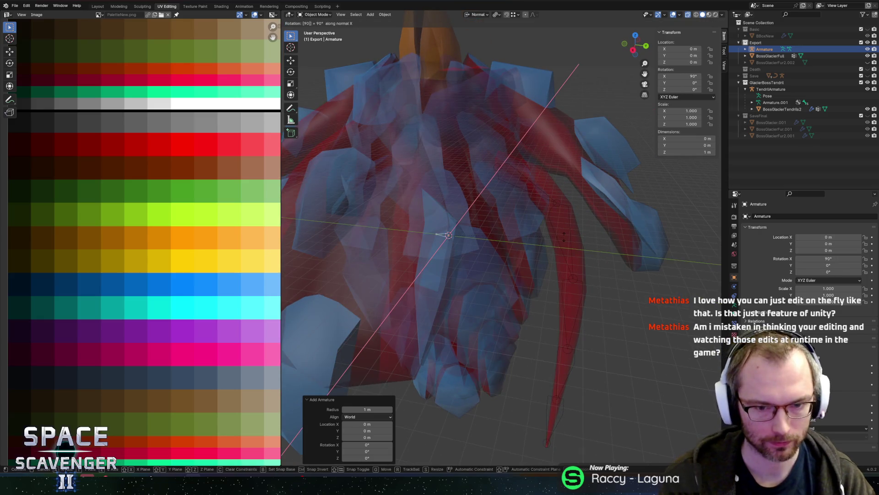
pyautogui.press('Return')
pyautogui.press('a')
pyautogui.click(449, 236)
pyautogui.click(734, 305)
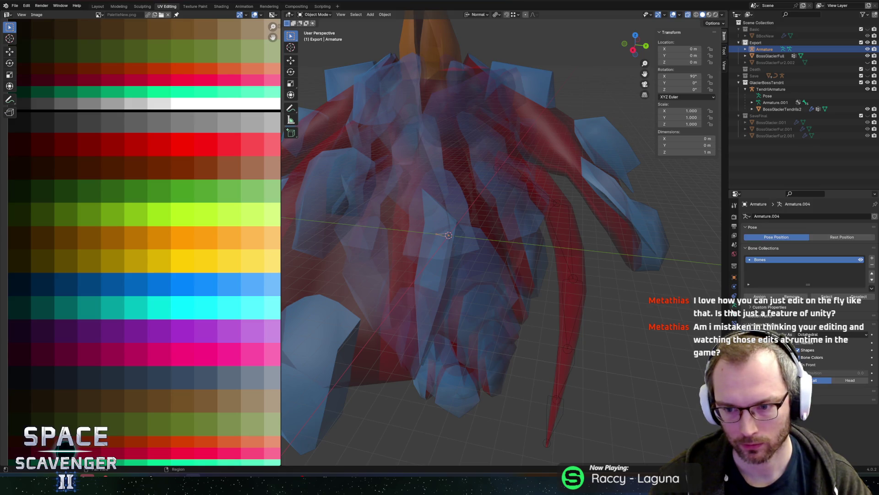
# - Hide BossGlacierTendrils2 in the viewport and reselect the armature with X-ray off
pyautogui.press('Tab')
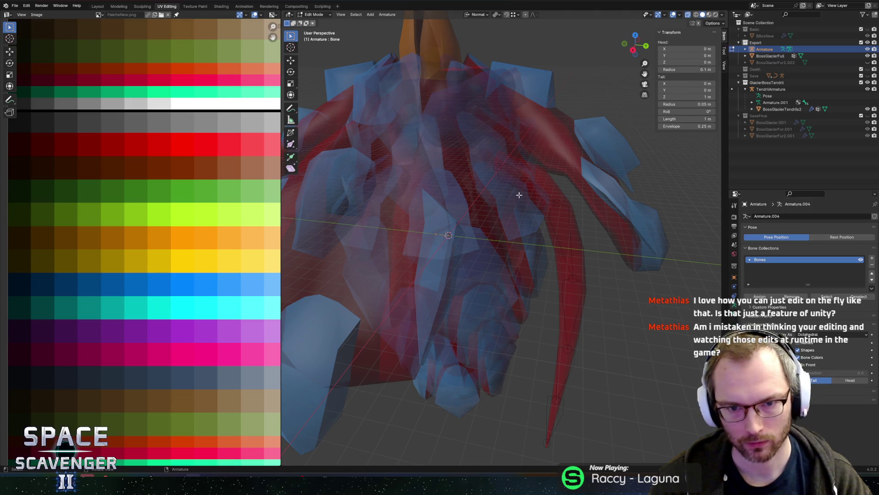
pyautogui.press('Tab')
pyautogui.click(531, 197)
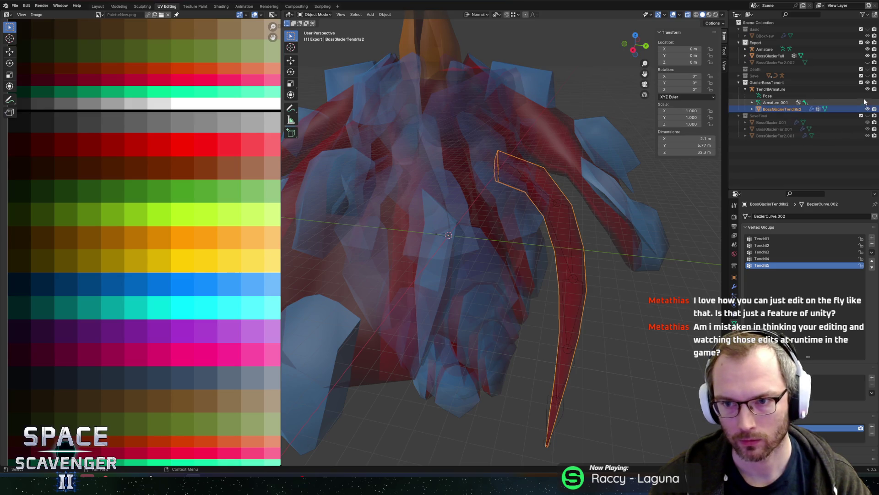
pyautogui.click(867, 89)
pyautogui.click(465, 230)
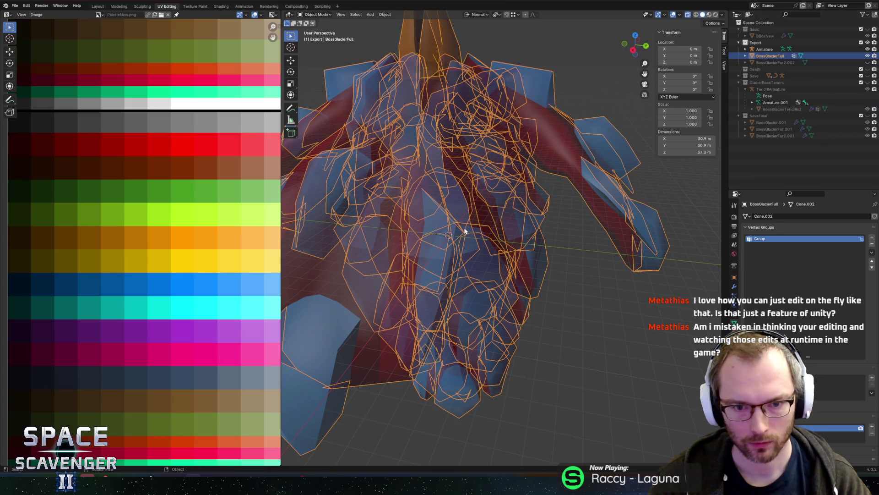
pyautogui.click(445, 235)
pyautogui.hotkey('alt', 'z')
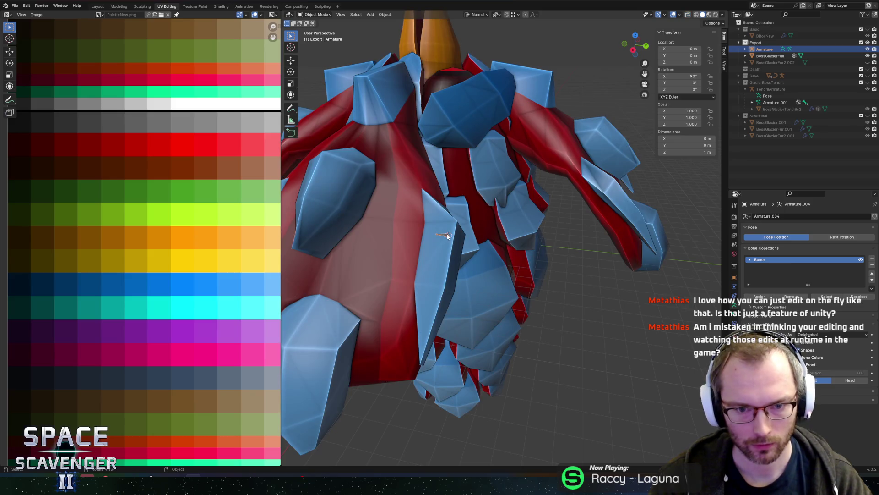
# - In armature Edit Mode, frame the bone and select only its tip
pyautogui.press('Tab')
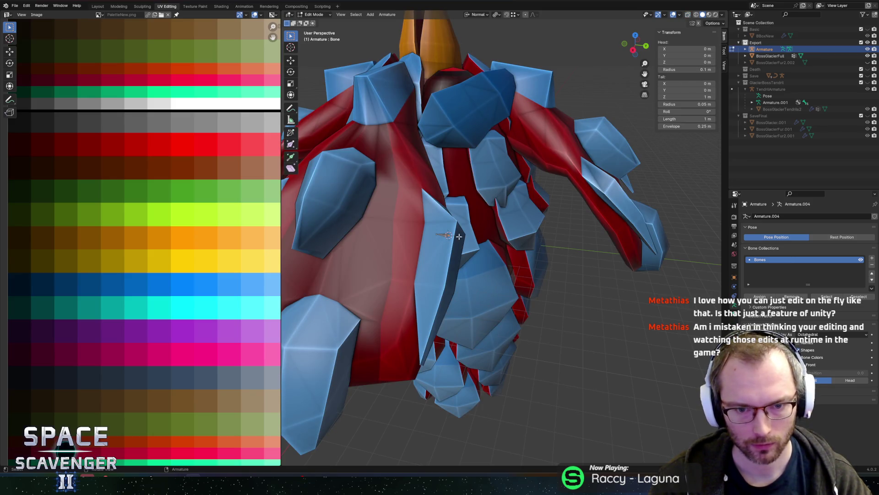
pyautogui.press('KP_Decimal')
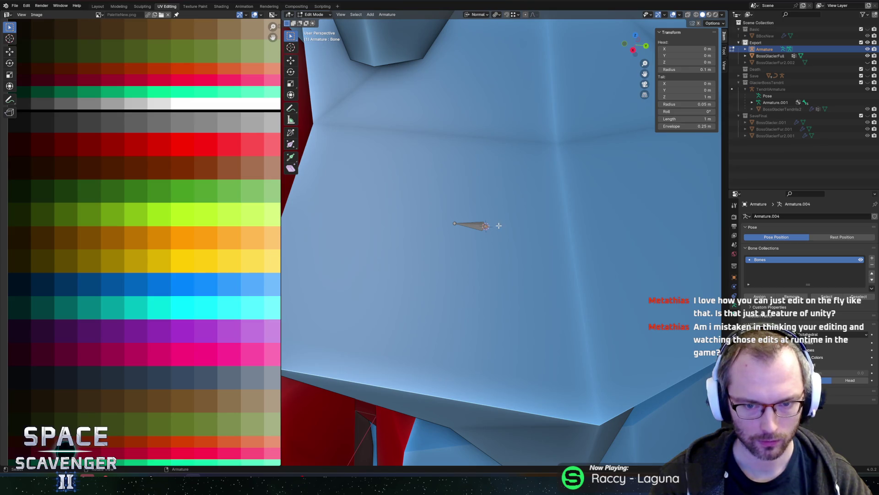
pyautogui.click(476, 225)
pyautogui.click(485, 226)
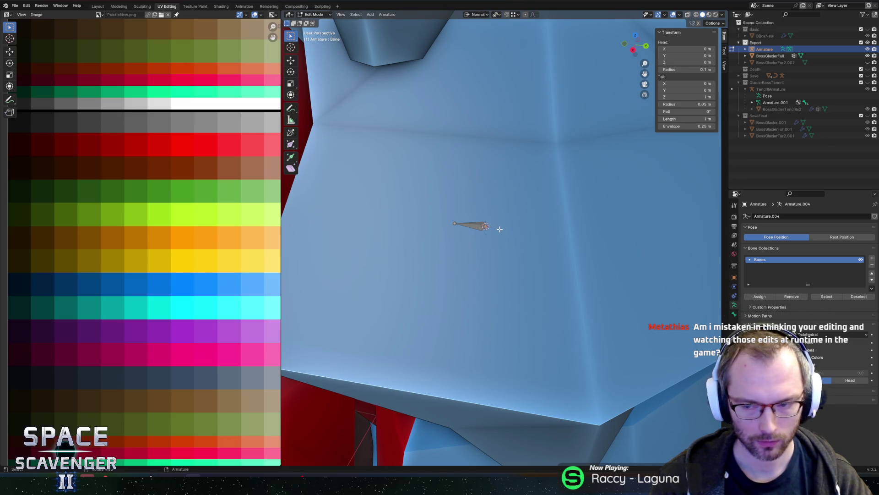
pyautogui.scroll(-10, 540, 236)
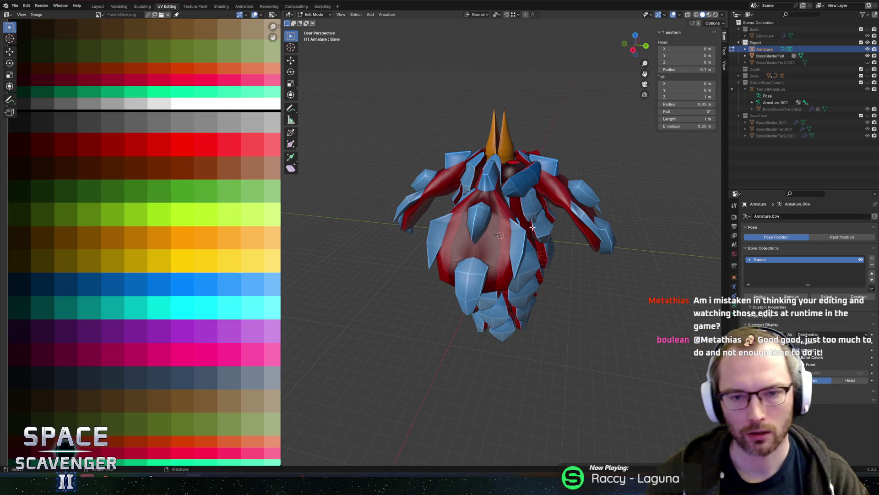
pyautogui.hotkey('ctrl', 'o')
pyautogui.press('Escape')
pyautogui.hotkey('alt', 'Tab')
pyautogui.press('Escape')
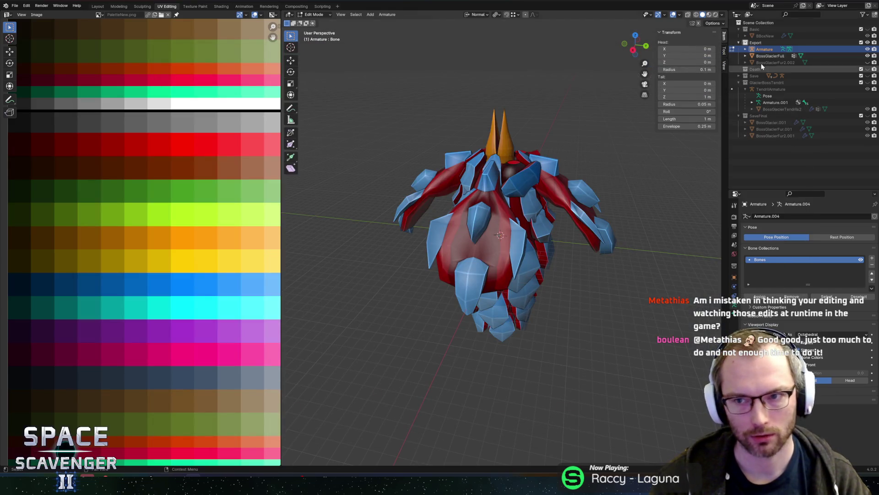
# - Orbit to a near-front view, turn on X-ray, and switch to the back view
pyautogui.moveTo(630, 149); pyautogui.dragTo(592, 155, button='middle')
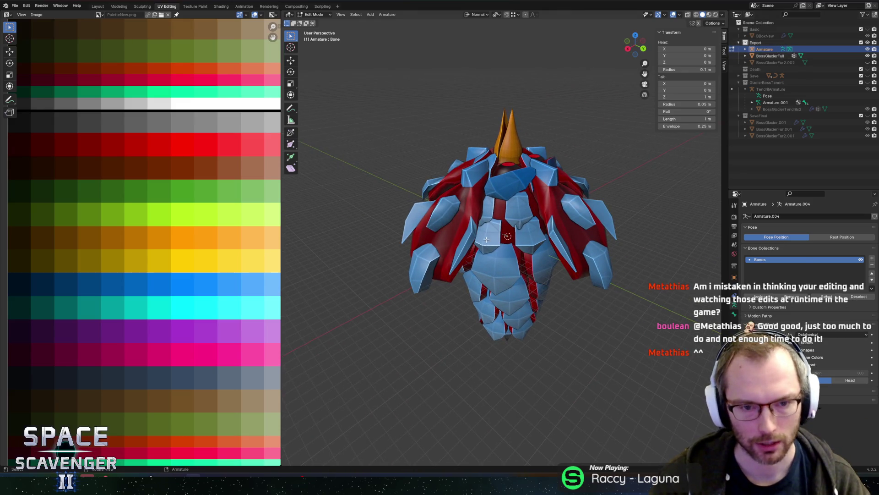
pyautogui.hotkey('alt', 'Tab')
pyautogui.hotkey('alt', 'Tab')
pyautogui.moveTo(502, 229); pyautogui.dragTo(560, 197, button='middle')
pyautogui.scroll(3, 530, 207)
pyautogui.hotkey('alt', 'z')
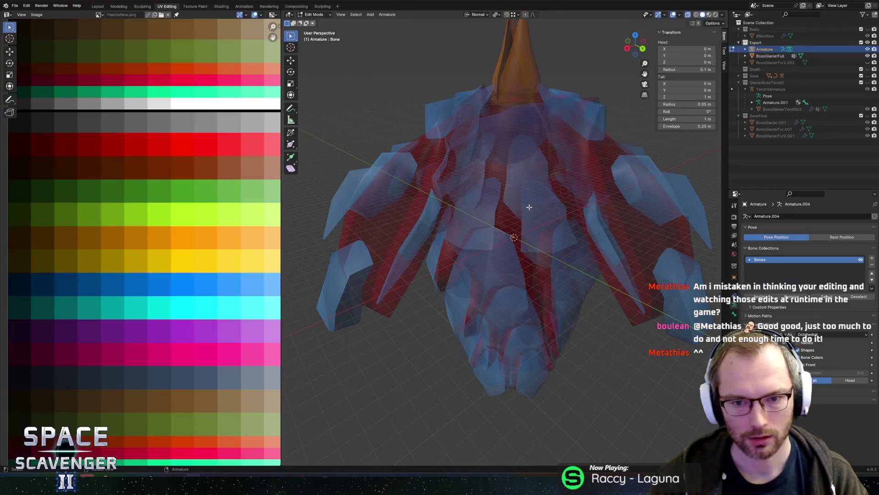
pyautogui.click(643, 48)
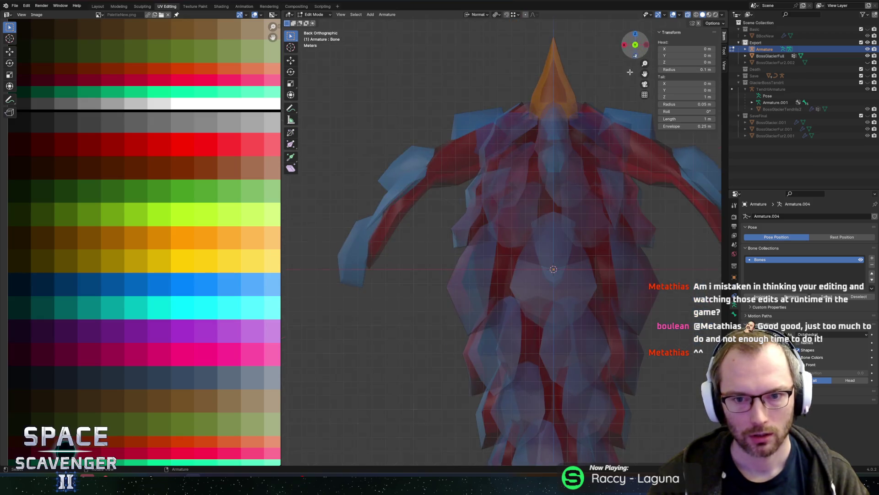
# - Extrude a Z-locked spine bone 2.3304 m up and set the pivot to the 3D cursor
pyautogui.press('e')
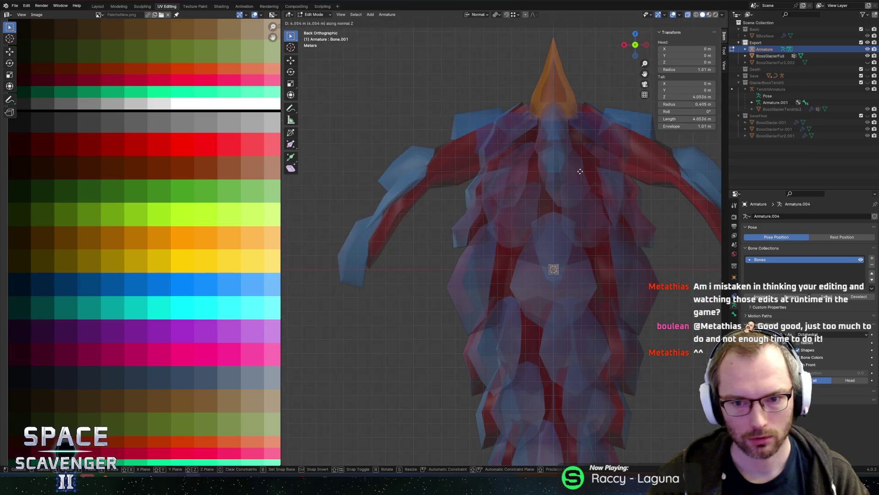
pyautogui.press('z')
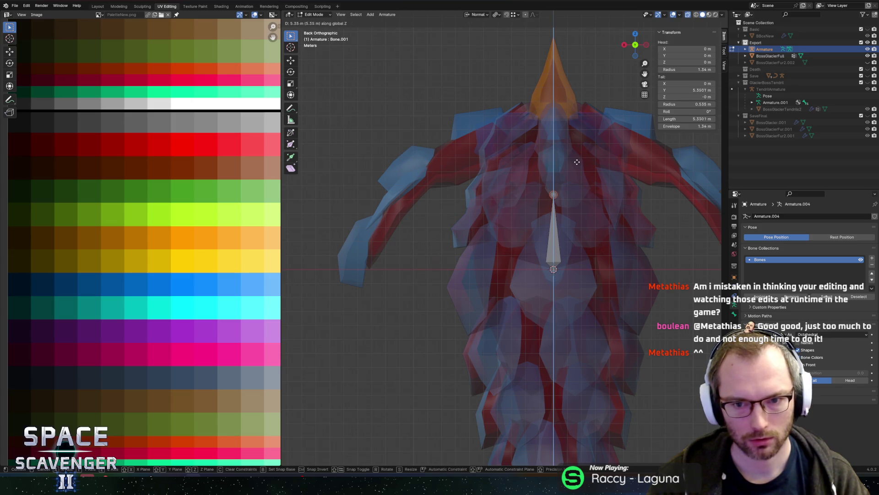
pyautogui.click(577, 162)
pyautogui.press('.')
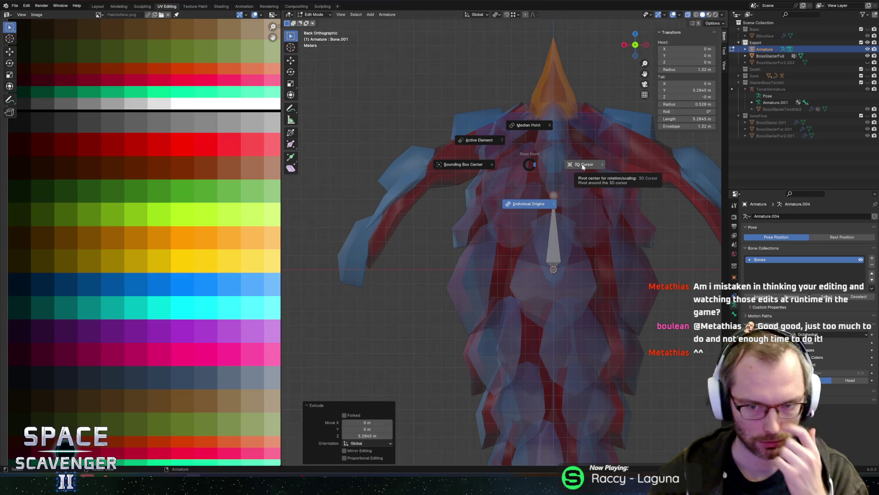
pyautogui.click(582, 166)
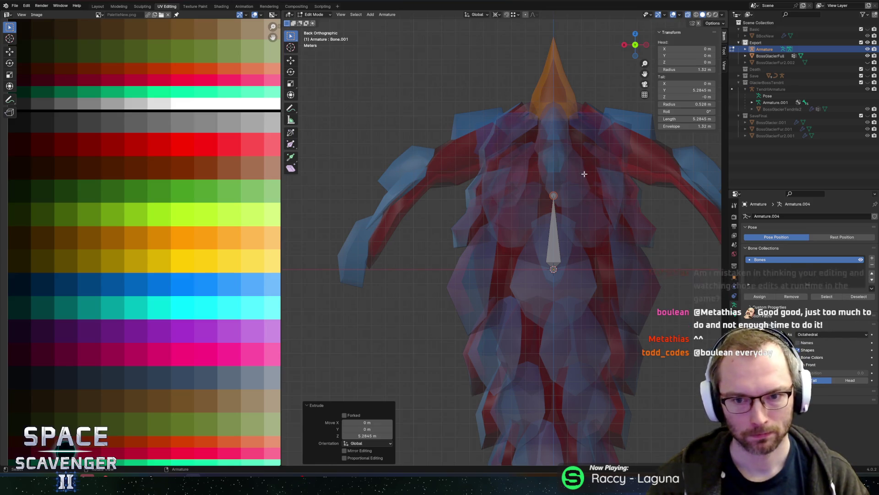
pyautogui.hotkey('alt', 'z')
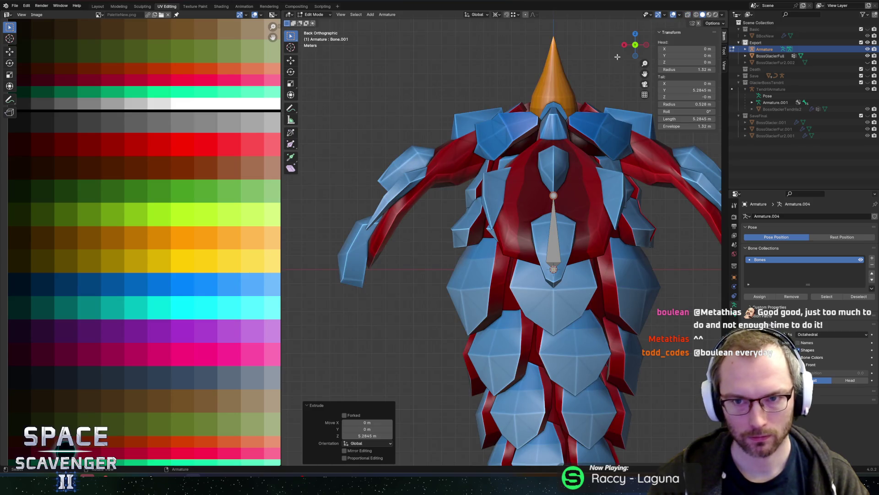
pyautogui.click(624, 45)
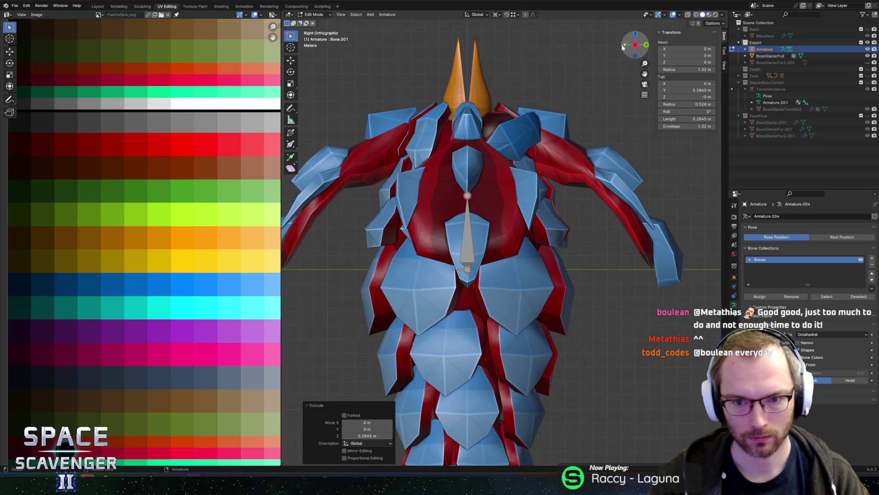
pyautogui.click(646, 46)
# - Extrude two more Z-locked spine bones, the first 3.233 m long, then view from the side
pyautogui.press('e')
pyautogui.press('z')
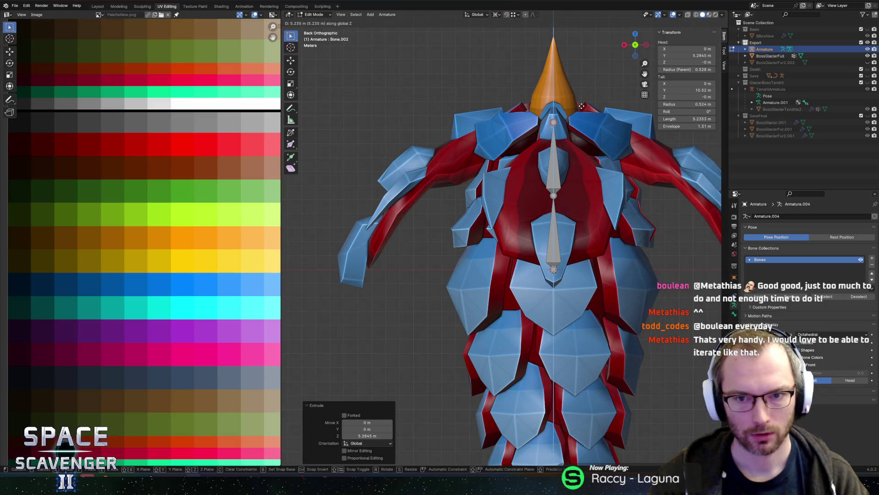
pyautogui.click(575, 134)
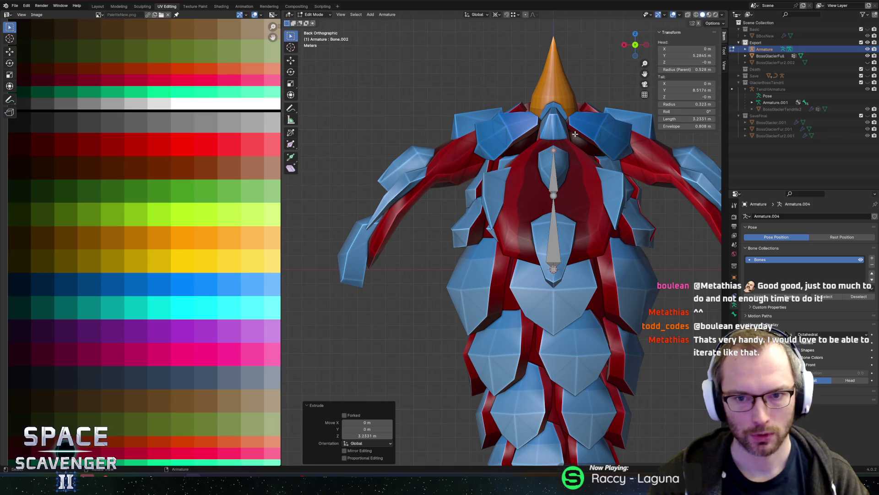
pyautogui.press('e')
pyautogui.press('z')
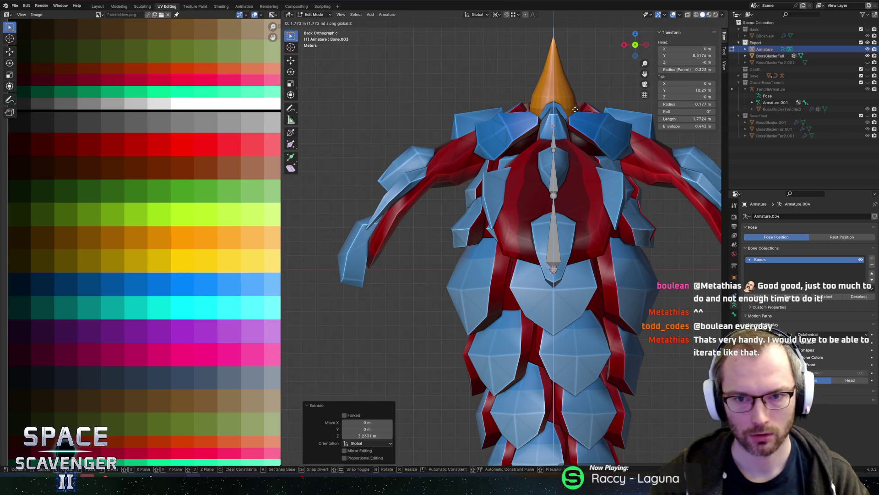
pyautogui.click(575, 101)
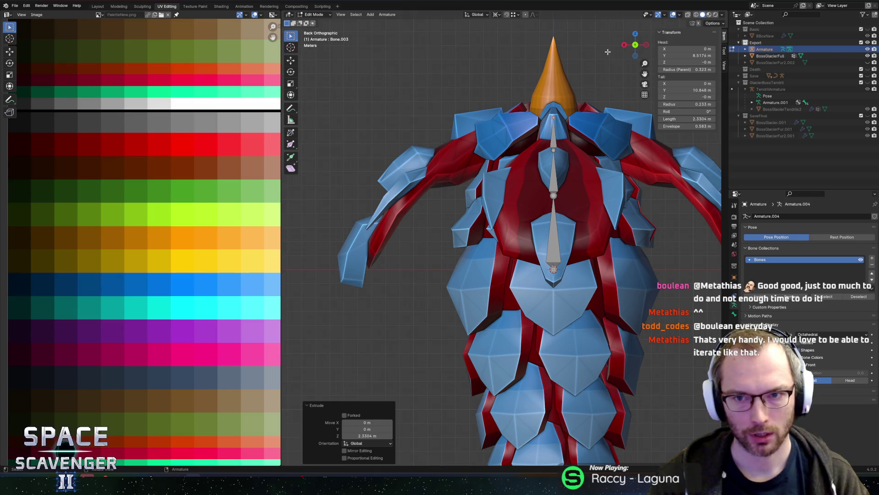
pyautogui.click(624, 45)
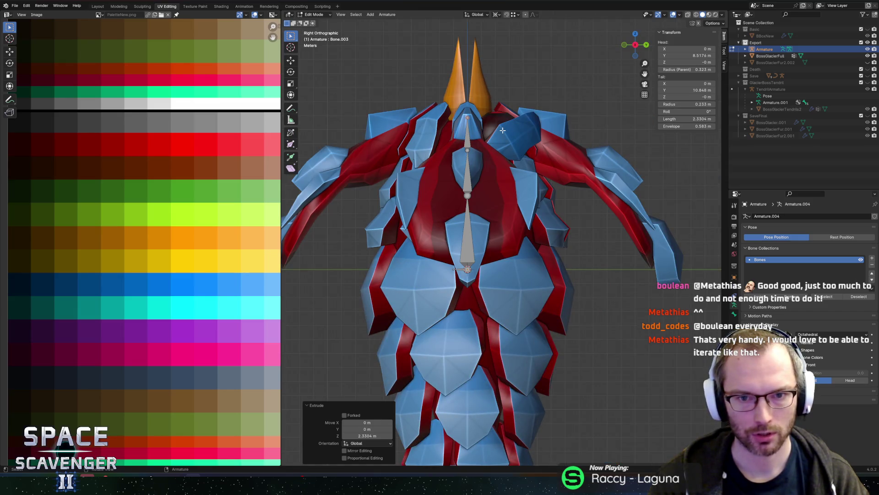
# - Extrude a neck bone from the spine tip and a vertical bone up into one horn
pyautogui.press('e')
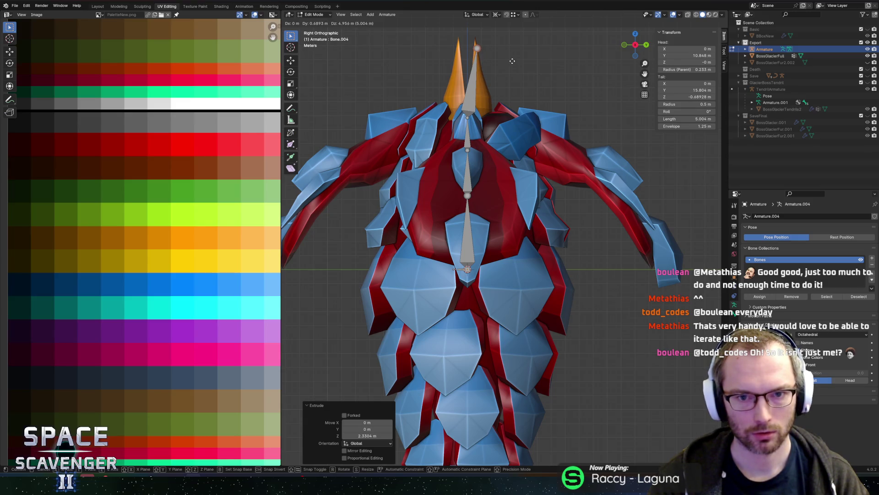
pyautogui.click(519, 107)
pyautogui.press('e')
pyautogui.press('z')
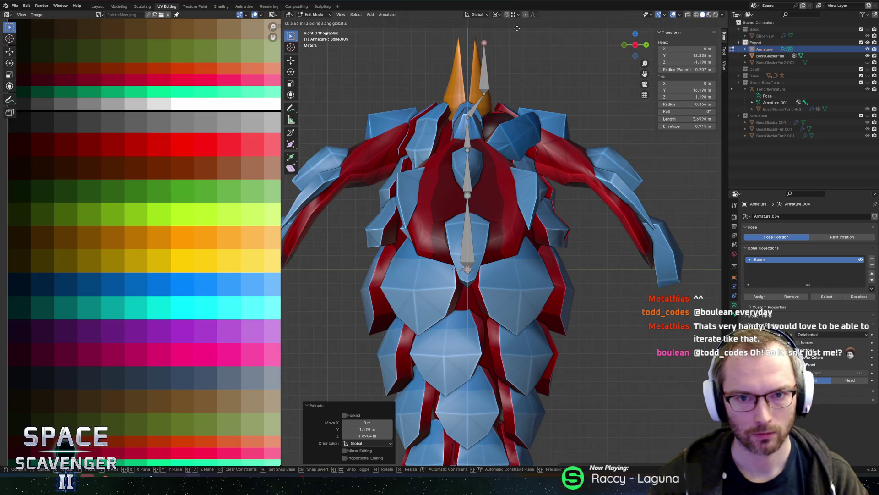
pyautogui.click(517, 28)
# - Branch a second bone from the neck joint, shift it along Y, and extend it into the other horn
pyautogui.click(467, 118)
pyautogui.press('e')
pyautogui.press('z')
pyautogui.click(470, 93)
pyautogui.press('g')
pyautogui.press('y')
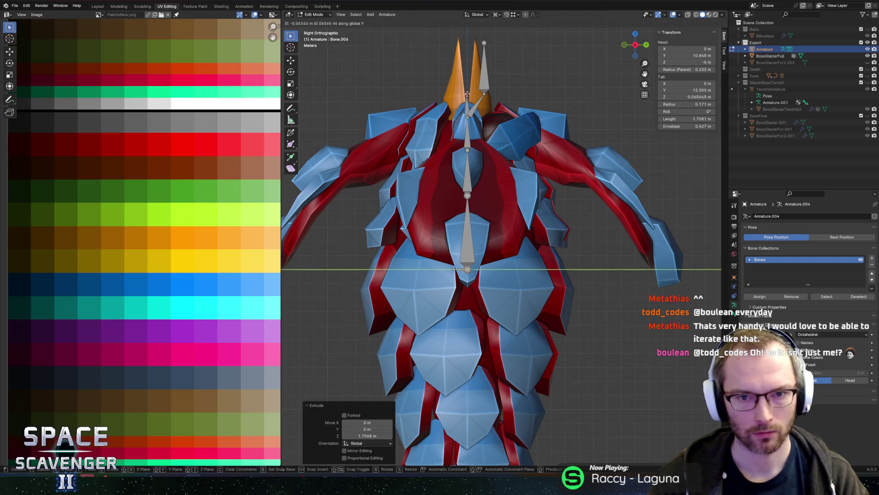
pyautogui.click(456, 99)
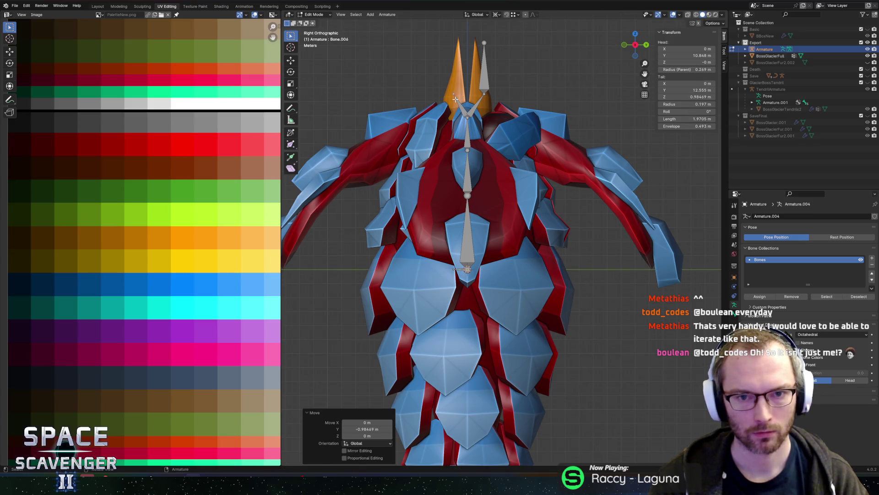
pyautogui.press('e')
pyautogui.press('z')
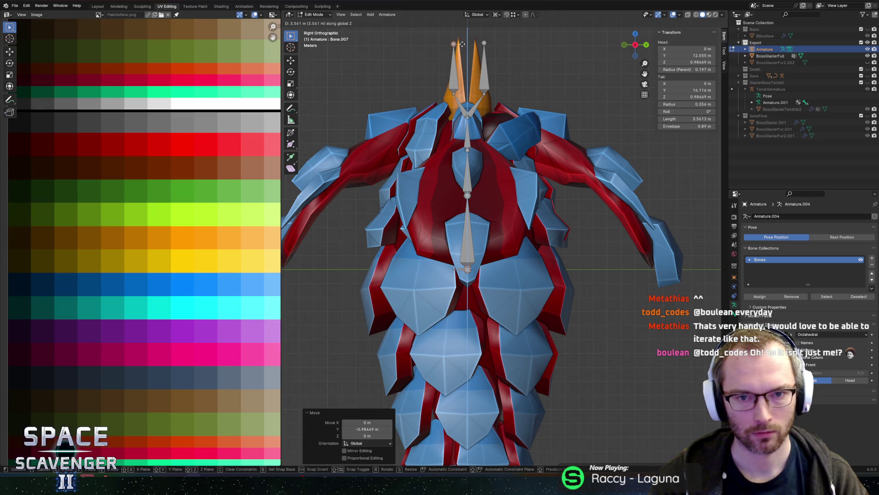
pyautogui.click(463, 43)
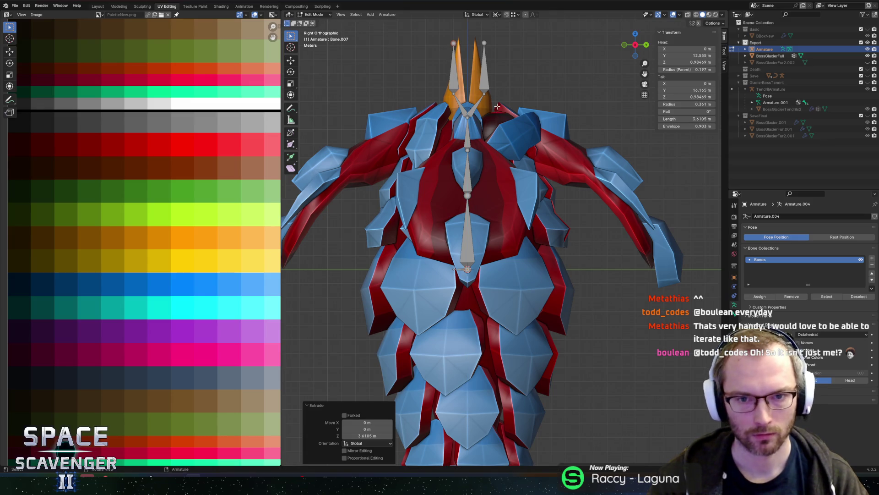
pyautogui.click(467, 269)
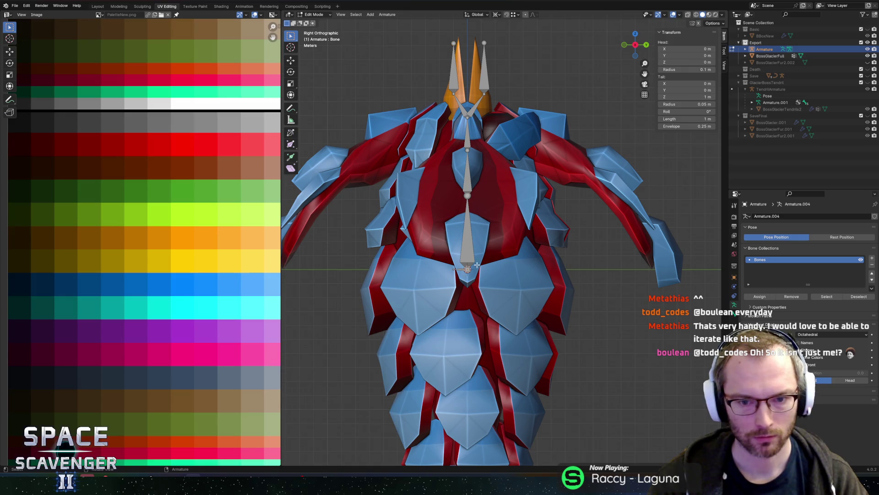
# - Extrude the first tail bone straight down from the root bone in Back view
pyautogui.press('e')
pyautogui.press('z')
pyautogui.click(483, 330)
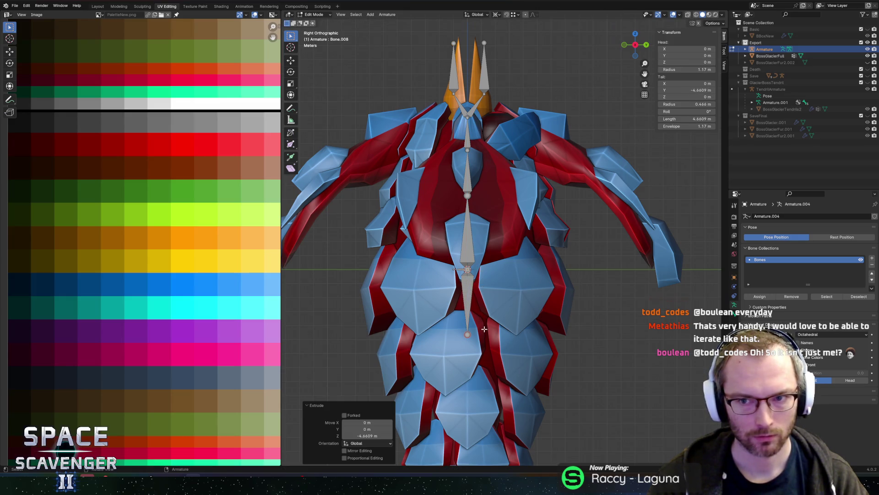
pyautogui.click(646, 44)
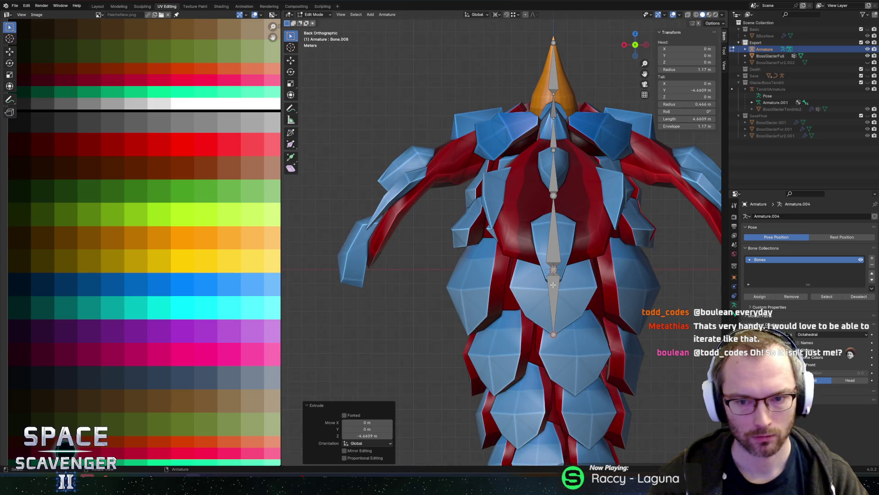
pyautogui.hotkey('ctrl', 'z')
pyautogui.press('e')
pyautogui.press('z')
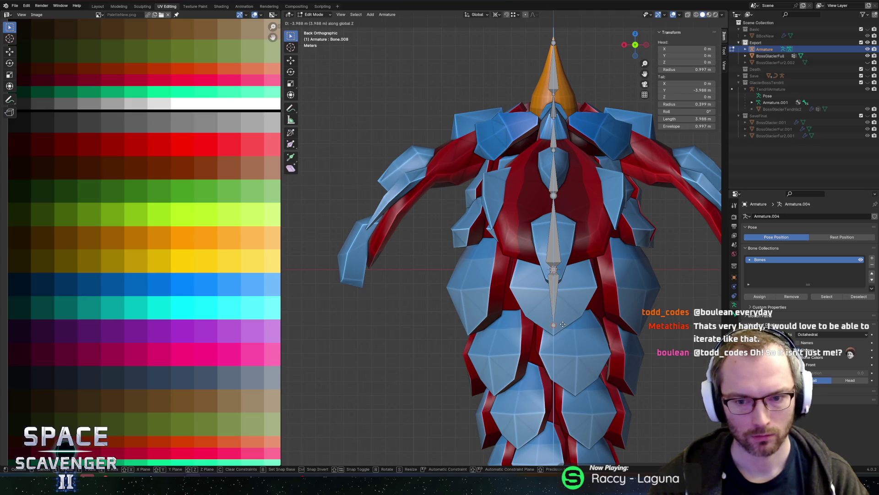
pyautogui.click(565, 330)
pyautogui.scroll(-1, 592, 347)
pyautogui.scroll(-2, 592, 348)
# - Extrude three more vertical tail bones down to the tail tip, ending at Bone.011
pyautogui.press('e')
pyautogui.press('z')
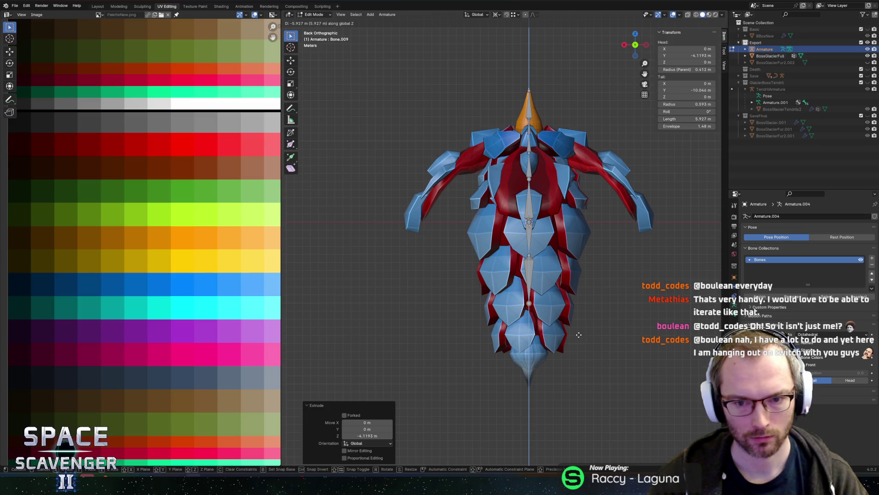
pyautogui.click(579, 335)
pyautogui.press('e')
pyautogui.press('z')
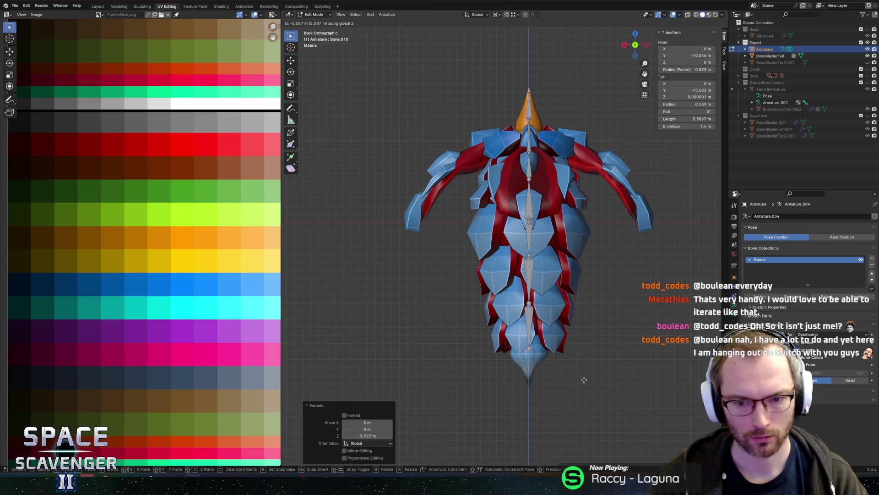
pyautogui.click(590, 371)
pyautogui.press('e')
pyautogui.press('z')
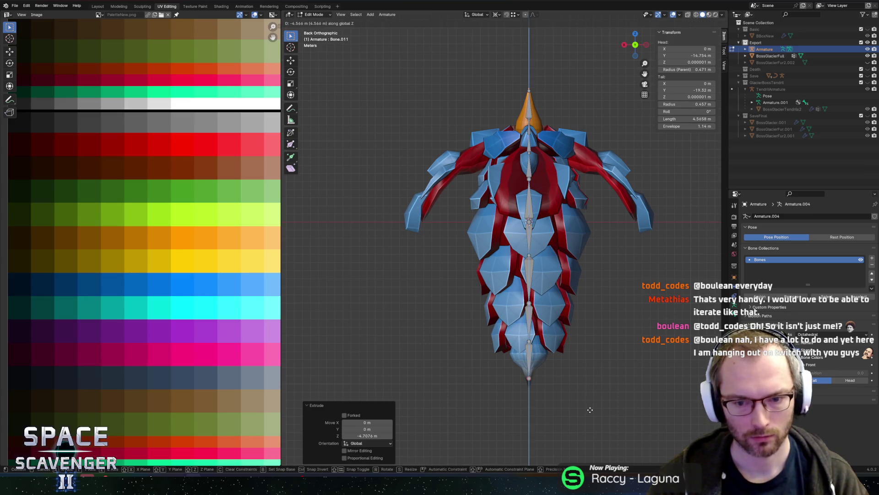
pyautogui.click(591, 414)
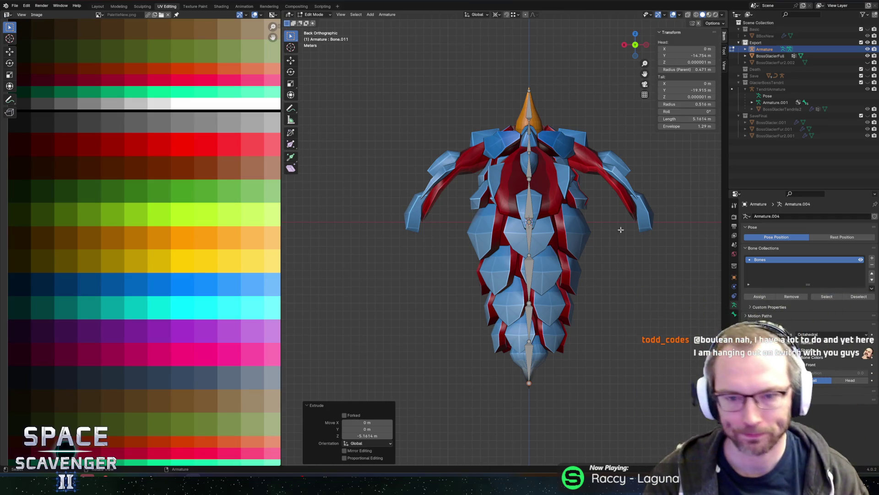
# - Extrude a sideways shoulder bone from the upper spine joint
pyautogui.press('e')
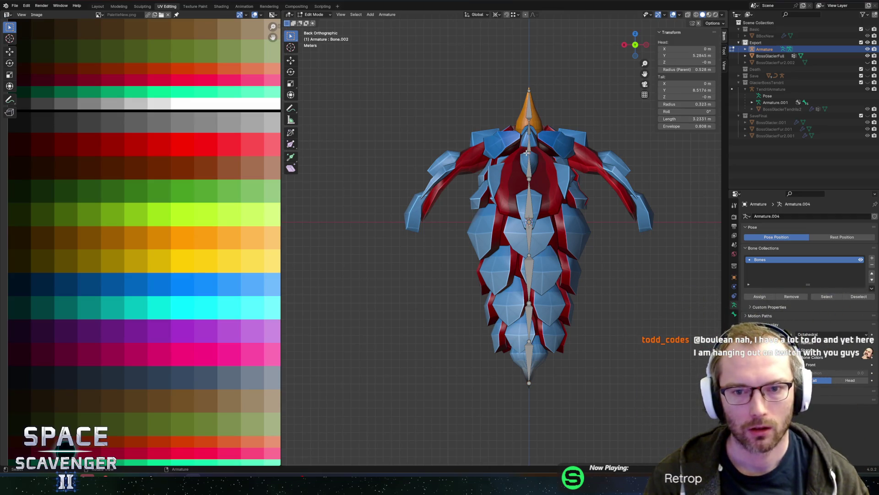
pyautogui.press('x')
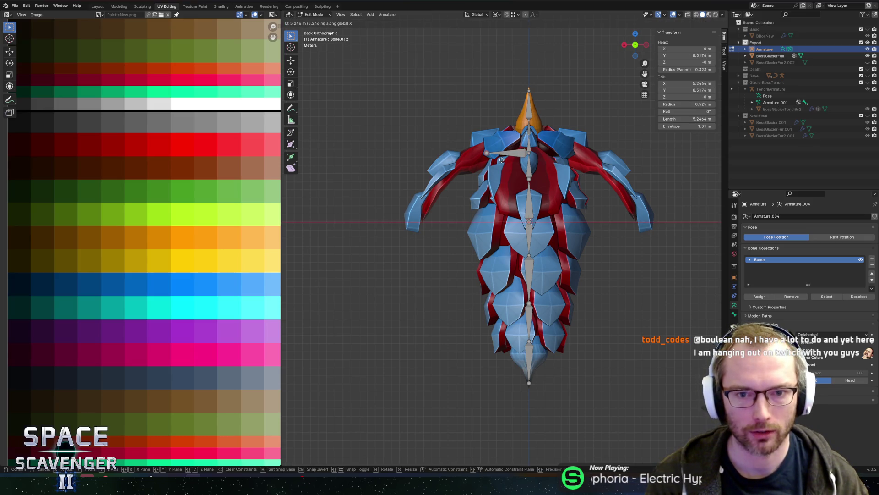
pyautogui.click(501, 159)
pyautogui.click(500, 153)
# - Extrude the upper and middle wing bones angling down along the wing
pyautogui.press('e')
pyautogui.press('x')
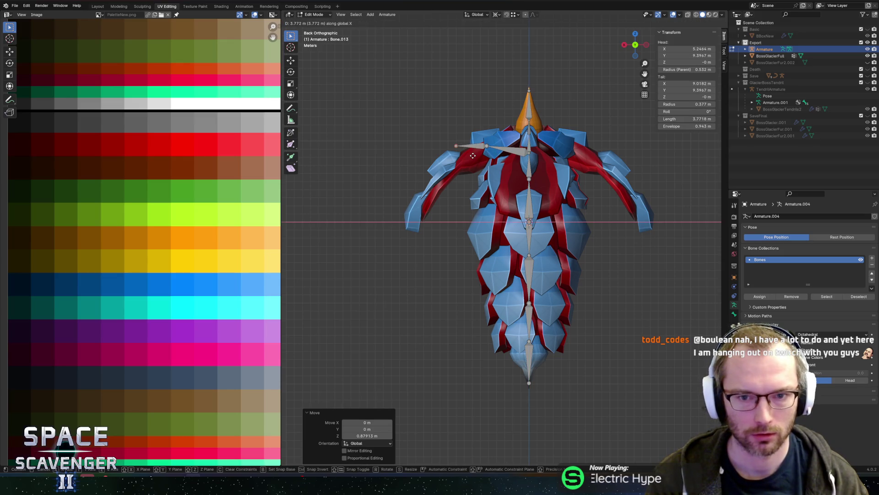
pyautogui.press('z')
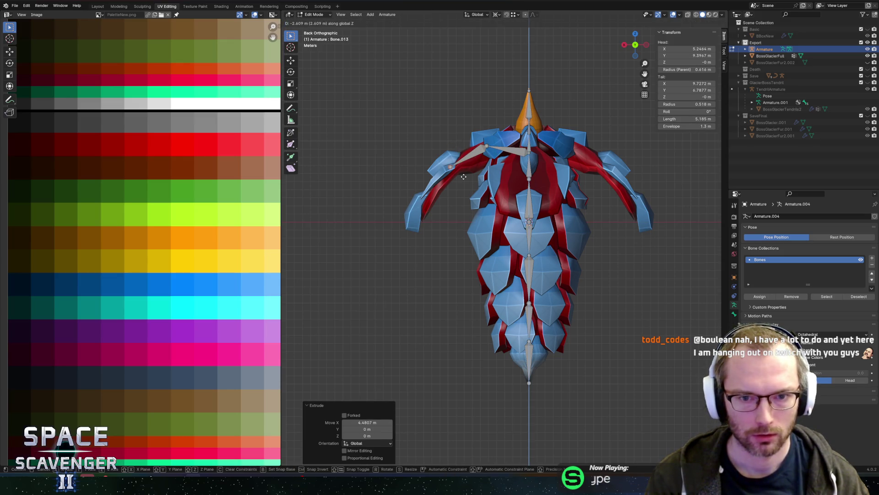
pyautogui.click(464, 177)
pyautogui.press('e')
pyautogui.press('x')
pyautogui.press('z')
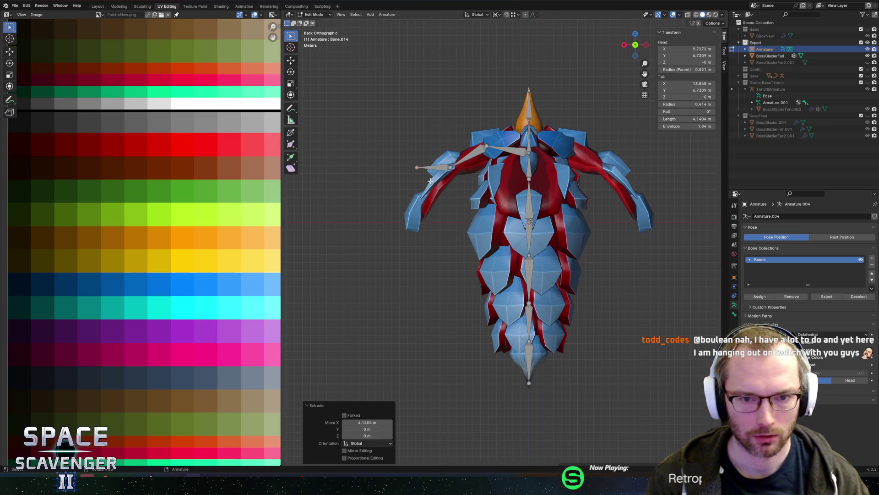
pyautogui.click(440, 222)
# - Adjust the wing joint and extrude a final bone out to the wing tip (Bone.015)
pyautogui.press('g')
pyautogui.press('z')
pyautogui.click(445, 211)
pyautogui.press('g')
pyautogui.click(448, 212)
pyautogui.press('e')
pyautogui.press('z')
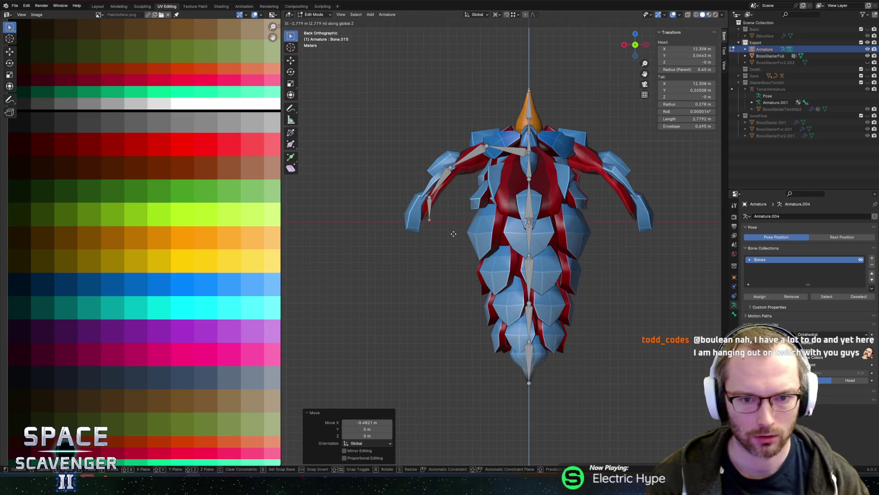
pyautogui.click(456, 236)
pyautogui.press('g')
pyautogui.press('x')
pyautogui.click(438, 237)
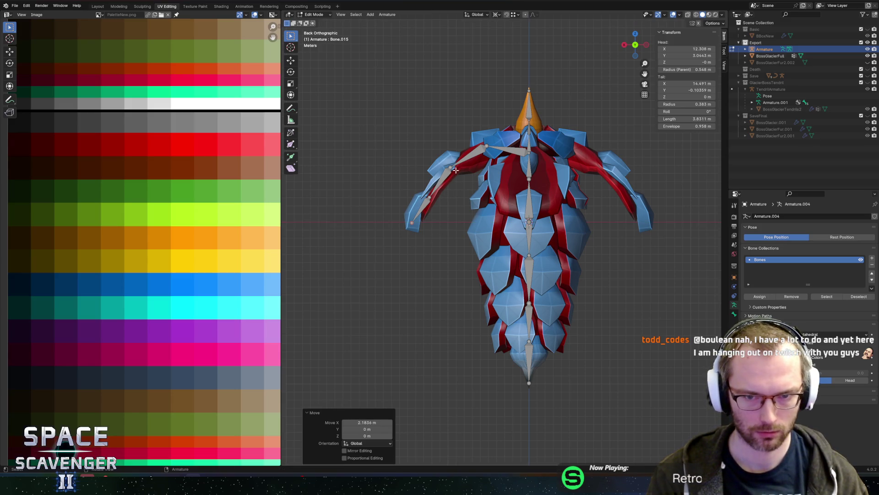
pyautogui.click(531, 200)
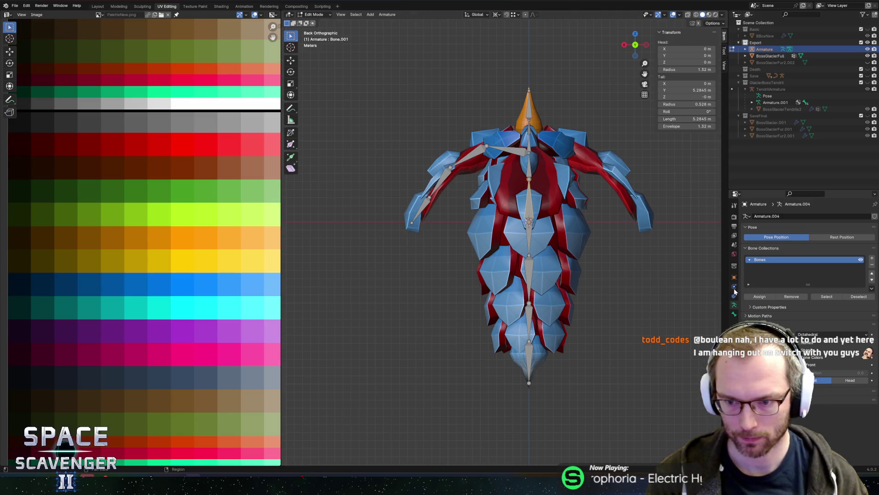
# - Rename the central spine bone to Head1 in the Bone properties
pyautogui.click(734, 314)
pyautogui.click(778, 216)
pyautogui.write('Head')
pyautogui.press('Return')
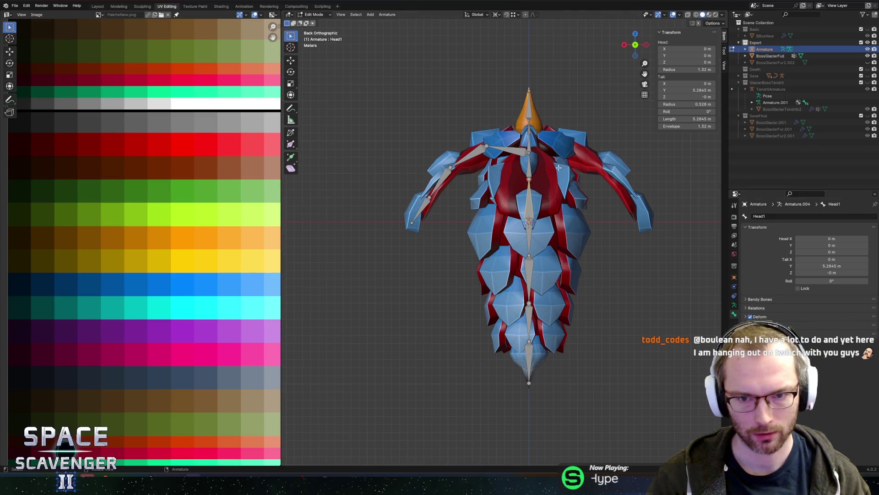
# - Rename the first two tail bones Tail1 and Tail2
pyautogui.click(532, 167)
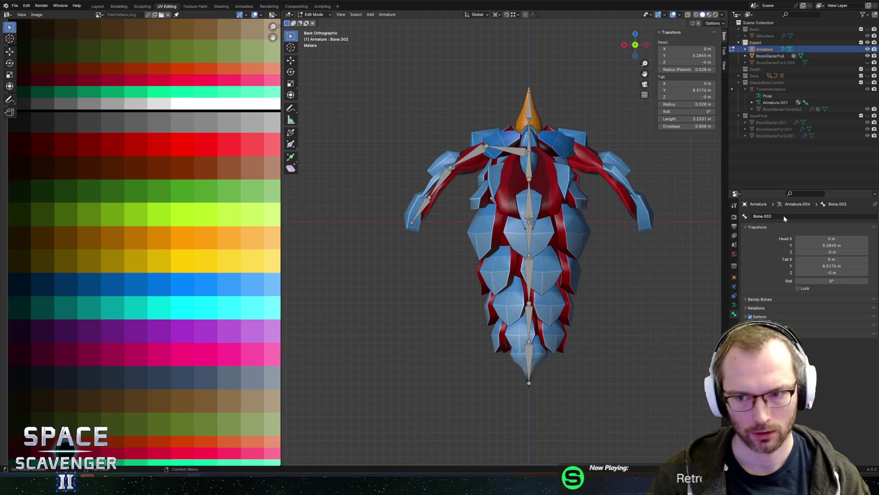
pyautogui.click(531, 206)
pyautogui.click(530, 221)
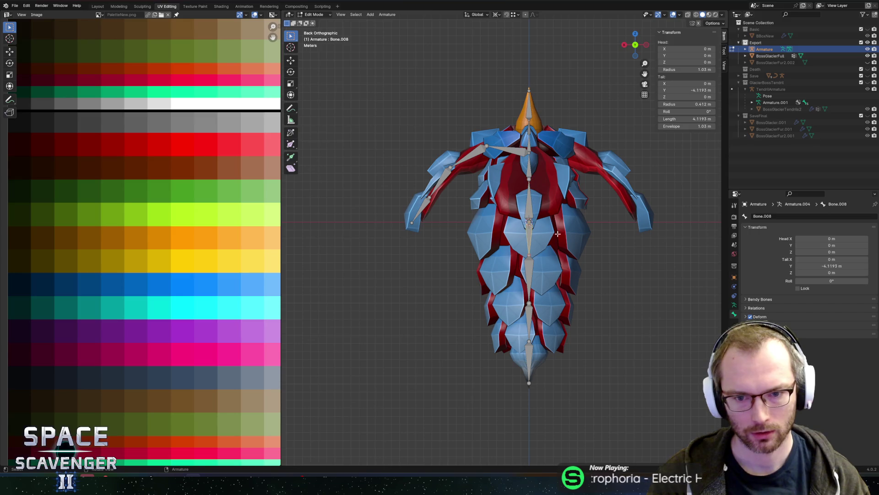
pyautogui.click(779, 216)
pyautogui.write('Tail12')
pyautogui.press('Return')
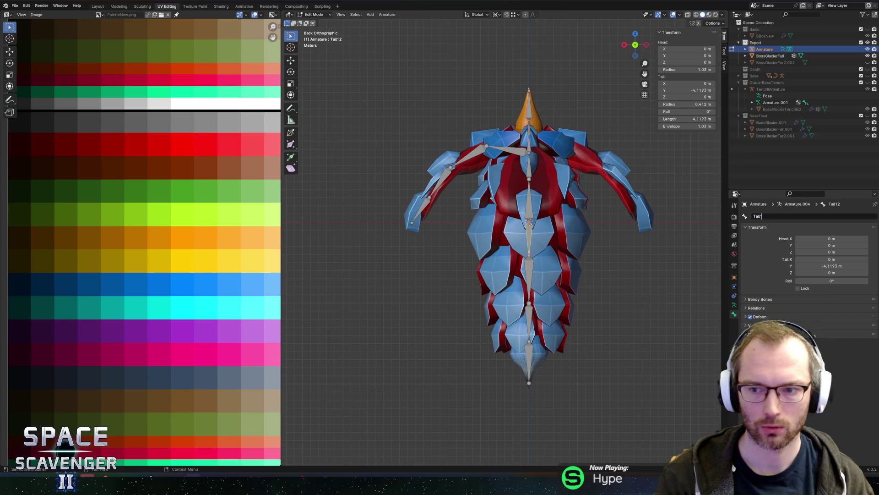
pyautogui.press('Return')
pyautogui.click(532, 267)
pyautogui.click(774, 217)
pyautogui.write('Tail2')
pyautogui.press('Return')
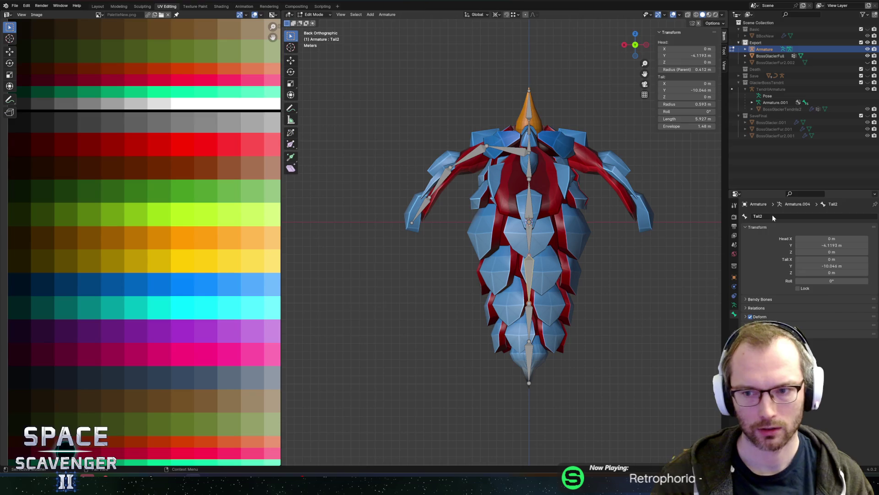
# - Rename the remaining two tail bones Tail3 and Tail4
pyautogui.click(530, 313)
pyautogui.click(774, 217)
pyautogui.write('Tail3')
pyautogui.press('Return')
pyautogui.click(530, 364)
pyautogui.click(774, 216)
pyautogui.write('Tail')
pyautogui.press('Return')
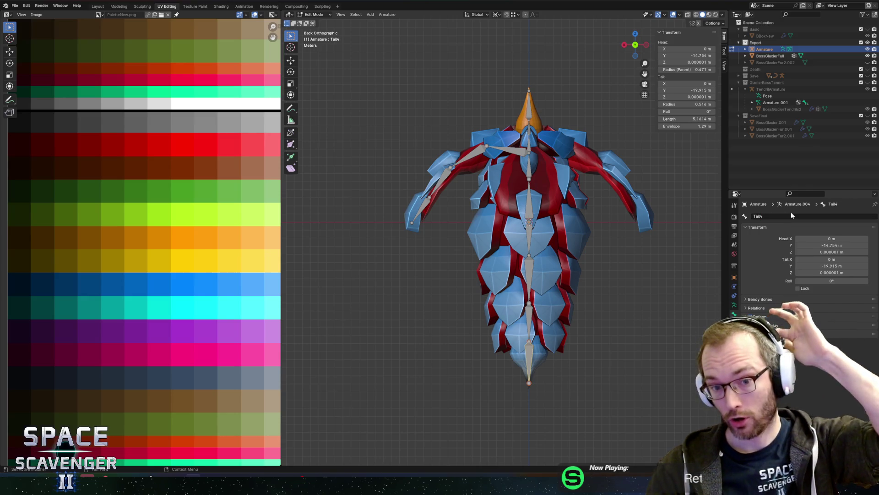
# - Rename the two spine bones above Head1 to Head2 and Head3
pyautogui.click(530, 229)
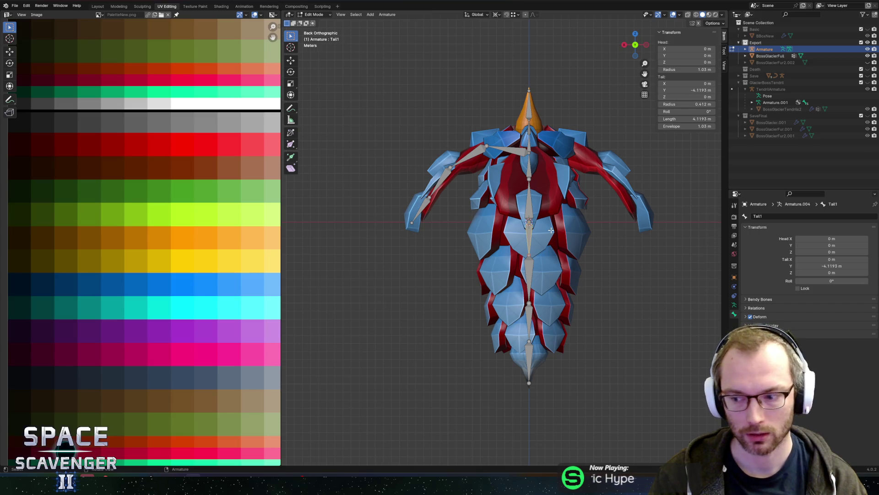
pyautogui.moveTo(553, 229); pyautogui.dragTo(519, 226, button='middle')
pyautogui.click(519, 226)
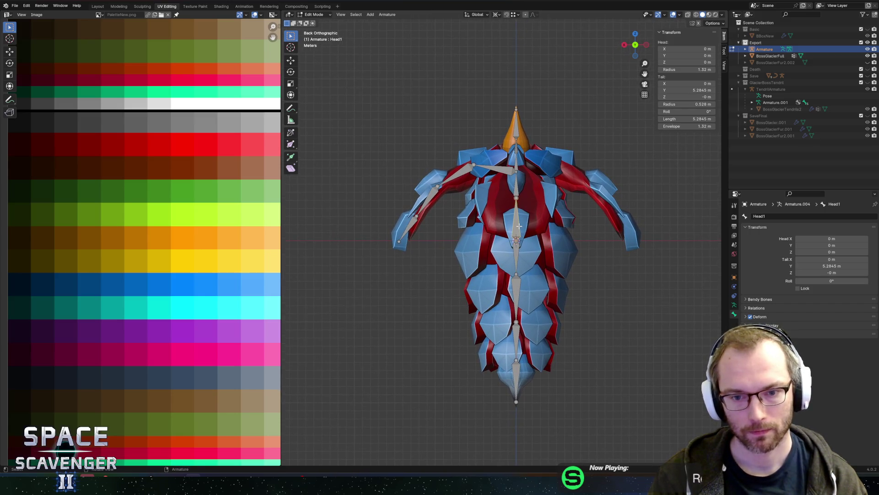
pyautogui.click(784, 215)
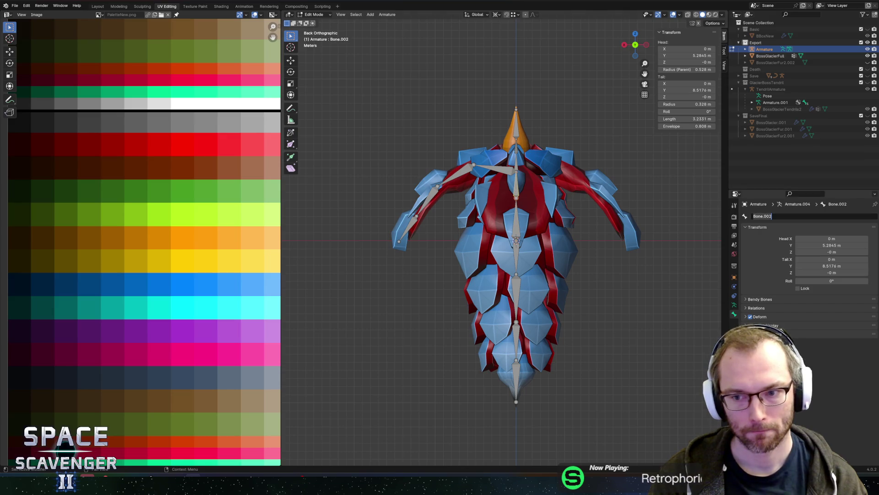
pyautogui.write('Head2')
pyautogui.press('Return')
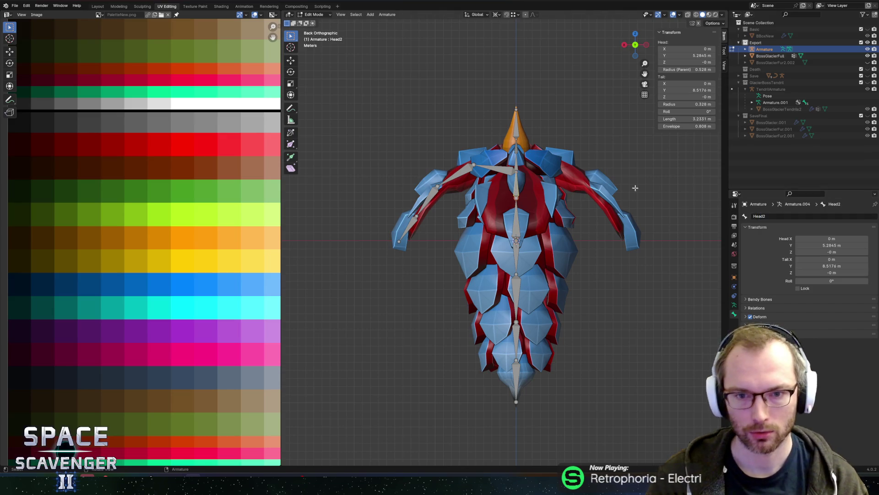
pyautogui.click(516, 183)
pyautogui.click(781, 218)
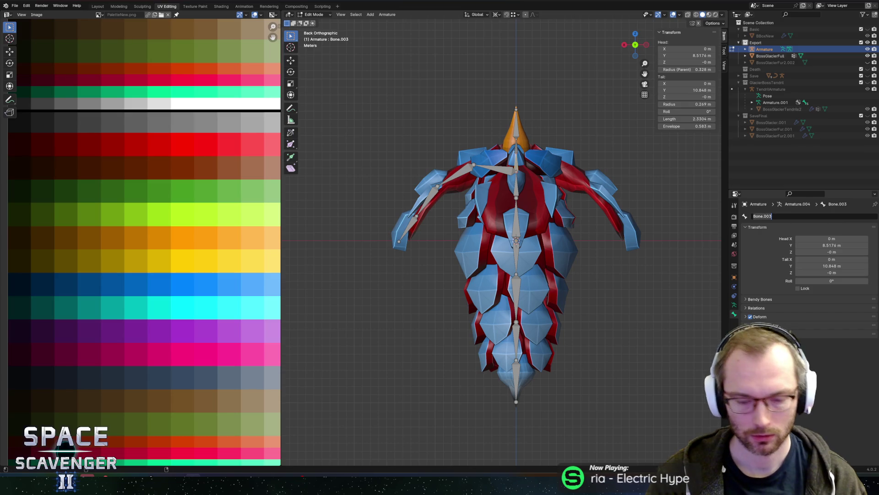
pyautogui.write('Head3')
pyautogui.press('Return')
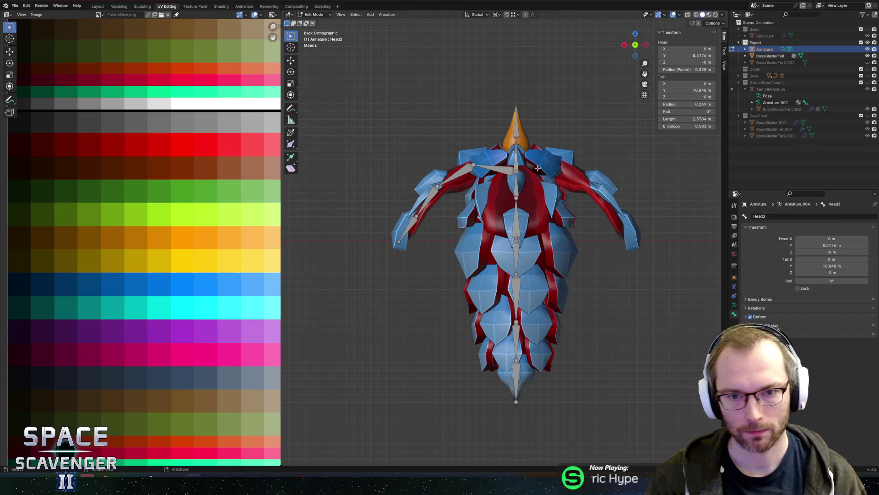
pyautogui.click(624, 45)
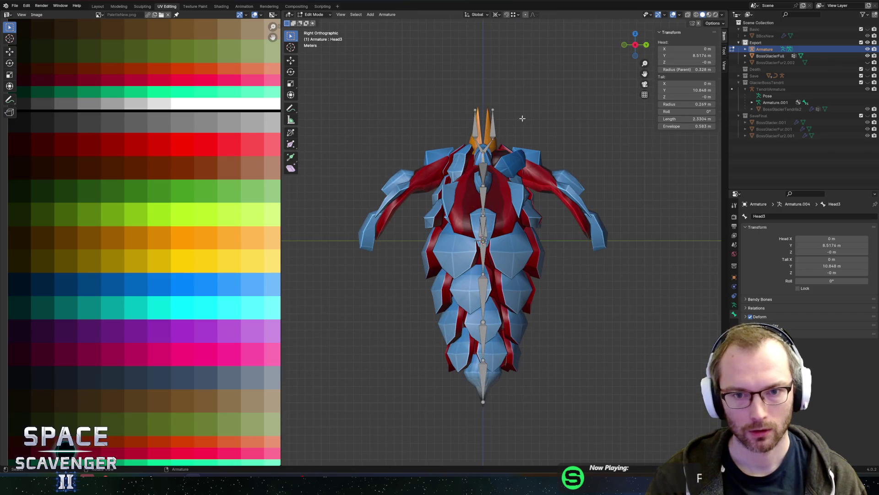
# - Rename the first upper horn bone BeakUpper1
pyautogui.click(488, 146)
pyautogui.click(769, 216)
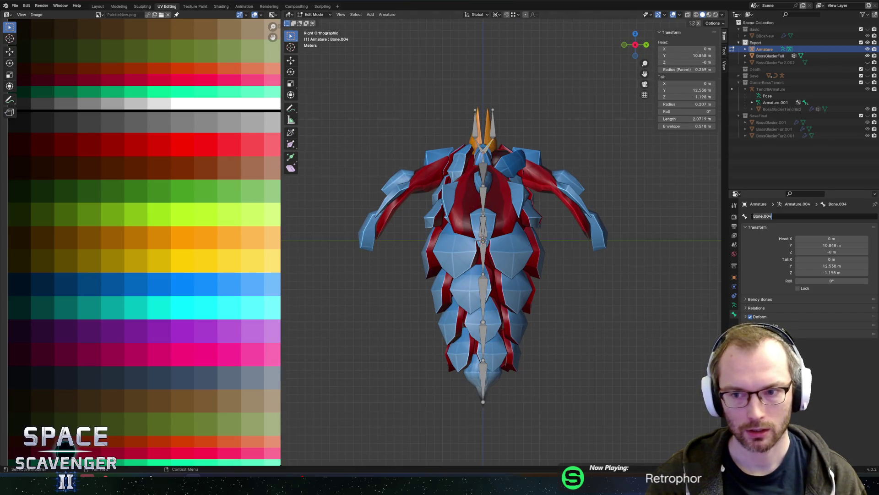
pyautogui.write('BeakUpper')
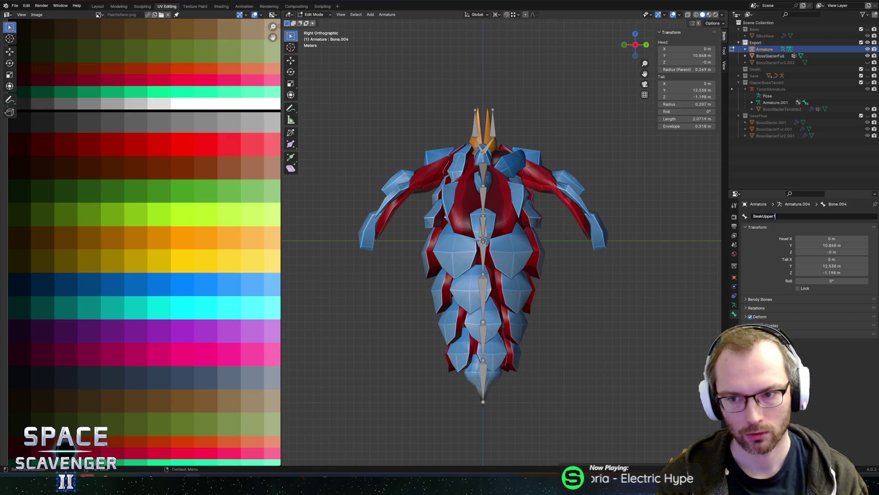
pyautogui.press('Return')
# - Paste the name onto the next horn bone and change it to BeakUpper2
pyautogui.click(496, 127)
pyautogui.click(765, 216)
pyautogui.write('BeakUpper1')
pyautogui.press('Return')
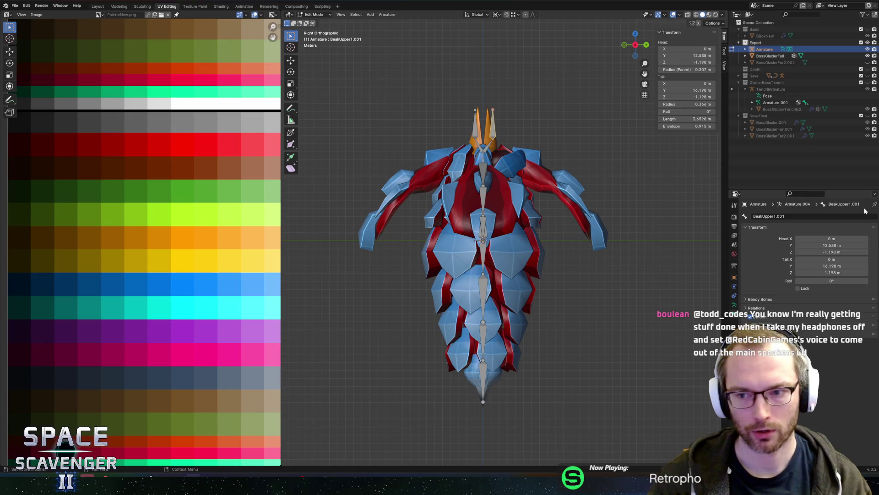
pyautogui.click(769, 215)
pyautogui.press('BackSpace')
pyautogui.write('2')
pyautogui.press('Return')
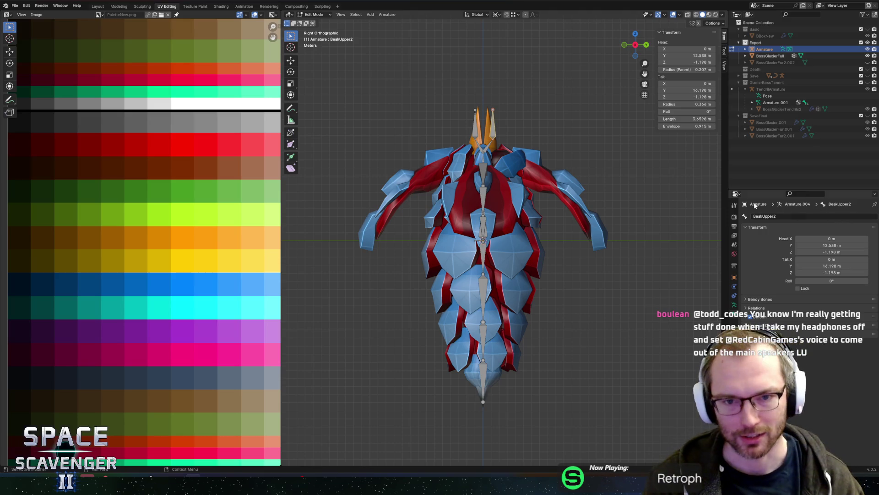
pyautogui.scroll(2, 466, 157)
pyautogui.click(476, 161)
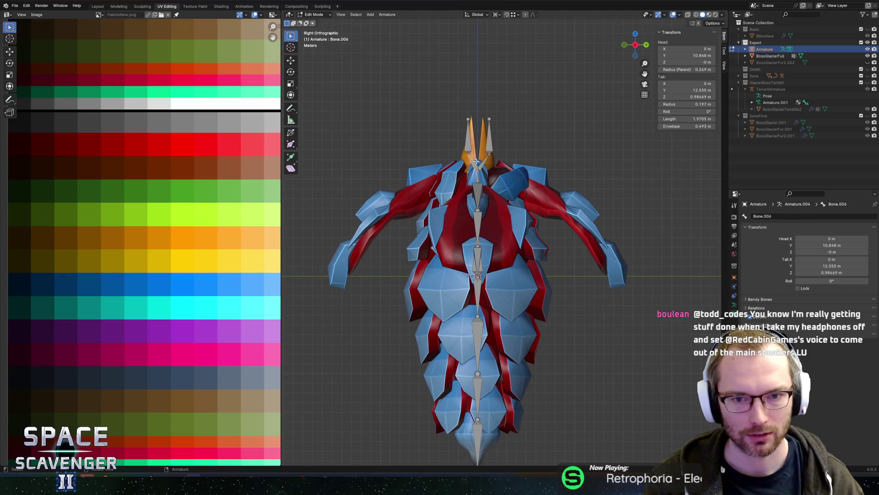
# - Give the two lower horn bones BeakLower names, the second being BeakLower2
pyautogui.doubleClick(763, 215)
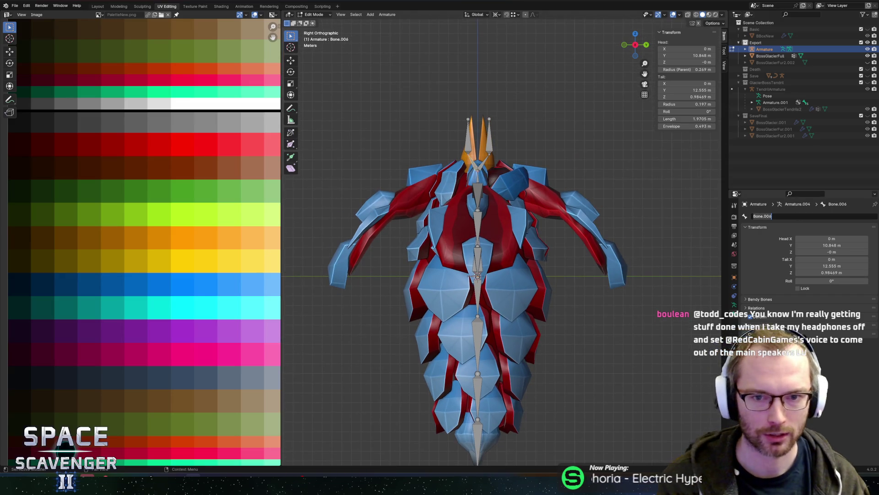
pyautogui.write('BeakLower')
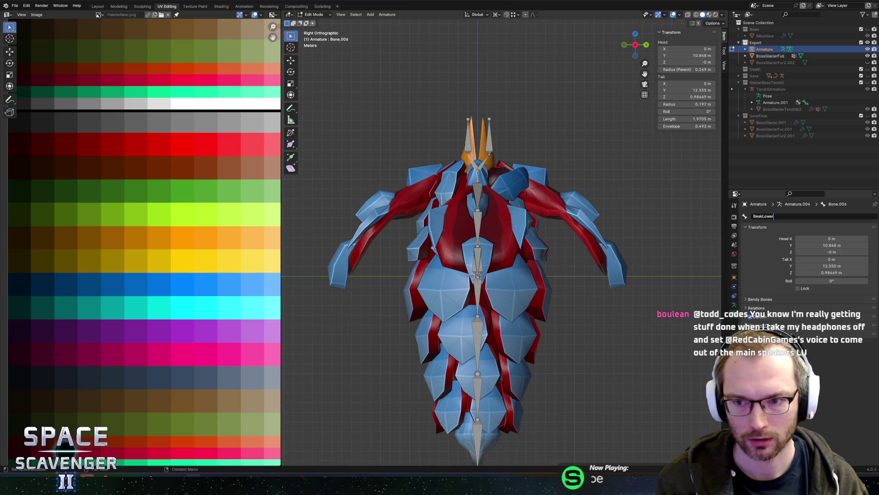
pyautogui.press('Return')
pyautogui.click(477, 158)
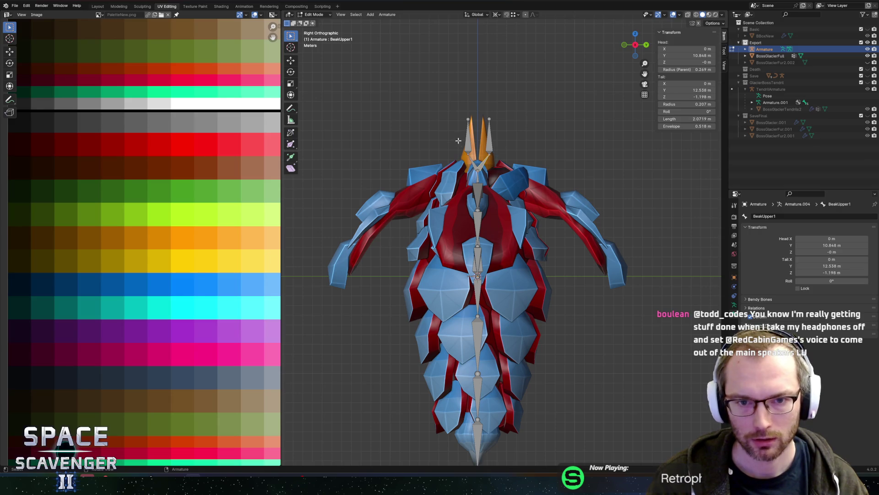
pyautogui.click(466, 141)
pyautogui.click(769, 215)
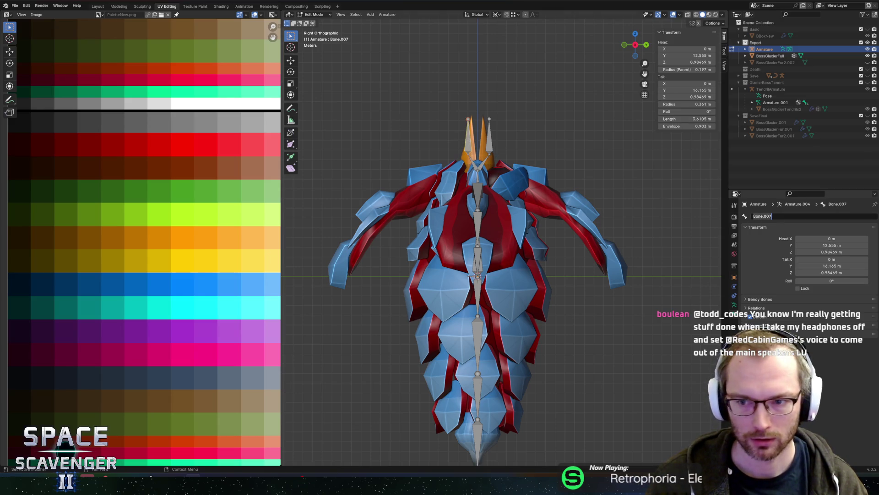
pyautogui.write('BeakLowe')
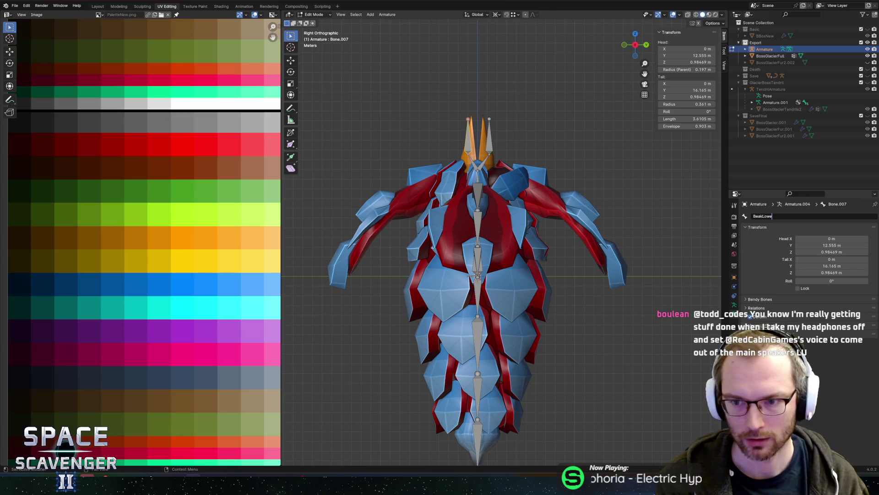
pyautogui.press('Return')
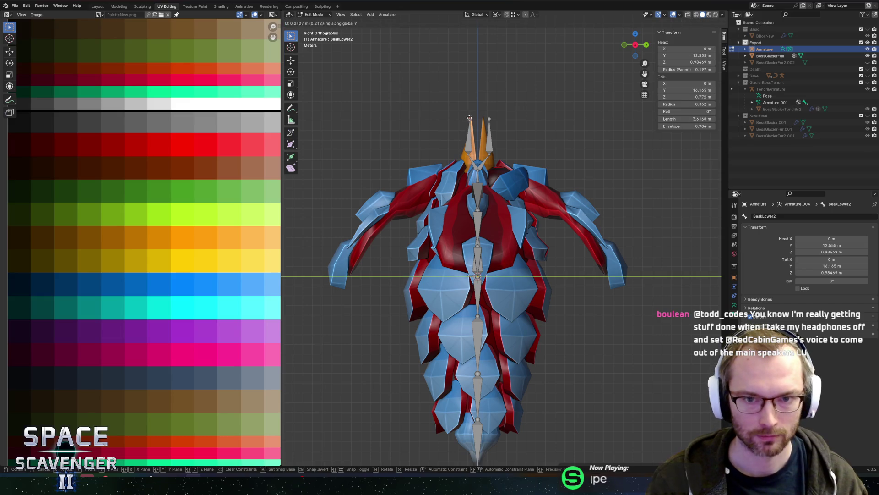
# - Move BeakUpper2's tip about 0.4 m along the Y axis
pyautogui.click(490, 118)
pyautogui.press('g')
pyautogui.press('y')
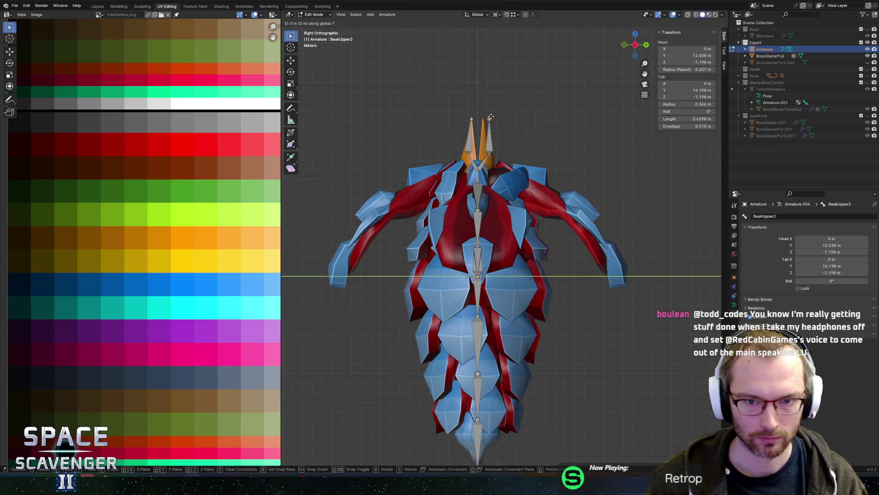
pyautogui.click(487, 116)
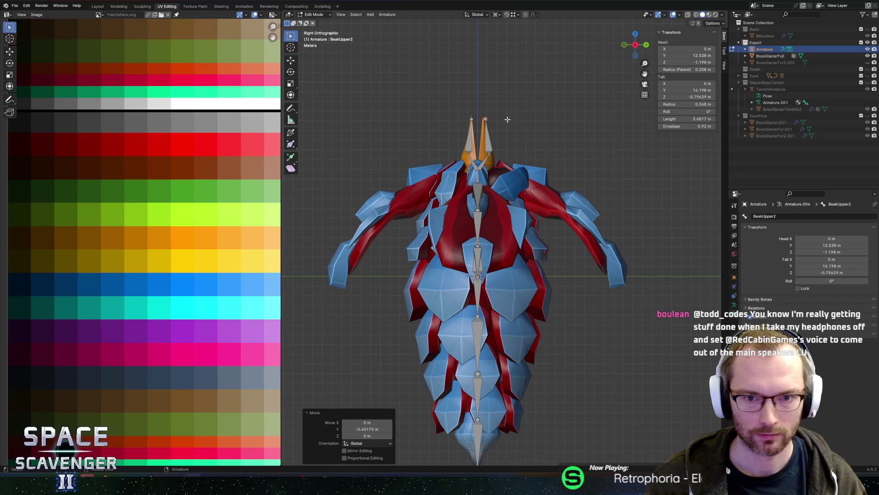
pyautogui.click(645, 44)
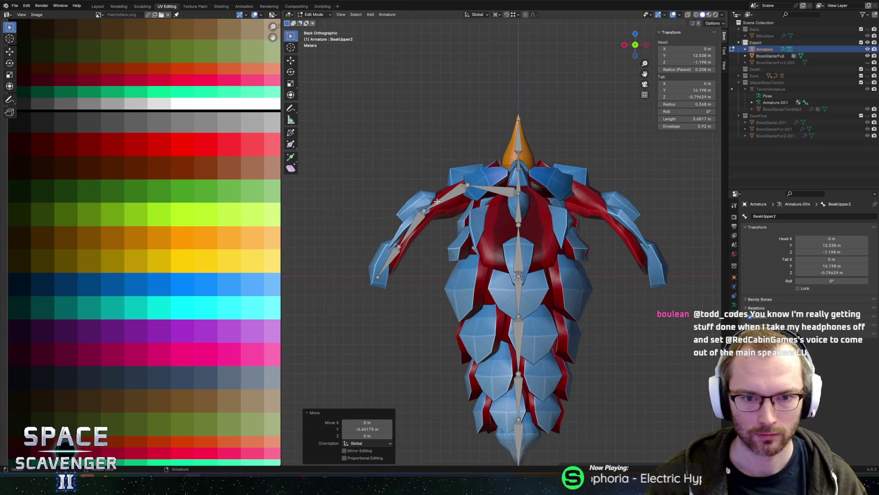
# - Rename the upper left wing bone WingSide1.L and check the other left wing bones' names
pyautogui.click(492, 189)
pyautogui.click(794, 216)
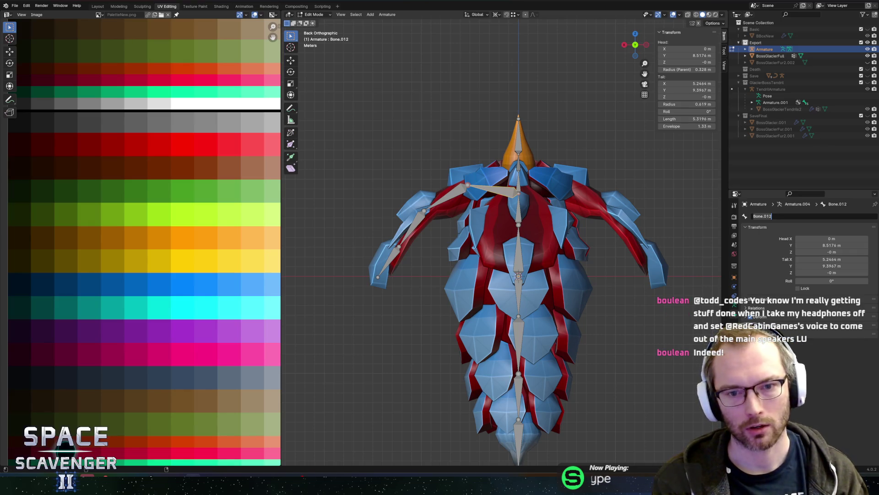
pyautogui.write('Win')
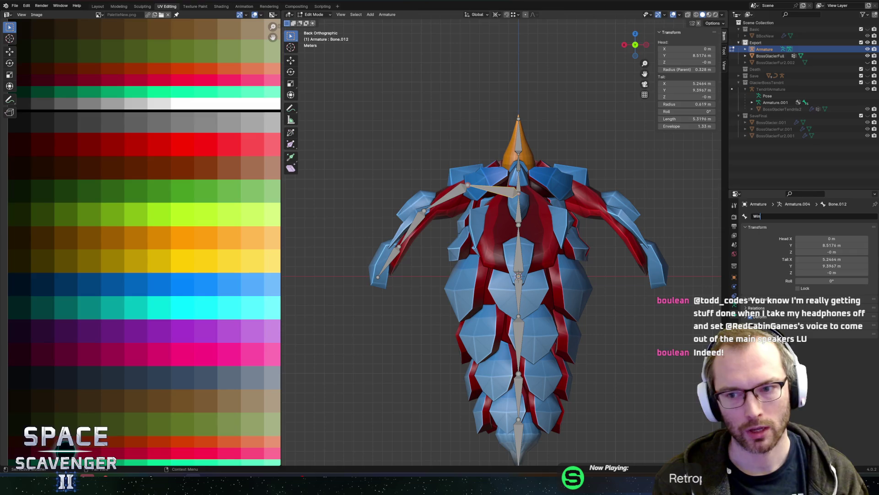
pyautogui.write('gS')
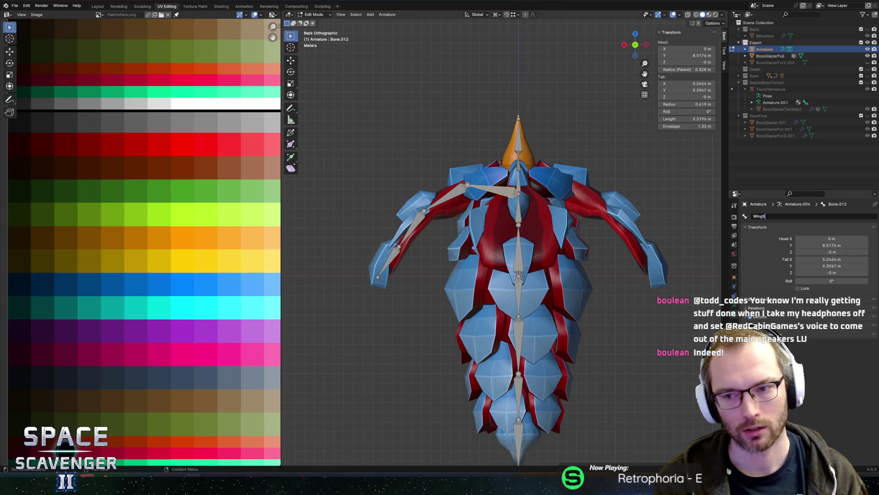
pyautogui.write('ide1.L')
pyautogui.press('Return')
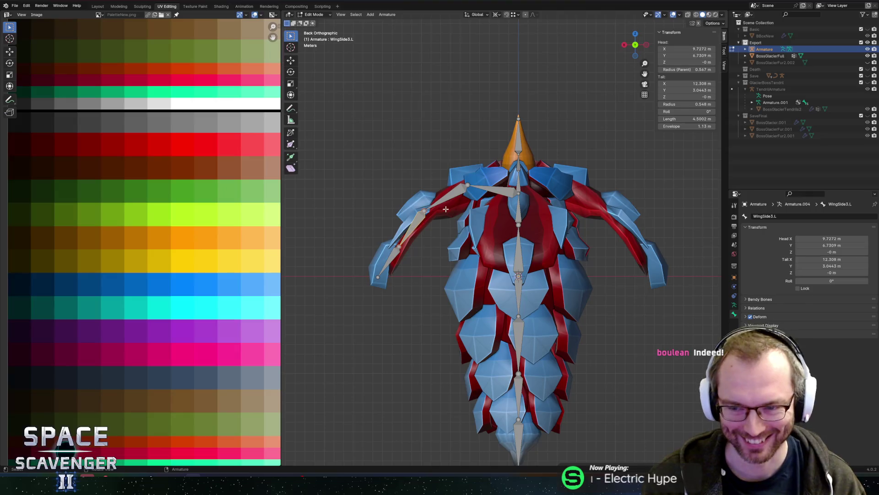
pyautogui.click(448, 201)
pyautogui.click(413, 228)
pyautogui.click(398, 250)
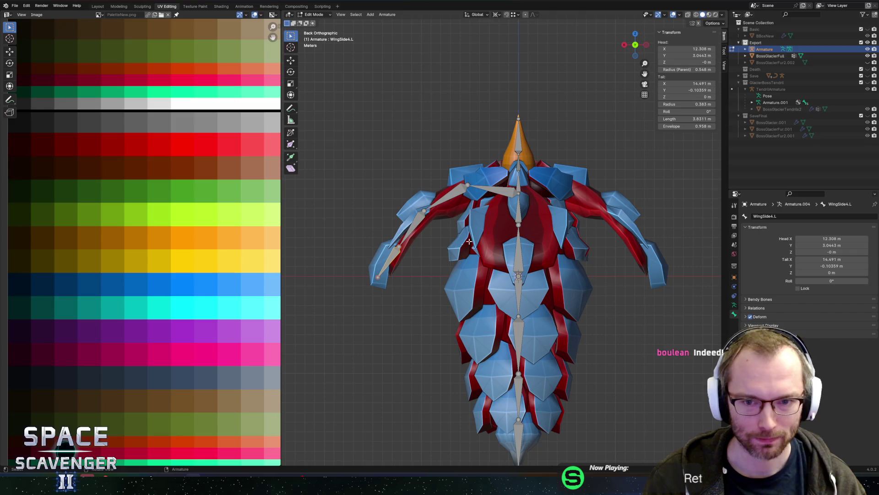
pyautogui.click(495, 193)
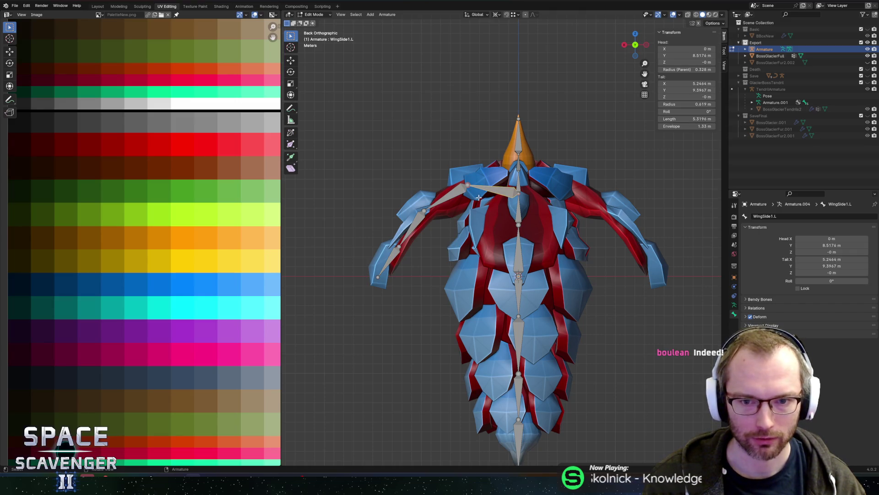
# - Extrude a new bone from Head2's tip along Y and raise its end about 1.23 m
pyautogui.click(625, 45)
pyautogui.moveTo(525, 164)
pyautogui.mouseDown(button='middle')
pyautogui.moveTo(484, 192)
pyautogui.moveTo(476, 184)
pyautogui.mouseUp(button='middle')
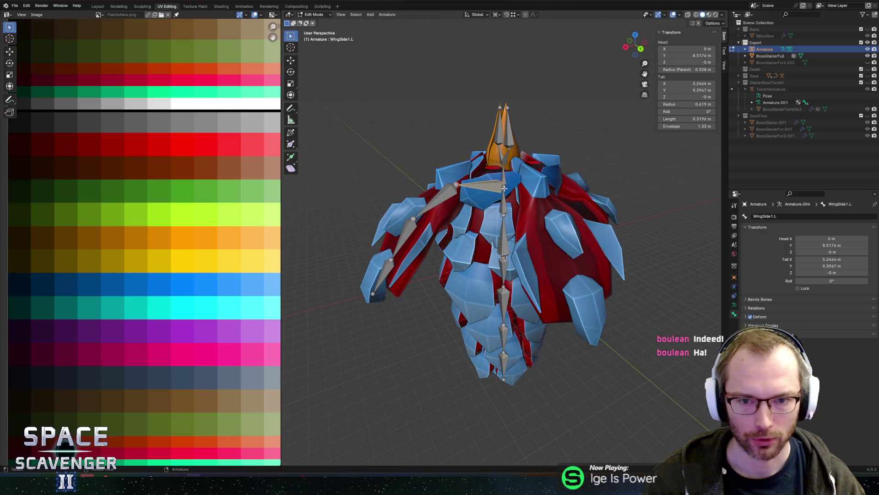
pyautogui.click(504, 186)
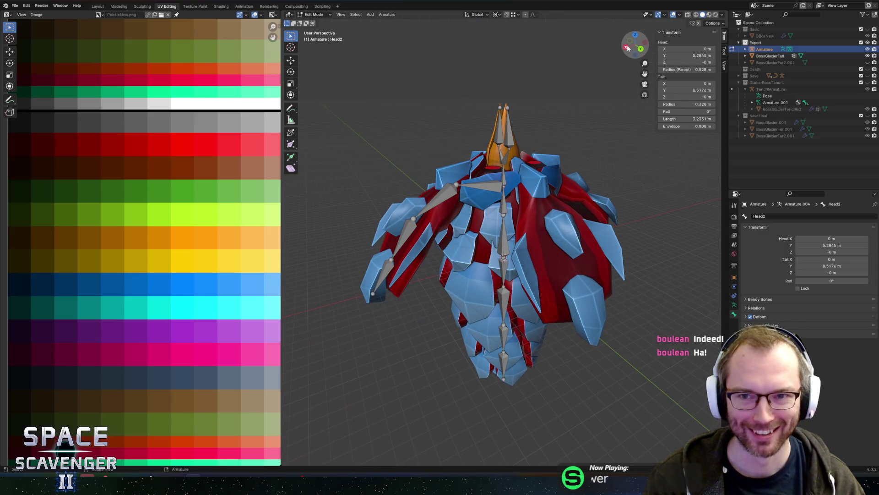
pyautogui.click(626, 46)
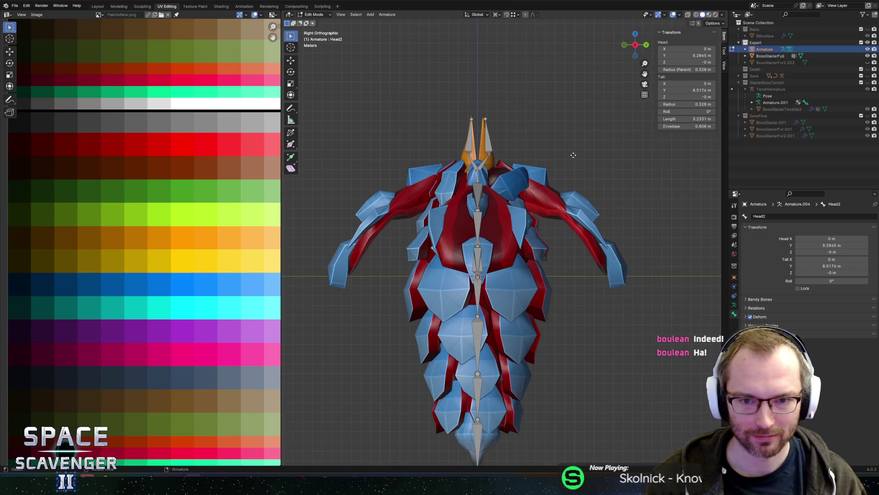
pyautogui.press('e')
pyautogui.press('y')
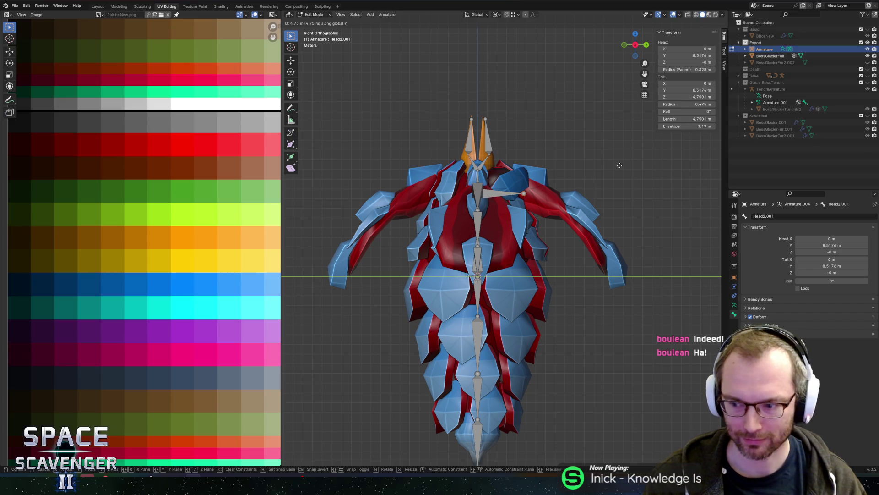
pyautogui.click(620, 166)
pyautogui.press('g')
pyautogui.press('z')
pyautogui.click(618, 153)
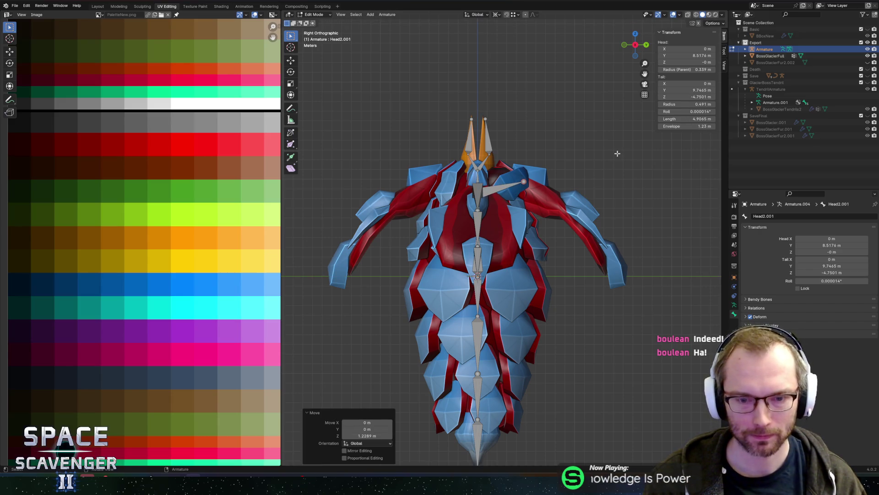
# - Extrude a bone along Y from the chest bone and lower its tip vertically
pyautogui.press('e')
pyautogui.press('y')
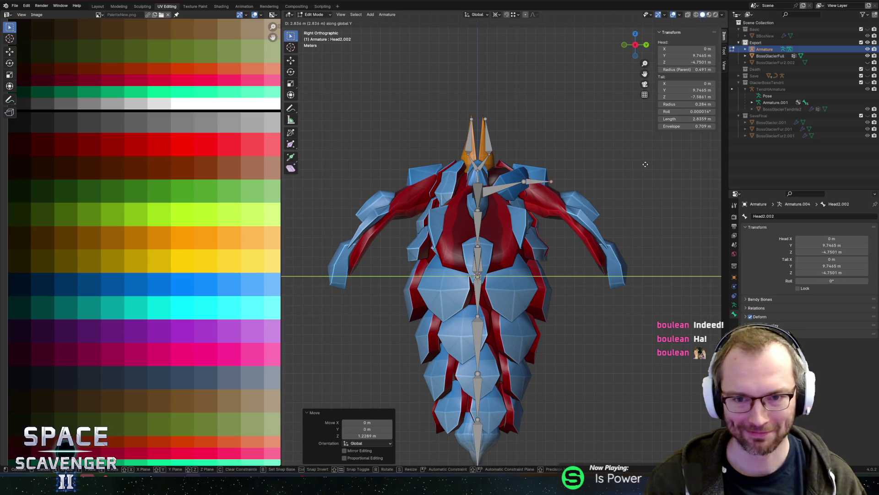
pyautogui.click(649, 166)
pyautogui.press('g')
pyautogui.press('z')
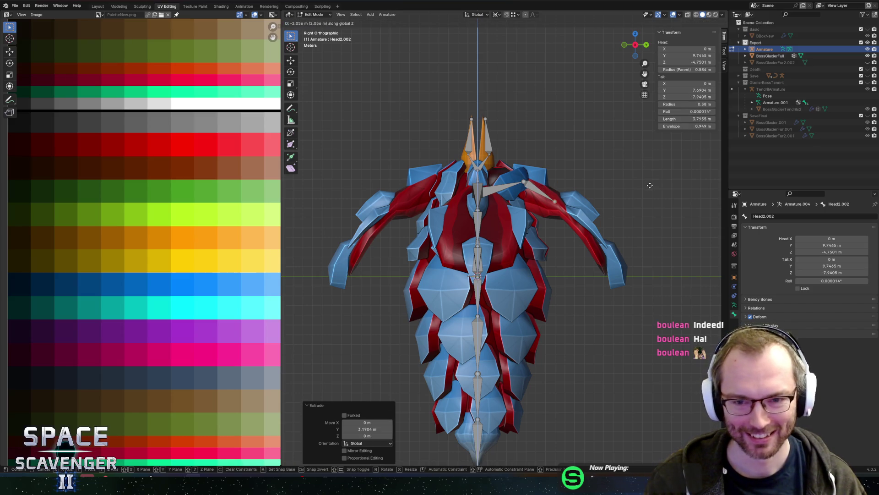
pyautogui.click(650, 185)
# - Extrude the next wing bone along Y and reposition its tip along X and Y
pyautogui.press('e')
pyautogui.press('y')
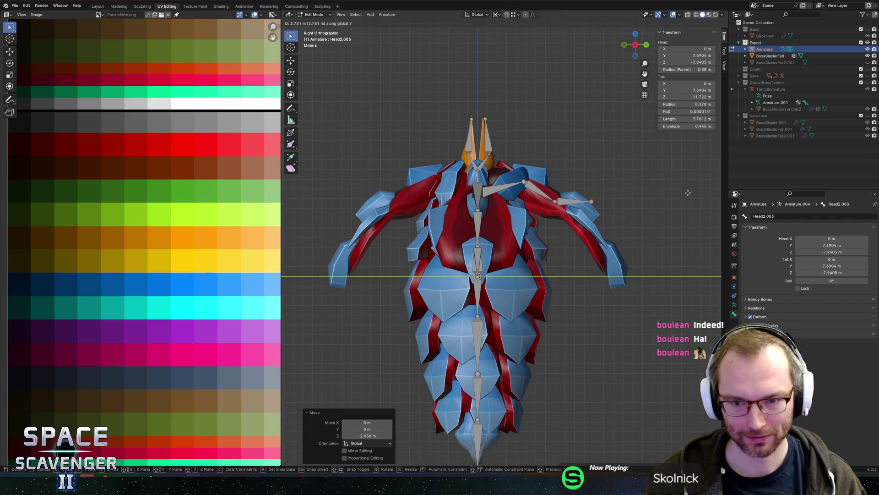
pyautogui.click(688, 192)
pyautogui.press('g')
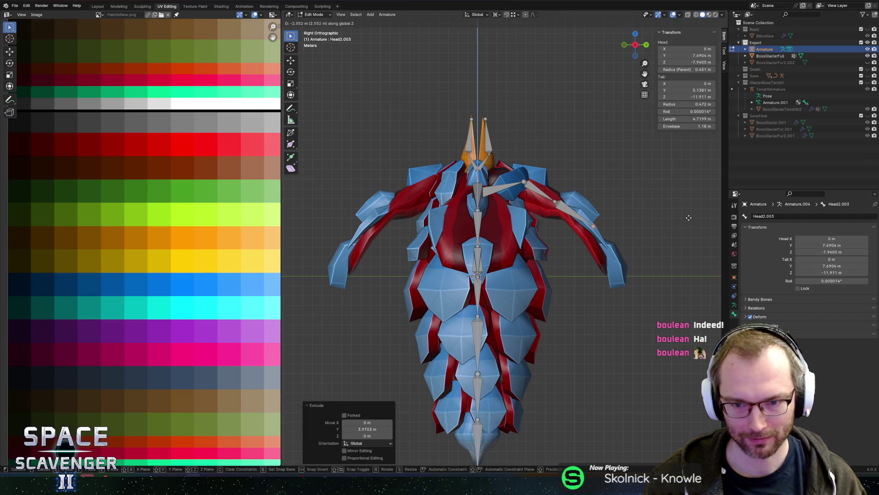
pyautogui.click(680, 218)
pyautogui.press('g')
pyautogui.press('x')
pyautogui.press('y')
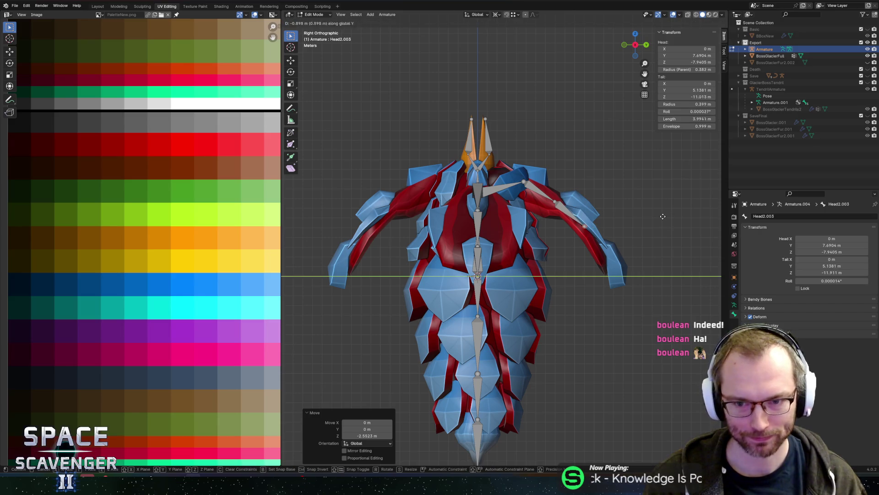
pyautogui.click(660, 216)
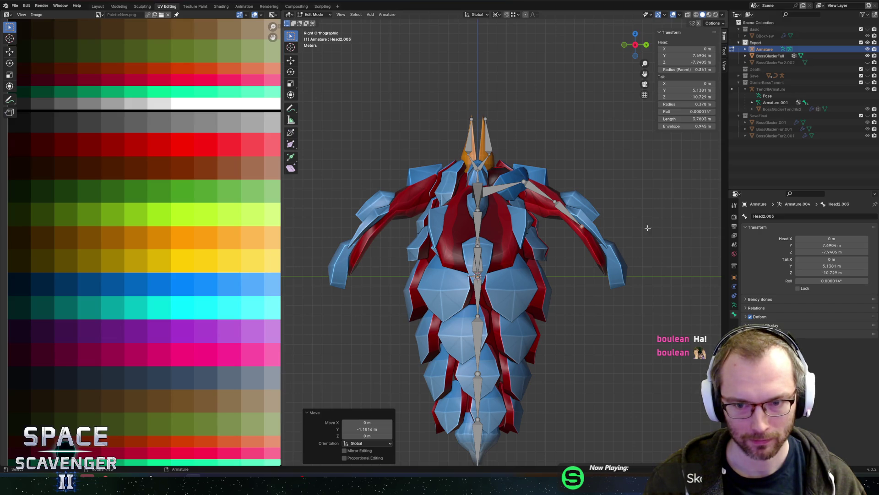
# - Extrude another bone downward along Z toward the wing tip
pyautogui.press('e')
pyautogui.press('z')
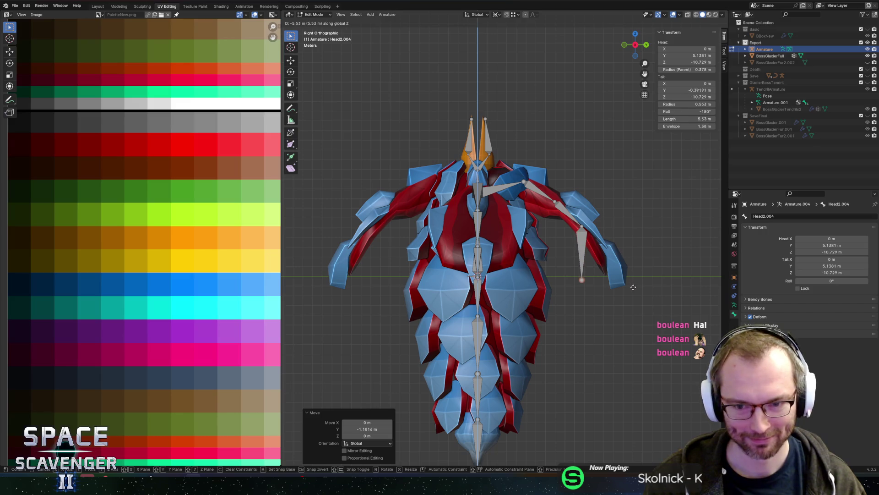
pyautogui.click(635, 283)
pyautogui.press('g')
pyautogui.press('y')
pyautogui.rightClick(673, 286)
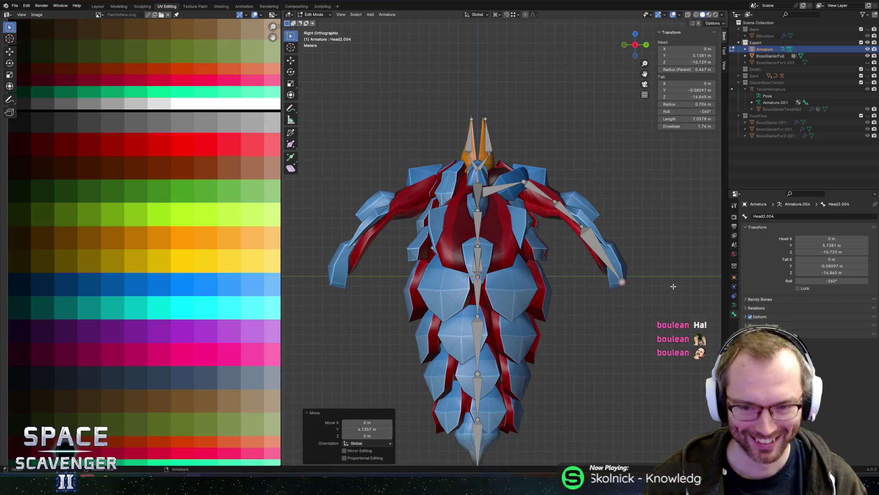
# - Fit the middle wing bone Head2.003's tip to the wing along Y and Z
pyautogui.click(581, 225)
pyautogui.press('g')
pyautogui.press('y')
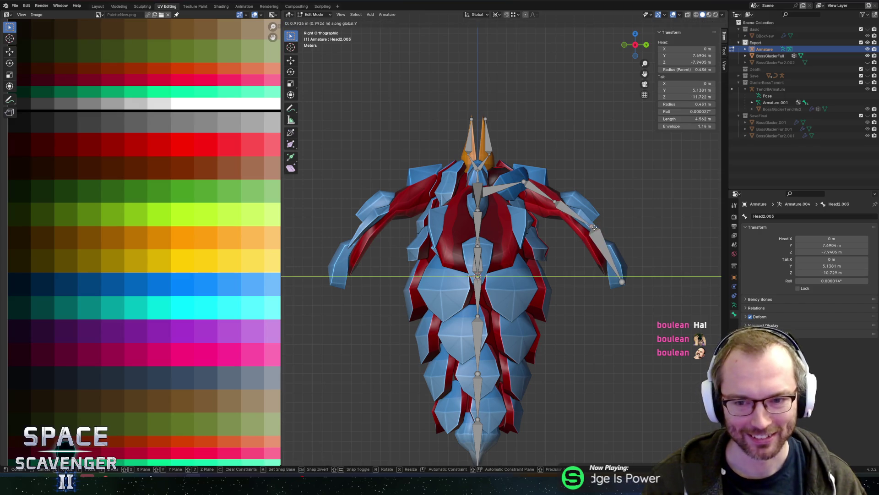
pyautogui.click(594, 227)
pyautogui.press('g')
pyautogui.press('z')
pyautogui.click(602, 238)
pyautogui.press('g')
pyautogui.press('y')
pyautogui.click(587, 220)
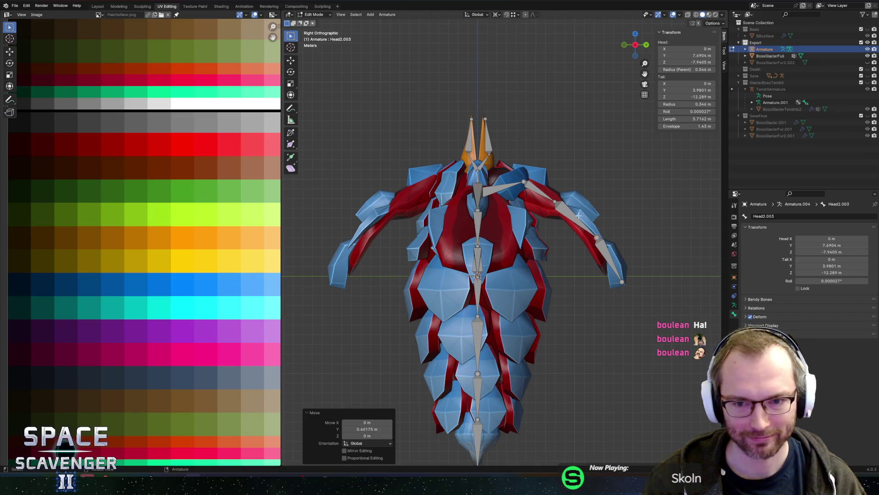
# - Lower Head2.002's joint about 0.35 m, fitting it to the wing along Y and Z
pyautogui.click(554, 200)
pyautogui.press('g')
pyautogui.press('y')
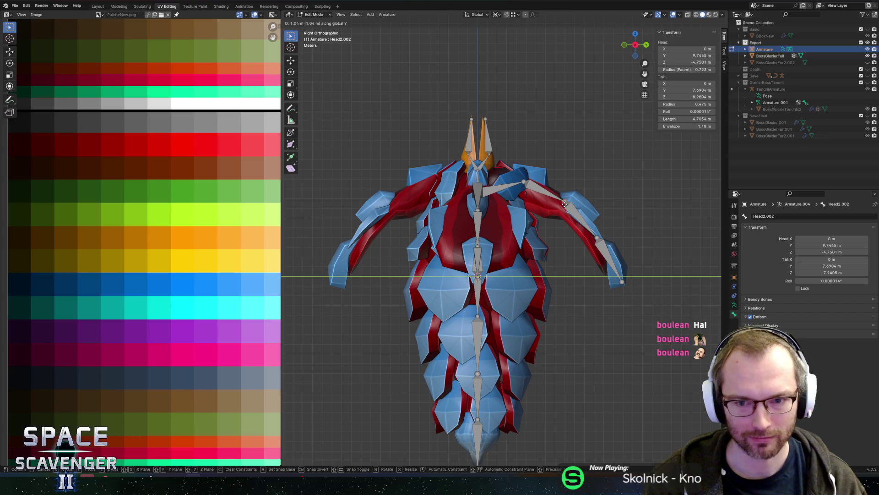
pyautogui.click(564, 205)
pyautogui.press('g')
pyautogui.press('z')
pyautogui.click(567, 207)
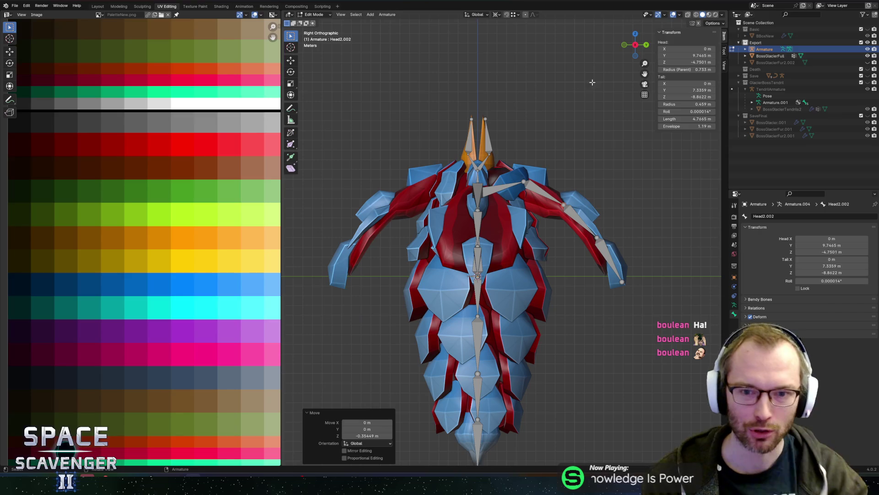
pyautogui.click(510, 188)
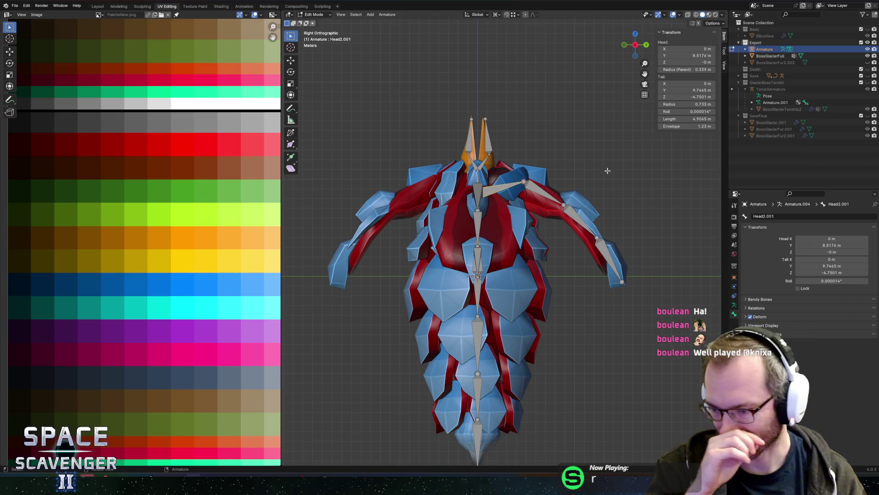
# - Orbit to an angled view and pick out the chest-to-shoulder bone Head2.001
pyautogui.moveTo(599, 156)
pyautogui.mouseDown(button='middle')
pyautogui.moveTo(575, 180)
pyautogui.moveTo(488, 190)
pyautogui.moveTo(560, 176)
pyautogui.moveTo(554, 165)
pyautogui.moveTo(546, 170)
pyautogui.moveTo(558, 200)
pyautogui.moveTo(572, 199)
pyautogui.mouseUp(button='middle')
pyautogui.click(487, 189)
pyautogui.click(498, 188)
pyautogui.scroll(3, 562, 200)
pyautogui.click(478, 202)
pyautogui.moveTo(479, 201); pyautogui.dragTo(481, 201, button='middle')
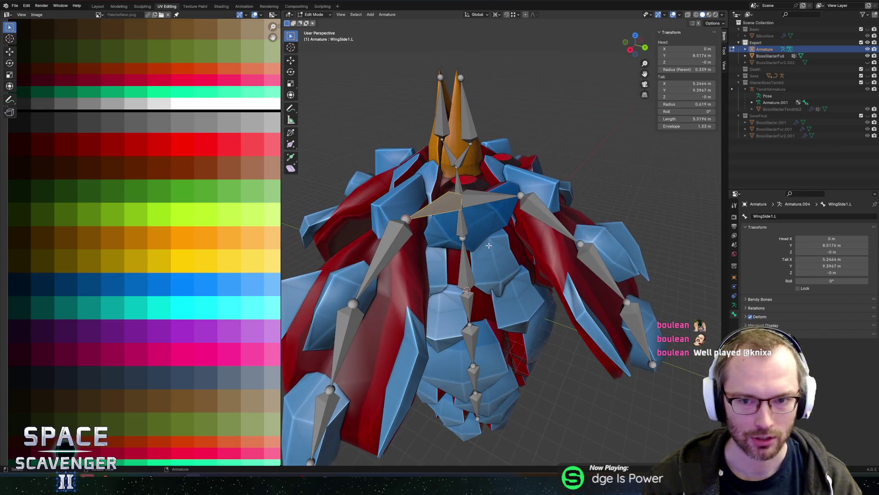
pyautogui.hotkey('ctrl', 'z')
pyautogui.moveTo(522, 261)
pyautogui.mouseDown(button='middle')
pyautogui.moveTo(542, 287)
pyautogui.moveTo(520, 295)
pyautogui.moveTo(554, 277)
pyautogui.mouseUp(button='middle')
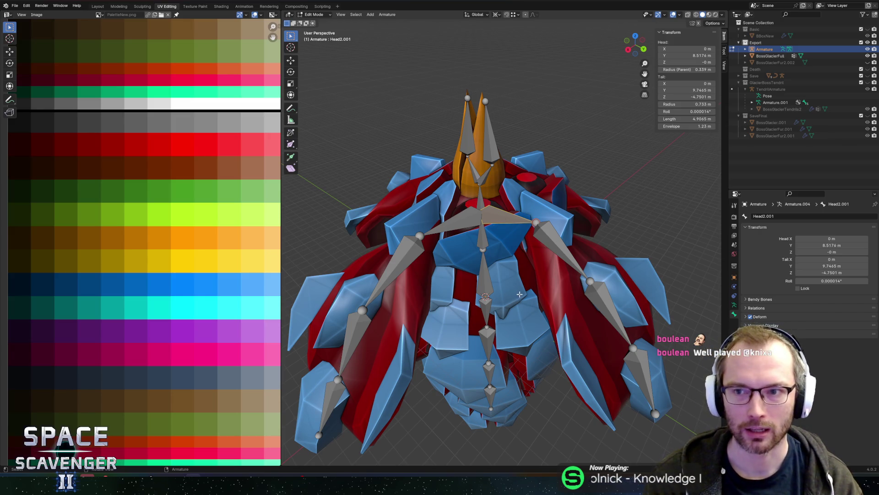
pyautogui.moveTo(520, 277)
pyautogui.mouseDown(button='middle')
pyautogui.moveTo(528, 272)
pyautogui.moveTo(518, 221)
pyautogui.mouseUp(button='middle')
pyautogui.click(549, 224)
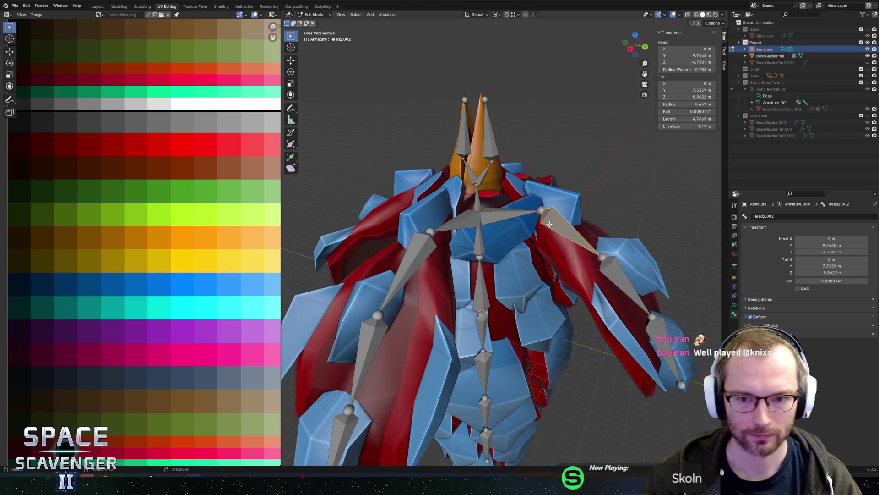
pyautogui.click(504, 215)
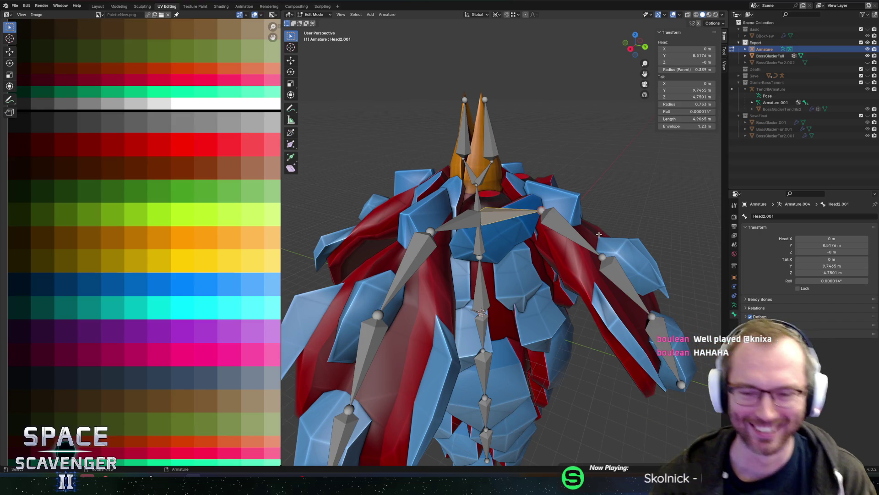
# - Rename bone Head2.001 to WingUpper1 in Bone Properties
pyautogui.click(465, 225)
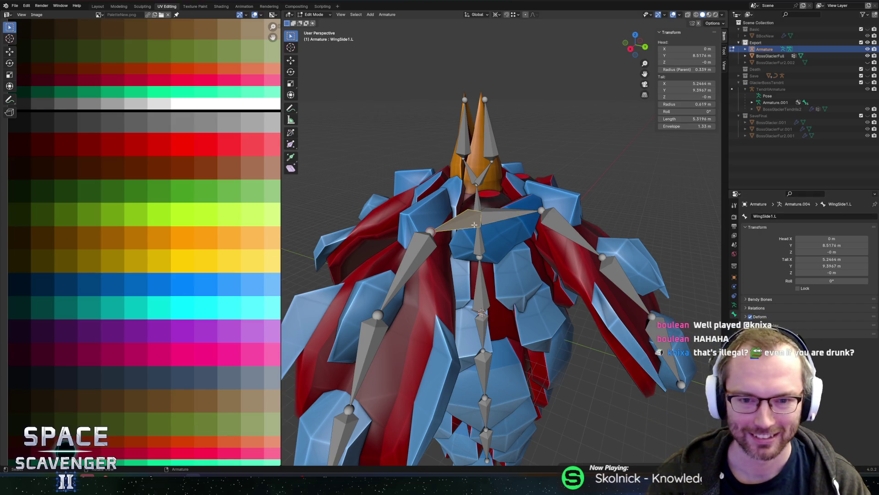
pyautogui.click(499, 216)
pyautogui.doubleClick(778, 215)
pyautogui.write('WingUpper')
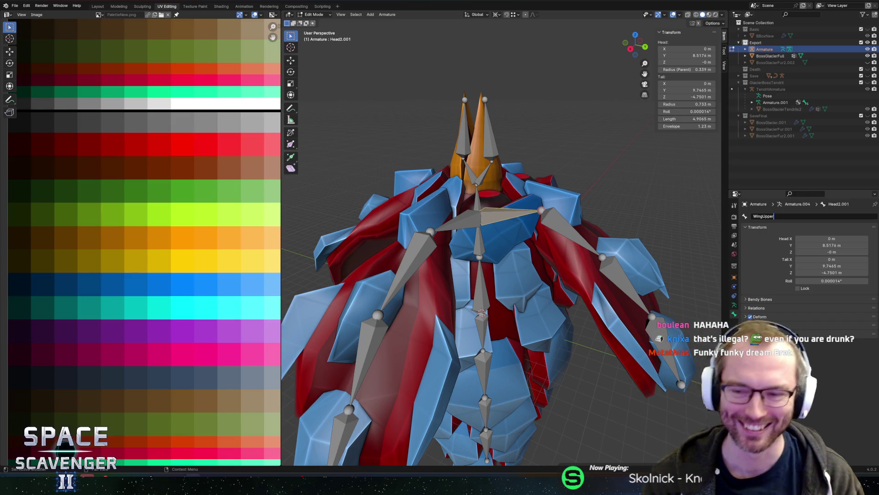
pyautogui.press('Return')
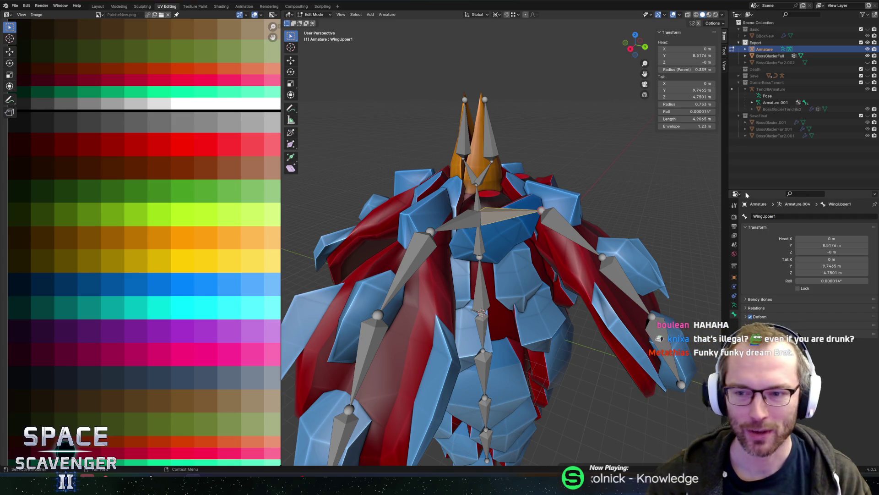
# - Begin adding an .L suffix to WingUpper1's name, then cancel the edit
pyautogui.moveTo(550, 190)
pyautogui.mouseDown(button='middle')
pyautogui.moveTo(545, 275)
pyautogui.moveTo(543, 214)
pyautogui.mouseUp(button='middle')
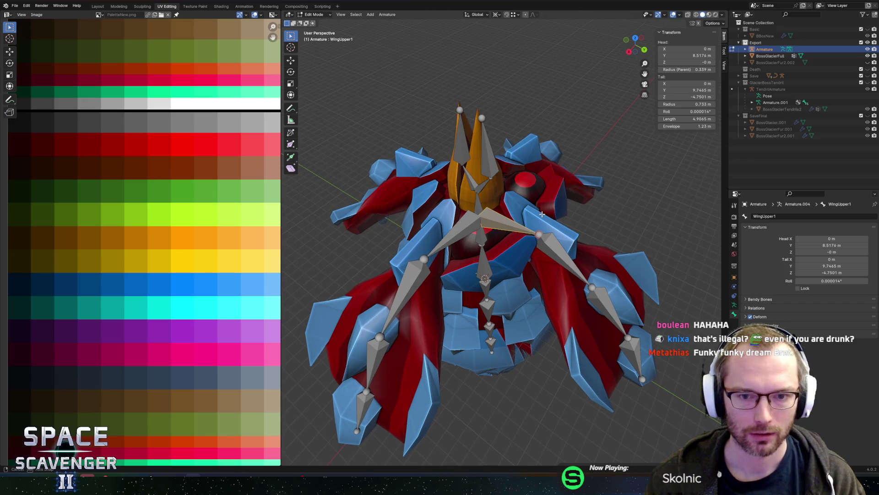
pyautogui.moveTo(542, 214); pyautogui.dragTo(537, 213, button='middle')
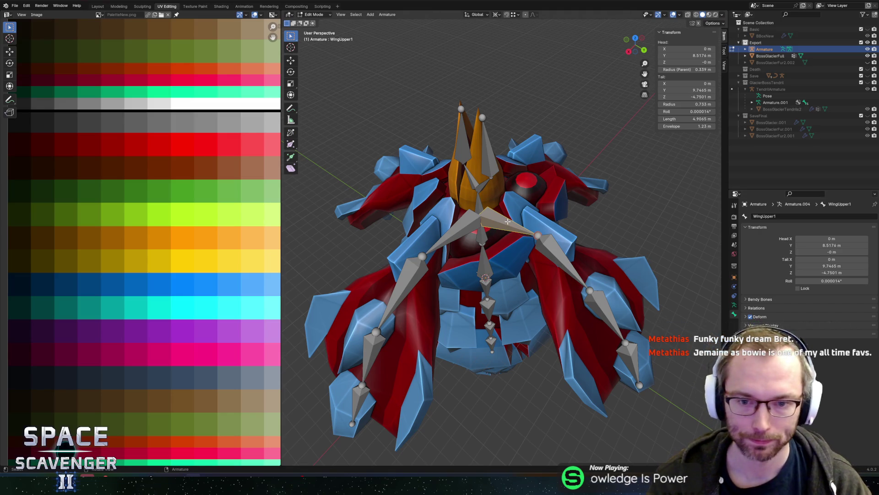
pyautogui.click(770, 216)
pyautogui.click(777, 216)
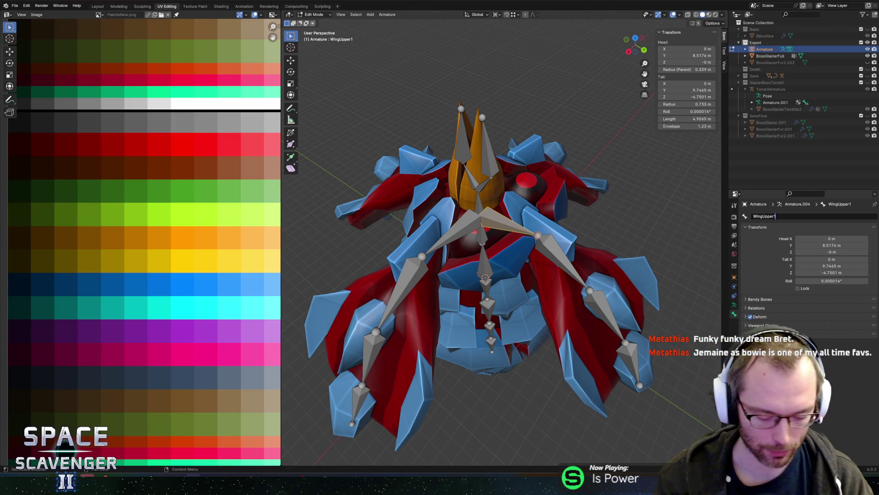
pyautogui.write('.L')
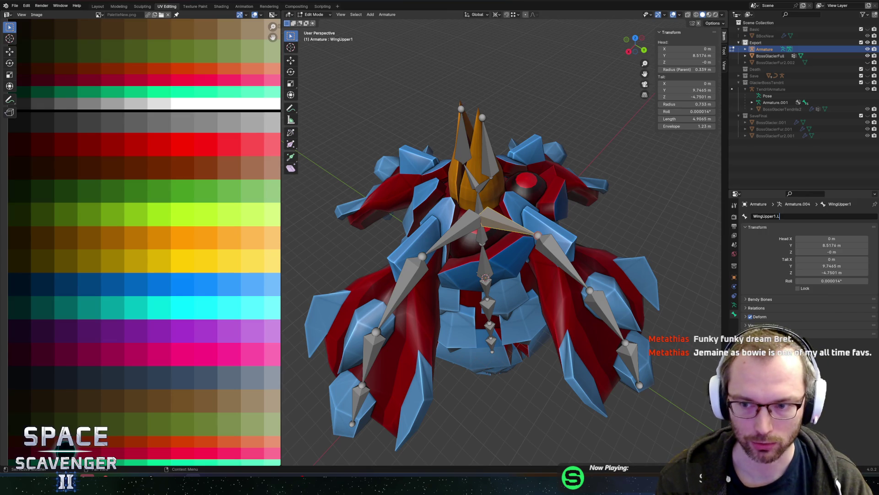
pyautogui.press('Escape')
# - Save the rig to BossGlacier.blend
pyautogui.hotkey('ctrl', 's')
pyautogui.moveTo(499, 285)
pyautogui.mouseDown(button='middle')
pyautogui.moveTo(478, 248)
pyautogui.moveTo(465, 272)
pyautogui.moveTo(480, 286)
pyautogui.mouseUp(button='middle')
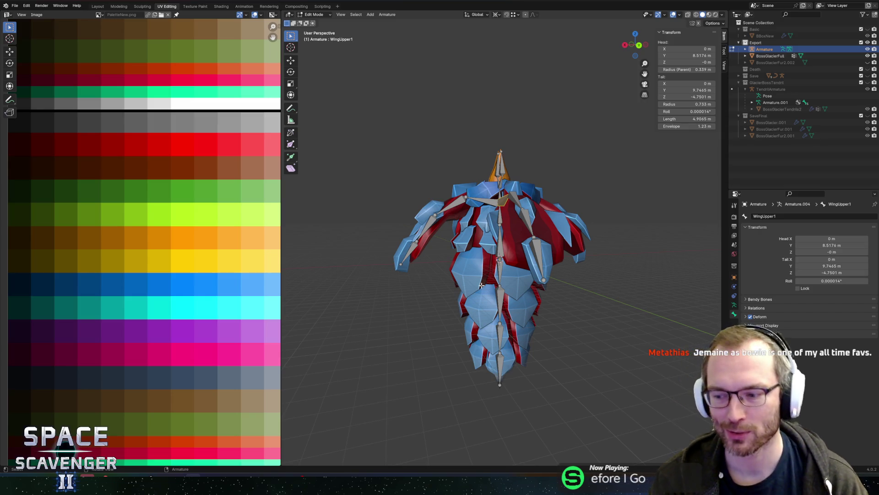
pyautogui.scroll(4, 475, 305)
# - Add a new bone at the body's centre with Shift+A
pyautogui.moveTo(475, 304)
pyautogui.mouseDown(button='middle')
pyautogui.moveTo(495, 245)
pyautogui.moveTo(509, 237)
pyautogui.mouseUp(button='middle')
pyautogui.scroll(-5, 479, 274)
pyautogui.scroll(1, 480, 270)
pyautogui.click(509, 237)
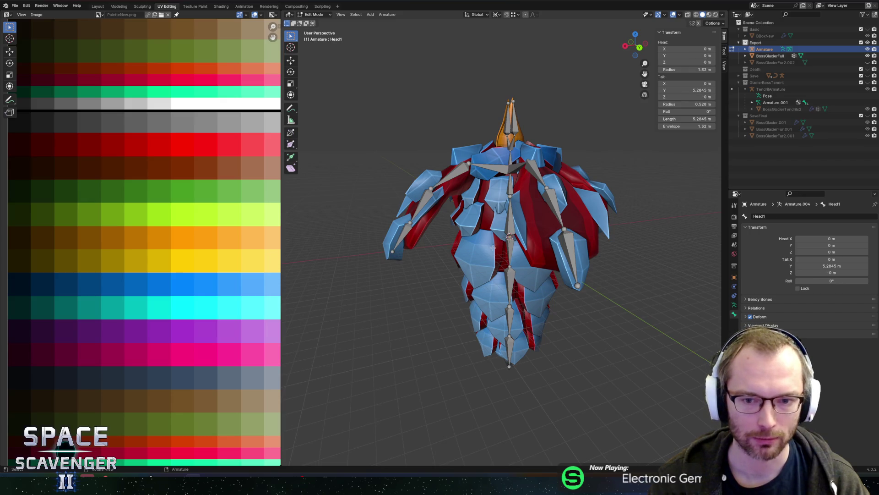
pyautogui.click(508, 239)
pyautogui.hotkey('shift', 'a')
pyautogui.moveTo(509, 237)
pyautogui.mouseDown(button='middle')
pyautogui.moveTo(578, 247)
pyautogui.moveTo(448, 246)
pyautogui.mouseUp(button='middle')
# - Extrude a sideways bone along X, then a downward bone along Z, shifting its tip along X
pyautogui.press('e')
pyautogui.press('x')
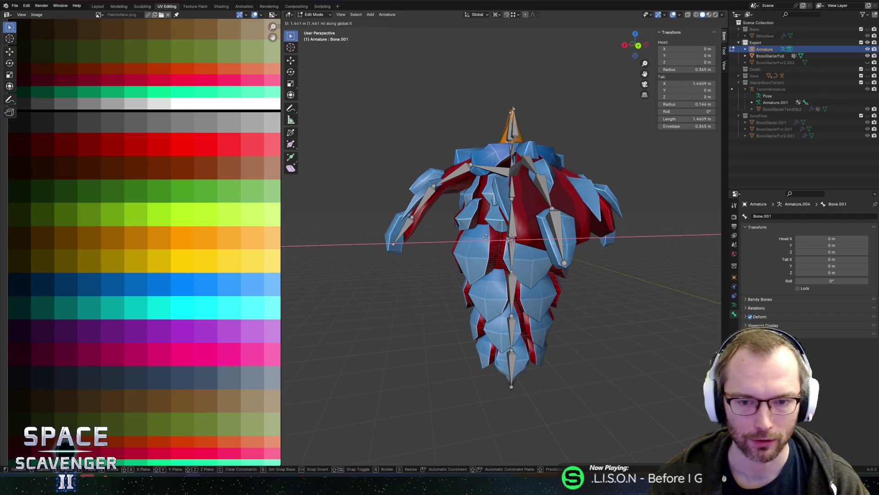
pyautogui.click(466, 248)
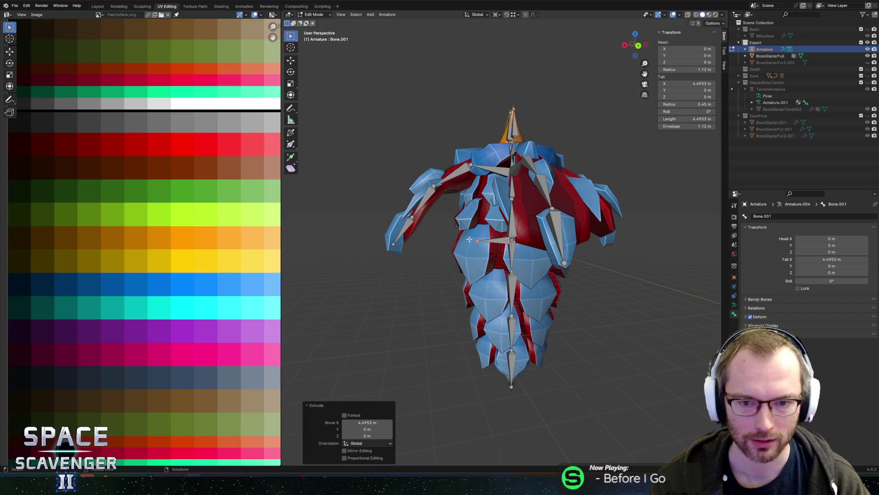
pyautogui.press('e')
pyautogui.press('x')
pyautogui.press('z')
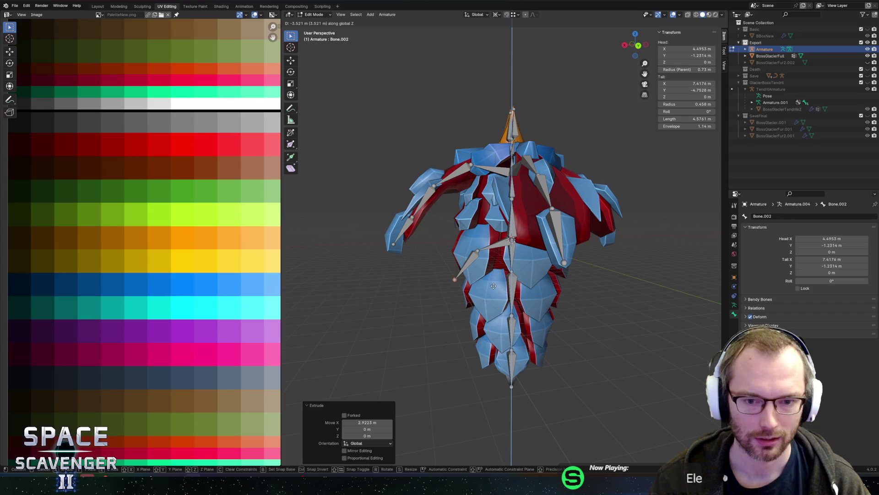
pyautogui.click(493, 285)
pyautogui.moveTo(493, 285)
pyautogui.mouseDown(button='middle')
pyautogui.moveTo(537, 238)
pyautogui.moveTo(568, 280)
pyautogui.moveTo(466, 248)
pyautogui.moveTo(468, 260)
pyautogui.mouseUp(button='middle')
pyautogui.press('g')
pyautogui.press('x')
pyautogui.click(565, 279)
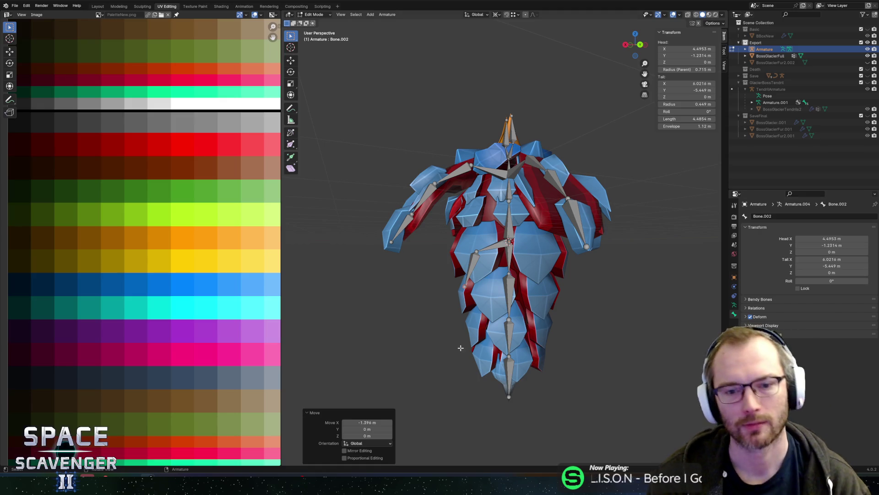
# - Select the sideways bone Bone.001, then the Head1 bone
pyautogui.click(490, 250)
pyautogui.moveTo(462, 271)
pyautogui.mouseDown(button='middle')
pyautogui.moveTo(469, 300)
pyautogui.moveTo(510, 278)
pyautogui.moveTo(503, 206)
pyautogui.mouseUp(button='middle')
pyautogui.scroll(3, 500, 292)
pyautogui.click(503, 189)
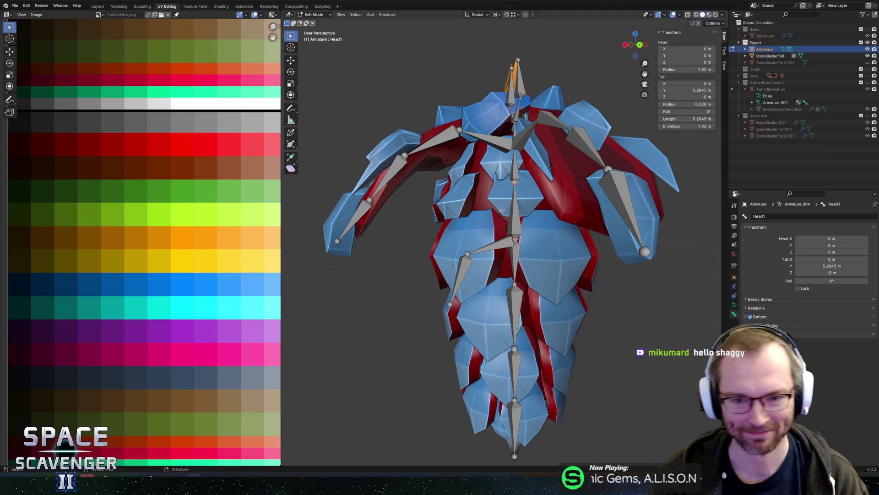
# - Extrude a new bone from Head1's tip toward the left wing, adjusting it along Z
pyautogui.press('e')
pyautogui.press('x')
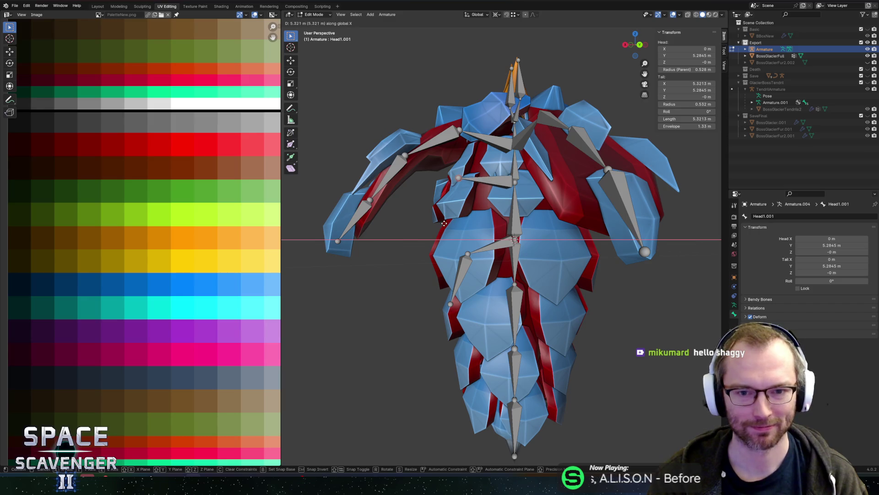
pyautogui.click(446, 229)
pyautogui.press('g')
pyautogui.press('z')
pyautogui.click(492, 180)
pyautogui.moveTo(493, 180); pyautogui.dragTo(502, 196, button='middle')
# - Rename the new bone Head1.001 to Shoulder.L
pyautogui.click(490, 187)
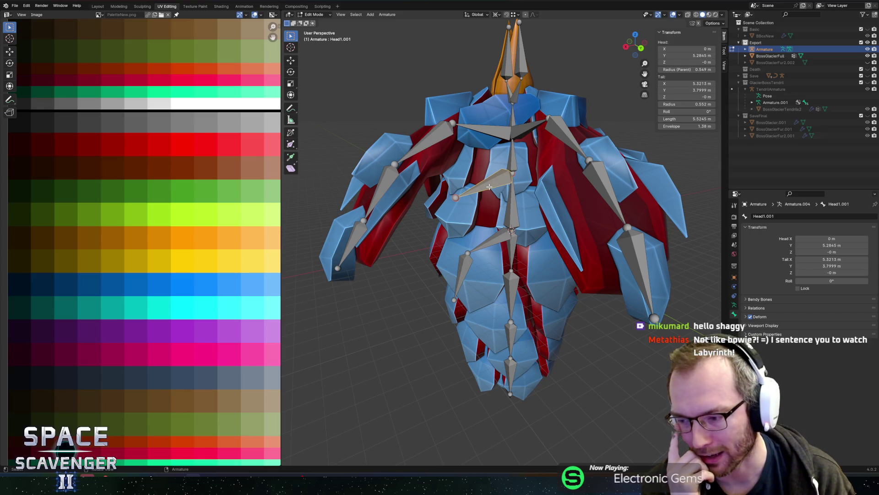
pyautogui.click(764, 216)
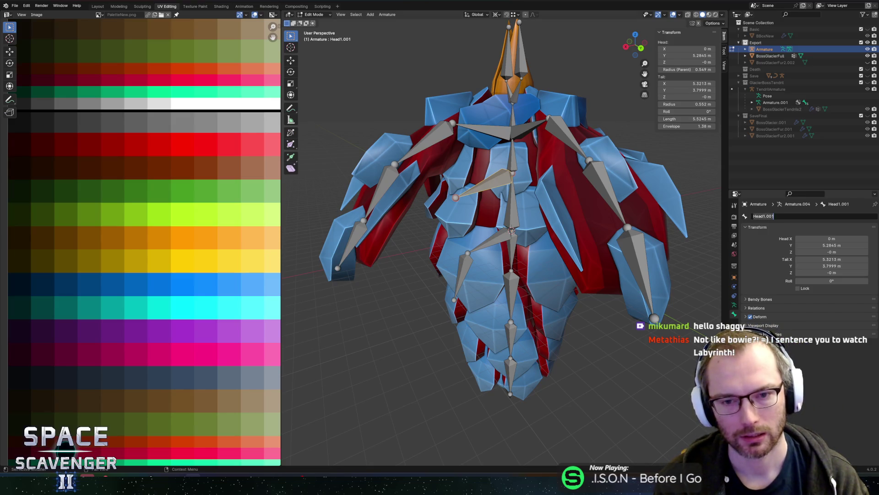
pyautogui.write('Shoul')
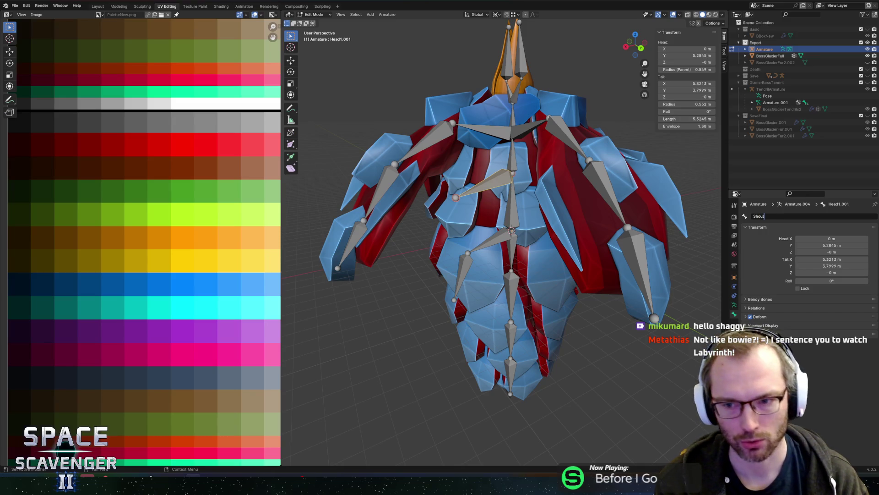
pyautogui.write('der.L')
pyautogui.press('Return')
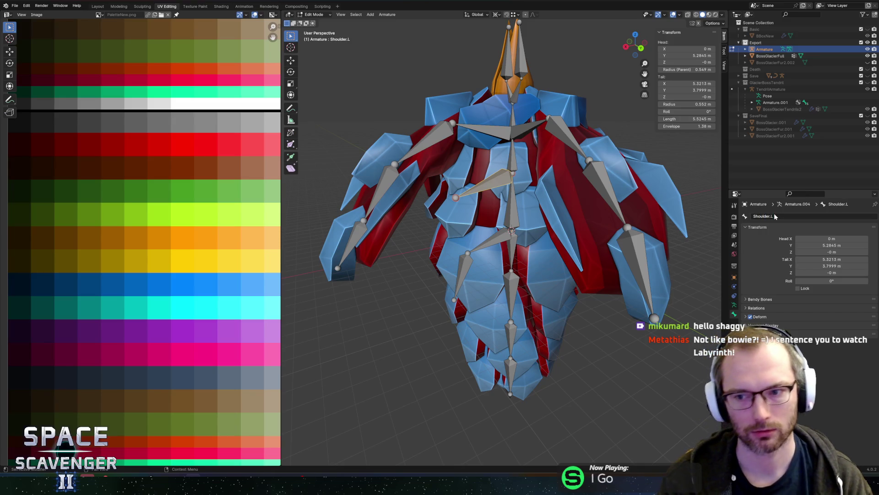
# - Orbit toward the lower body and select the Tail2 bone's tip
pyautogui.click(405, 156)
pyautogui.moveTo(405, 156); pyautogui.dragTo(403, 164, button='middle')
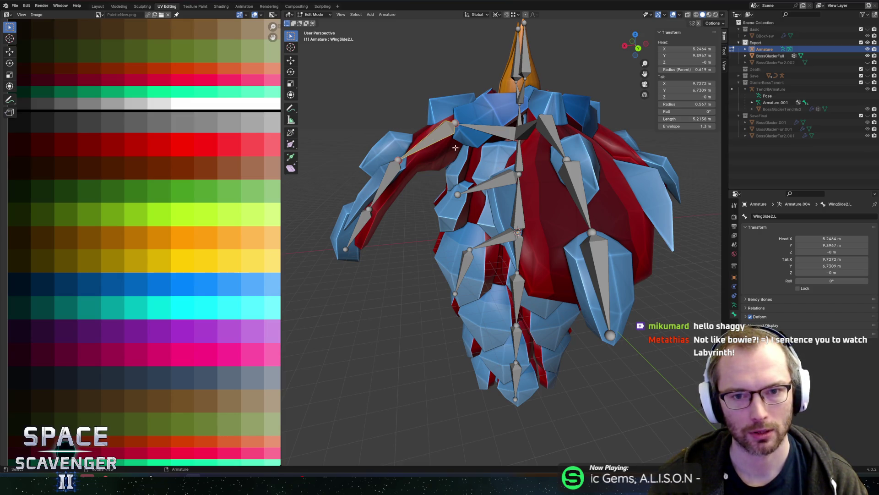
pyautogui.click(495, 132)
pyautogui.click(488, 184)
pyautogui.moveTo(488, 184); pyautogui.dragTo(485, 117, button='middle')
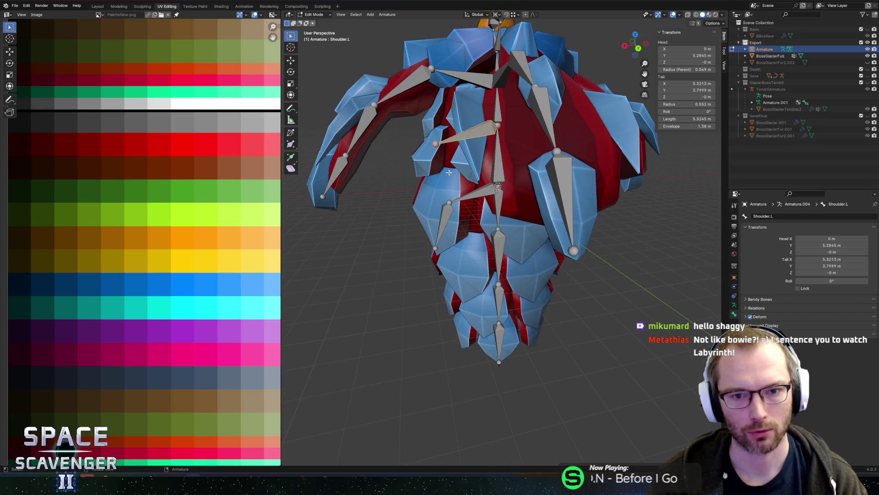
pyautogui.scroll(-2, 462, 169)
pyautogui.moveTo(462, 169); pyautogui.dragTo(468, 179, button='middle')
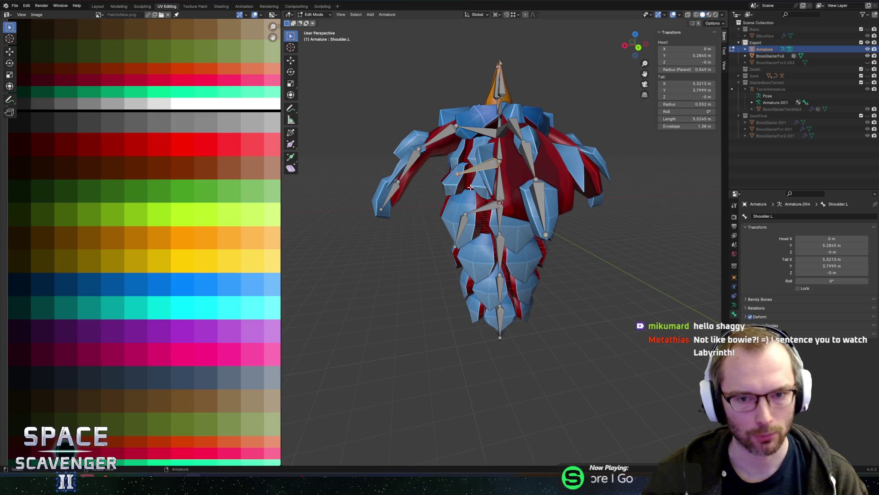
pyautogui.moveTo(470, 187); pyautogui.dragTo(461, 219, button='middle')
pyautogui.scroll(2, 476, 226)
pyautogui.click(499, 191)
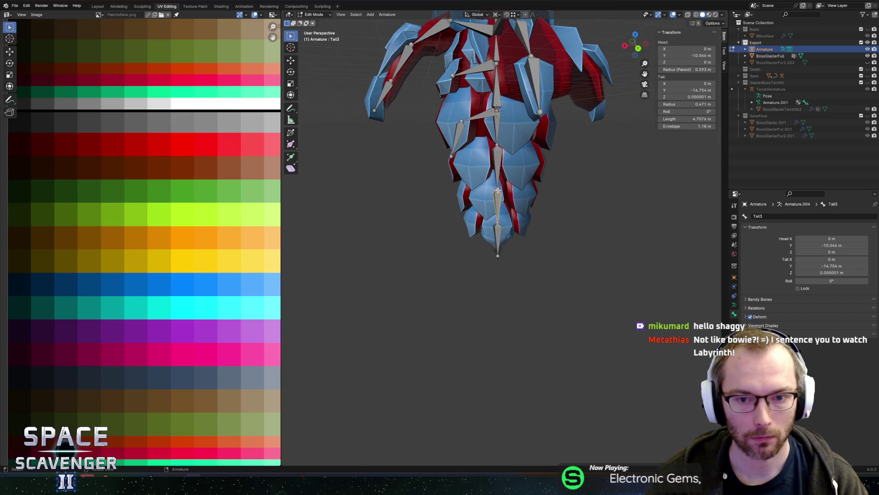
pyautogui.moveTo(498, 191); pyautogui.dragTo(495, 194, button='middle')
# - Extrude Tail2.001 sideways along X from Tail2's tip and adjust its tip
pyautogui.press('e')
pyautogui.press('x')
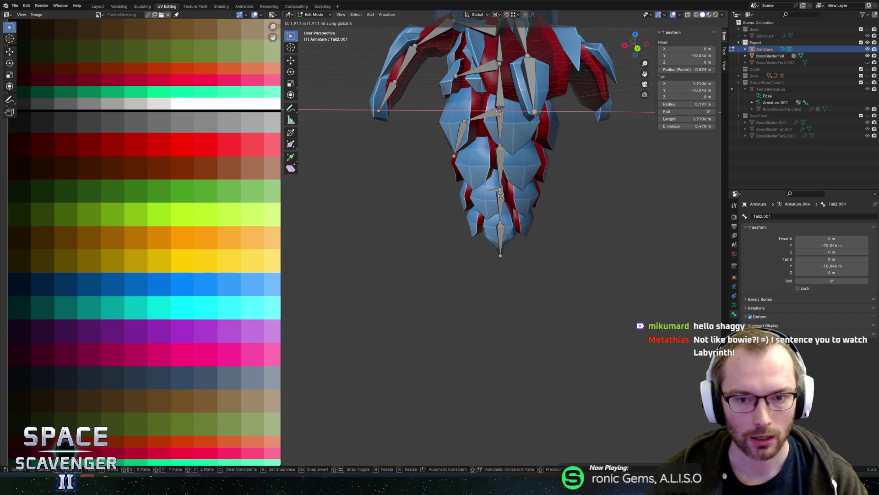
pyautogui.click(492, 198)
pyautogui.press('g')
pyautogui.press('z')
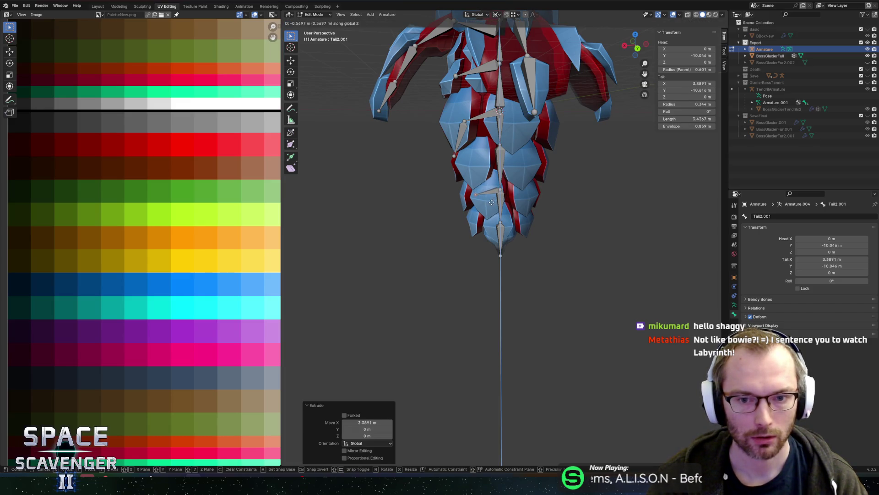
pyautogui.click(492, 204)
pyautogui.press('g')
pyautogui.press('x')
pyautogui.click(496, 203)
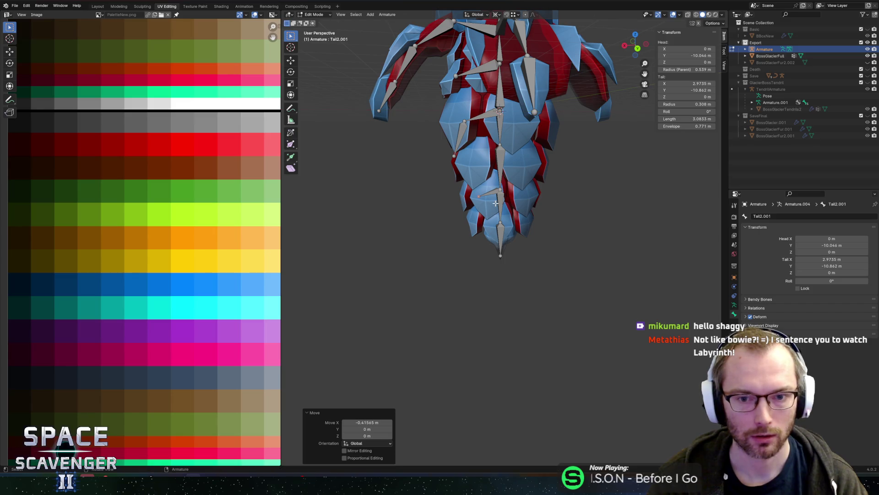
# - Extrude Tail2.002 downward along Z, then shift its tip about 1.21 m along X
pyautogui.press('e')
pyautogui.press('z')
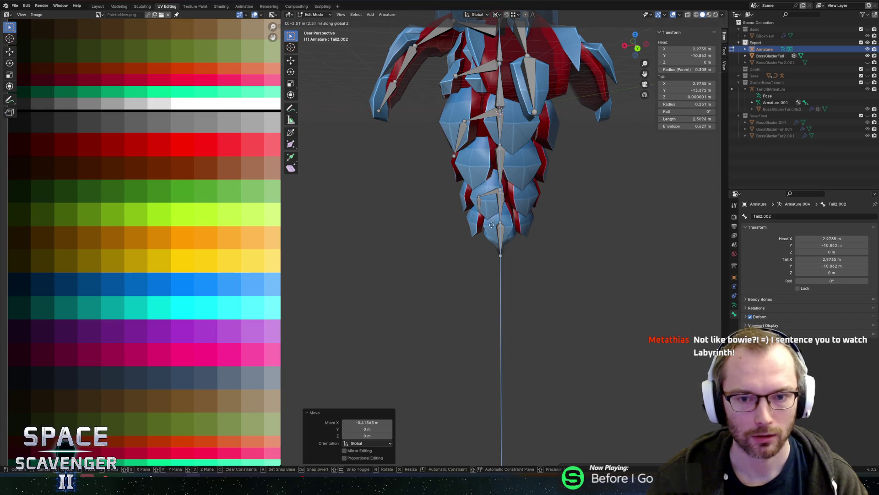
pyautogui.click(492, 228)
pyautogui.press('g')
pyautogui.press('x')
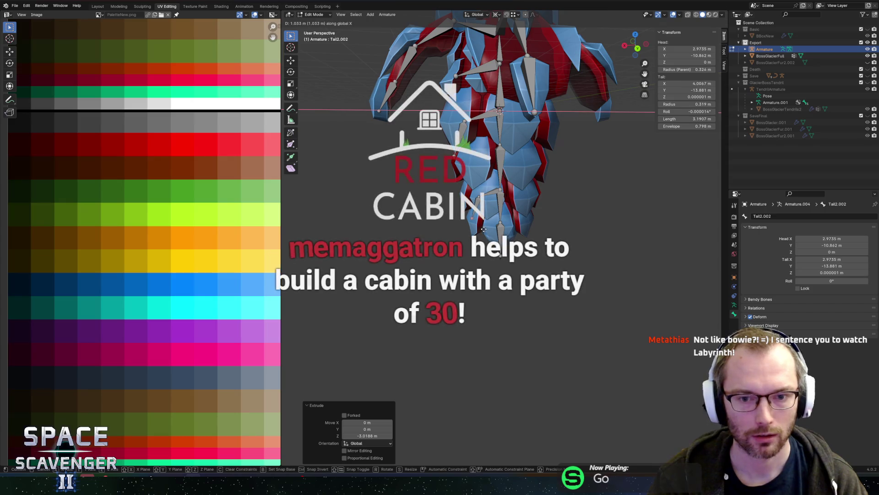
pyautogui.click(482, 229)
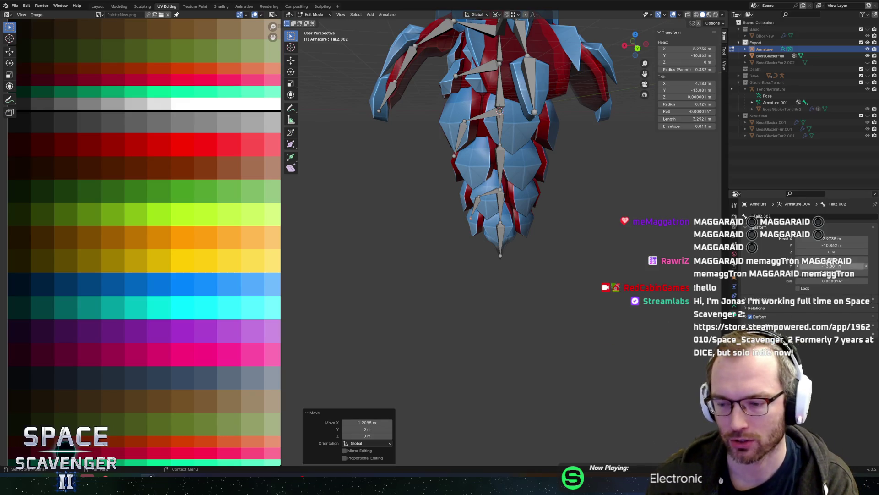
# - Orbit and zoom around the armature to inspect the finished rig
pyautogui.moveTo(577, 240)
pyautogui.mouseDown(button='middle')
pyautogui.moveTo(576, 198)
pyautogui.moveTo(582, 255)
pyautogui.moveTo(649, 249)
pyautogui.moveTo(587, 259)
pyautogui.mouseUp(button='middle')
pyautogui.scroll(-5, 585, 261)
pyautogui.scroll(4, 585, 260)
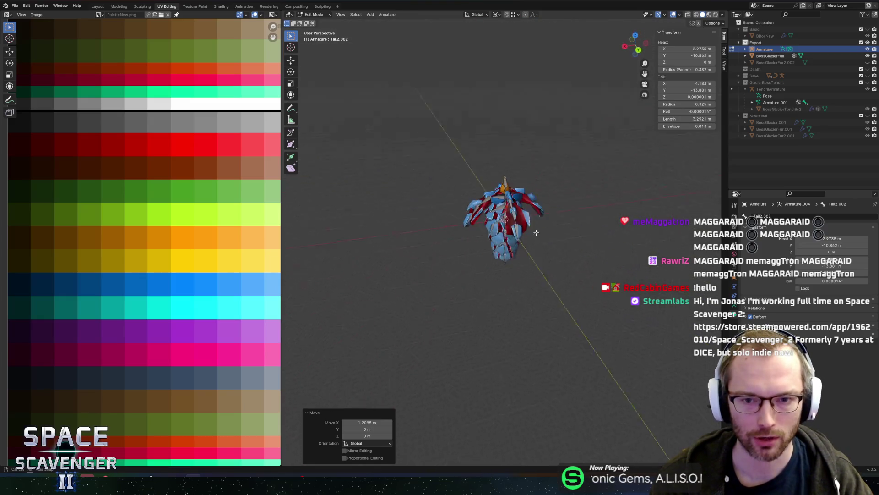
pyautogui.moveTo(533, 246); pyautogui.dragTo(589, 224, button='middle')
pyautogui.scroll(5, 591, 229)
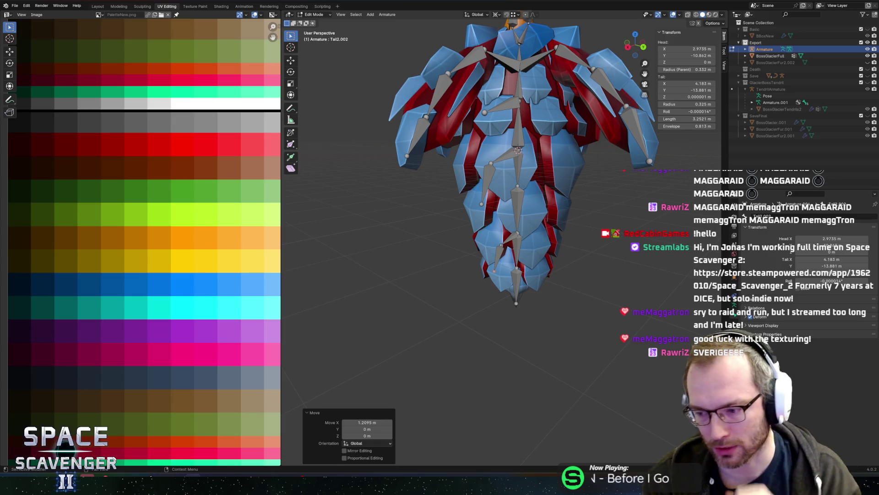
pyautogui.moveTo(641, 215)
pyautogui.mouseDown(button='middle')
pyautogui.moveTo(609, 249)
pyautogui.moveTo(499, 233)
pyautogui.mouseUp(button='middle')
# - Select Bone.001, then switch to the Unity Editor and start Play mode
pyautogui.click(501, 143)
pyautogui.moveTo(530, 158); pyautogui.dragTo(520, 231, button='middle')
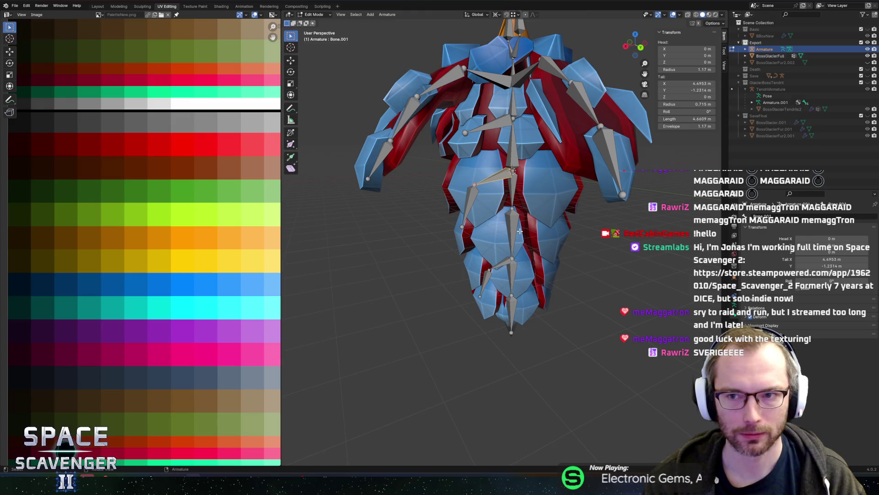
pyautogui.hotkey('alt', 'Tab')
pyautogui.hotkey('alt', 'Tab')
pyautogui.hotkey('alt', 'Tab')
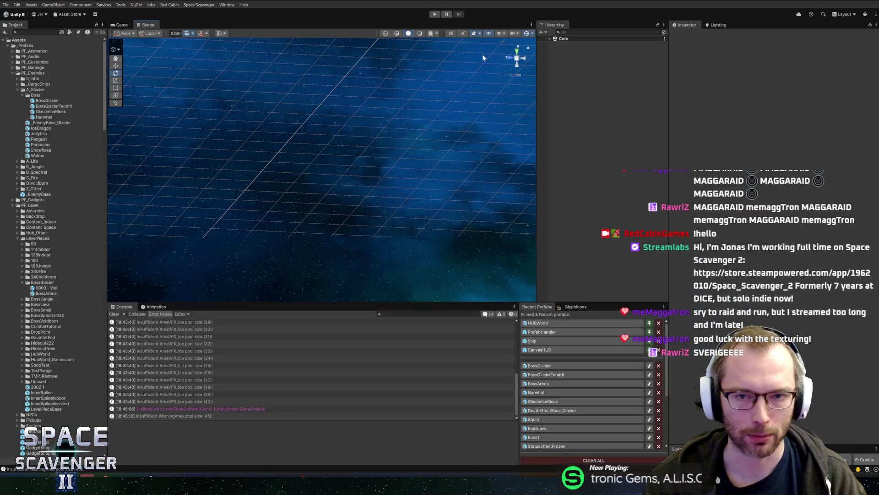
pyautogui.click(432, 14)
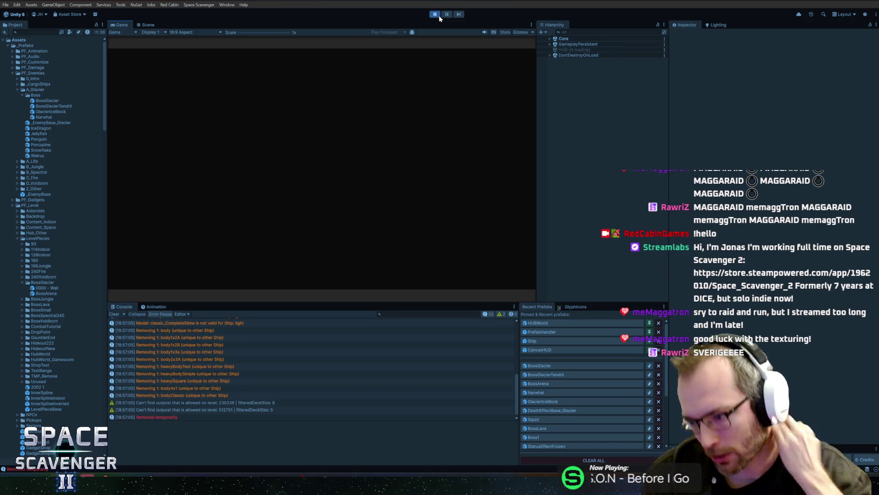
# - Maximize the Game view and steer the ship around the Prince of Frost arena
pyautogui.doubleClick(120, 25)
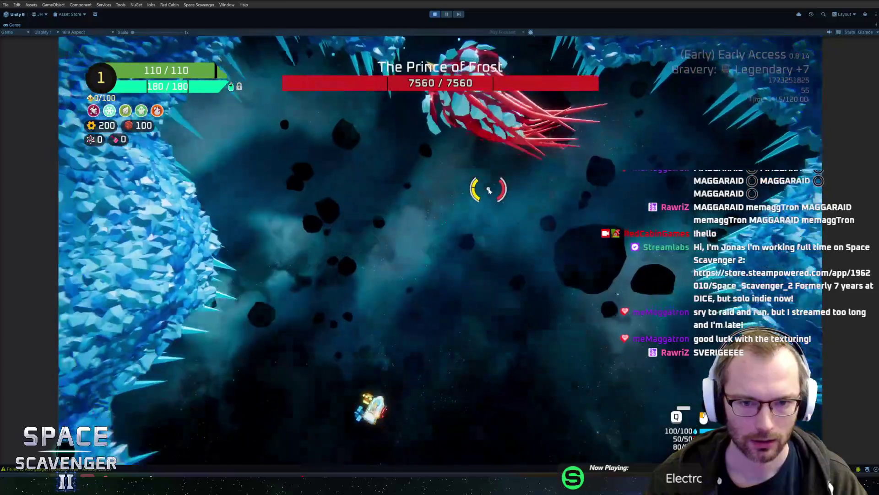
pyautogui.press('a')
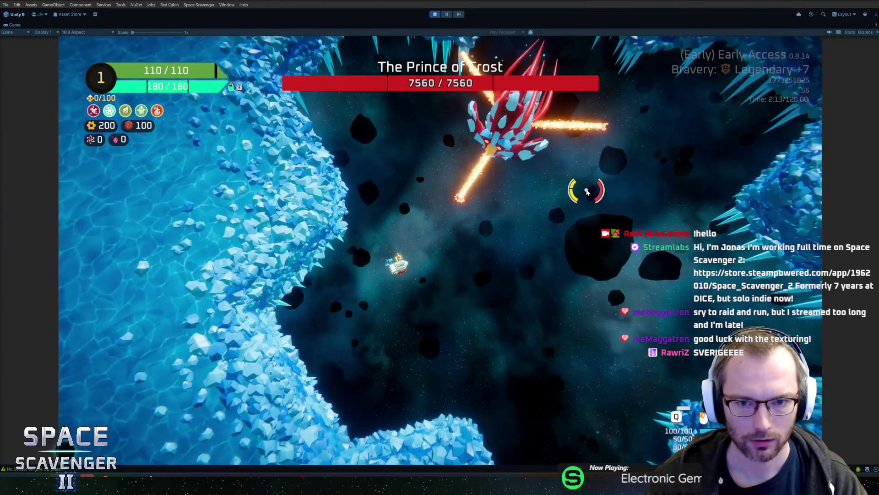
pyautogui.press('s')
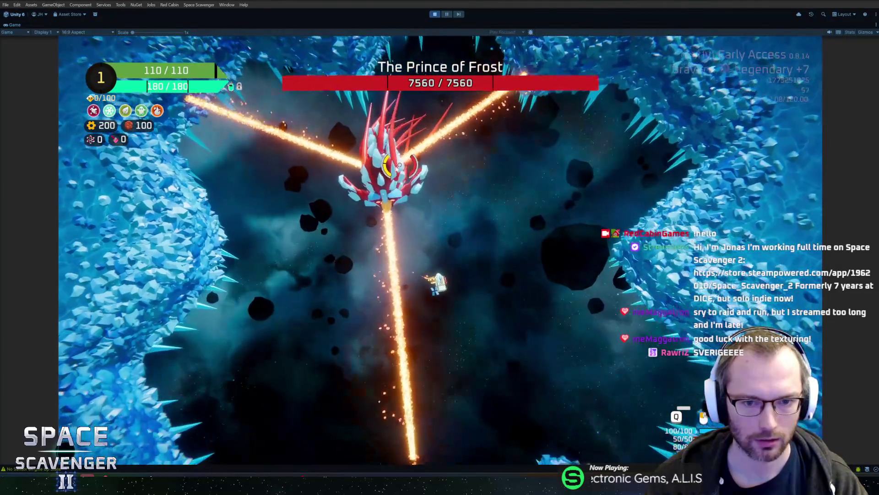
pyautogui.press('a')
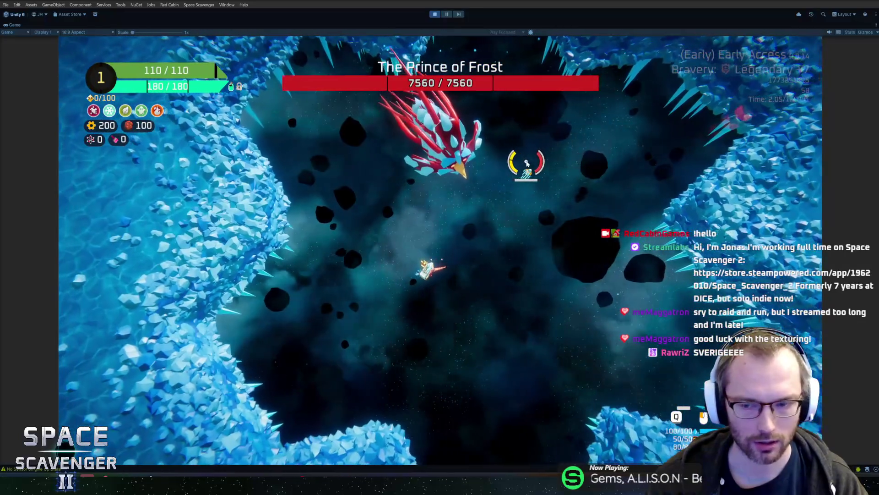
pyautogui.press('a')
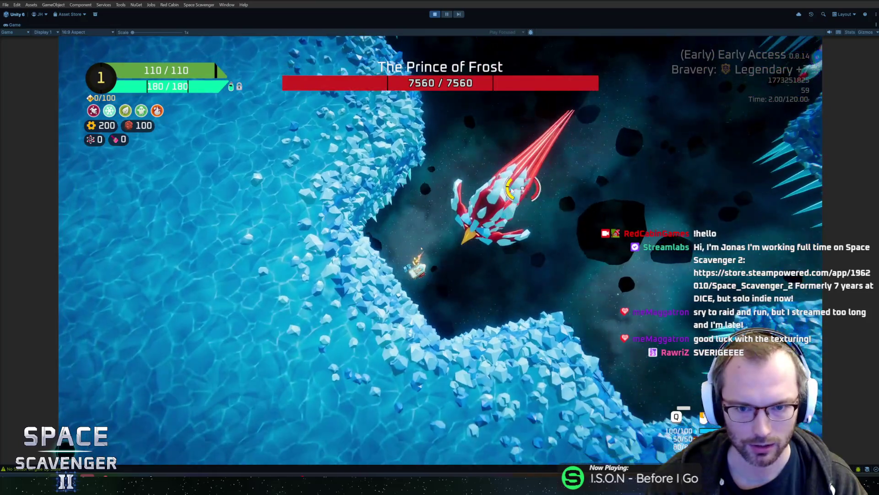
pyautogui.press('w')
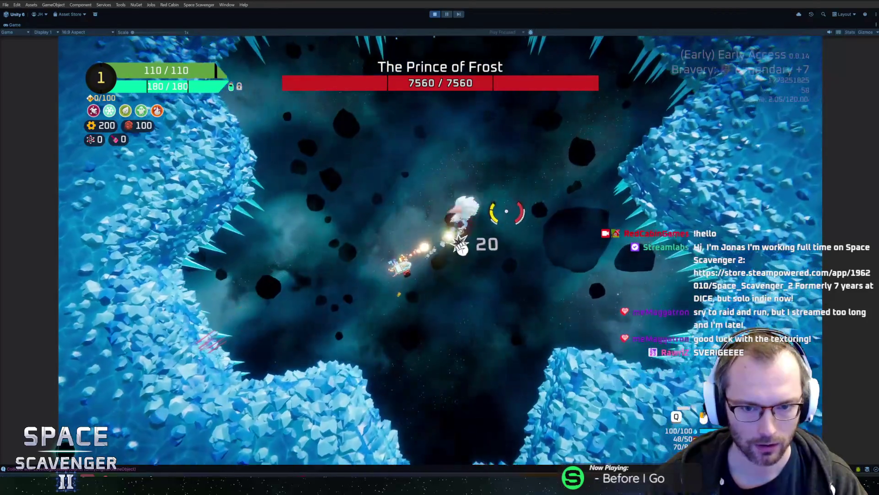
pyautogui.press('d')
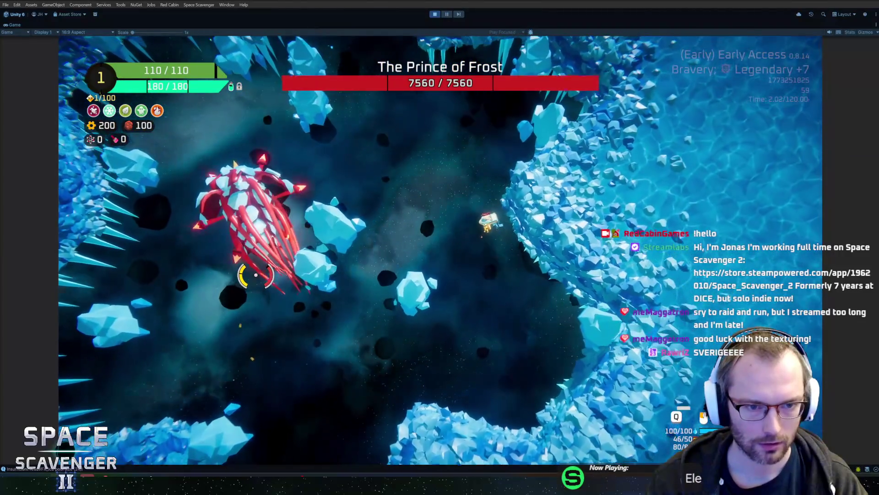
# - Keep evading the boss's charges, then bring up the ship's build grid
pyautogui.press('w')
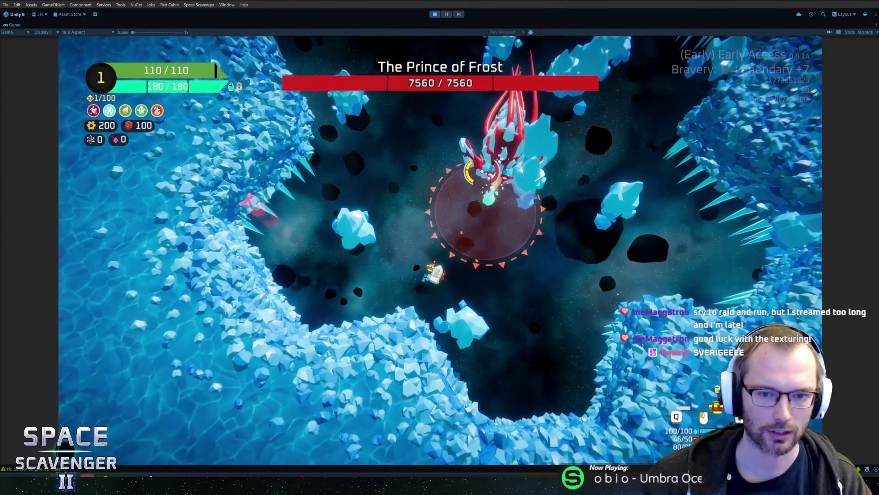
pyautogui.press('w')
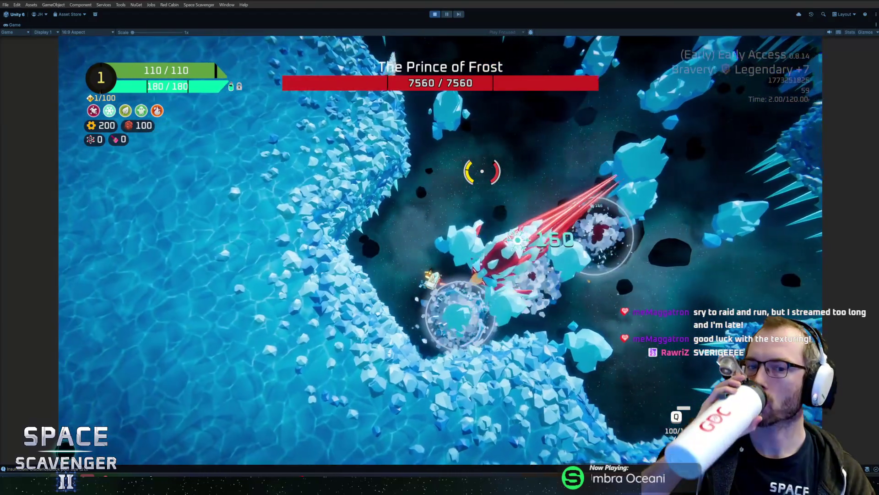
pyautogui.press('w')
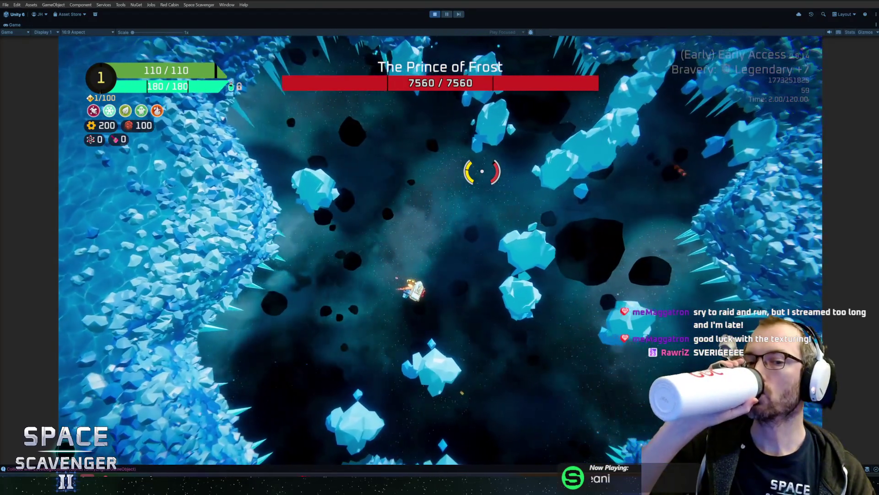
pyautogui.press('w')
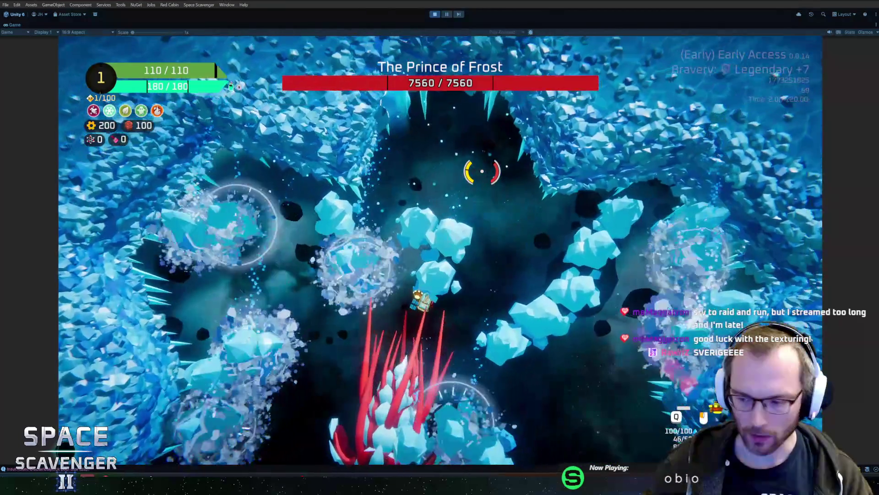
pyautogui.press('w')
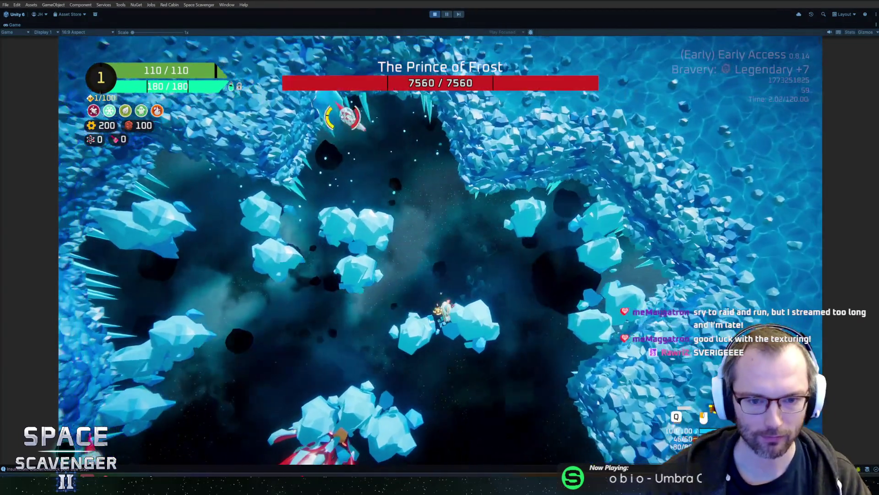
pyautogui.press('w')
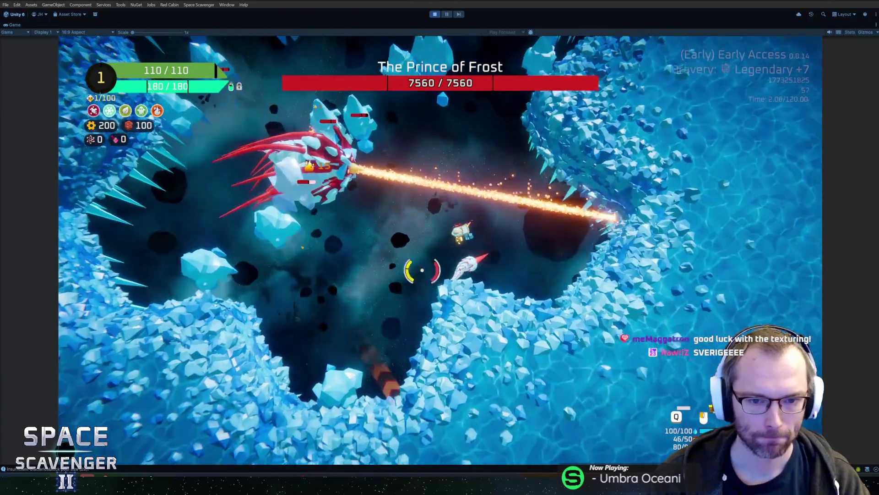
pyautogui.press('Tab')
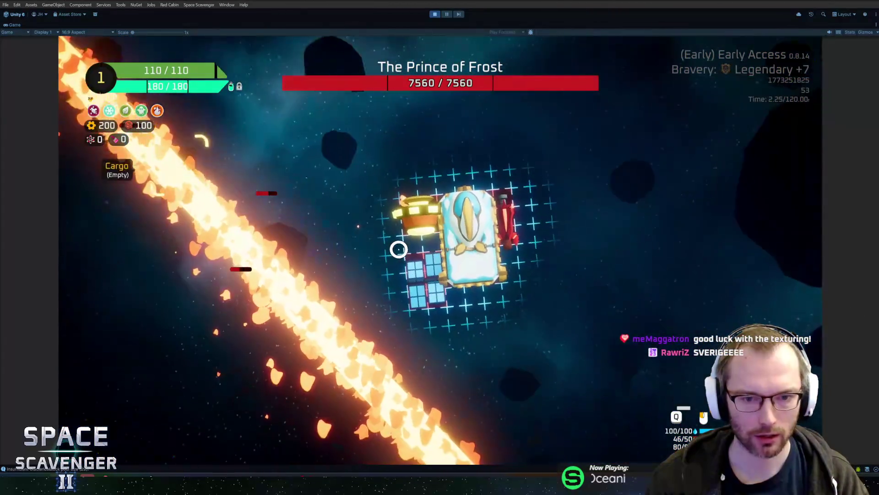
# - Detach the fireball and solar panel, then reattach the solar panel on top and the fireball on the right
pyautogui.click(508, 280)
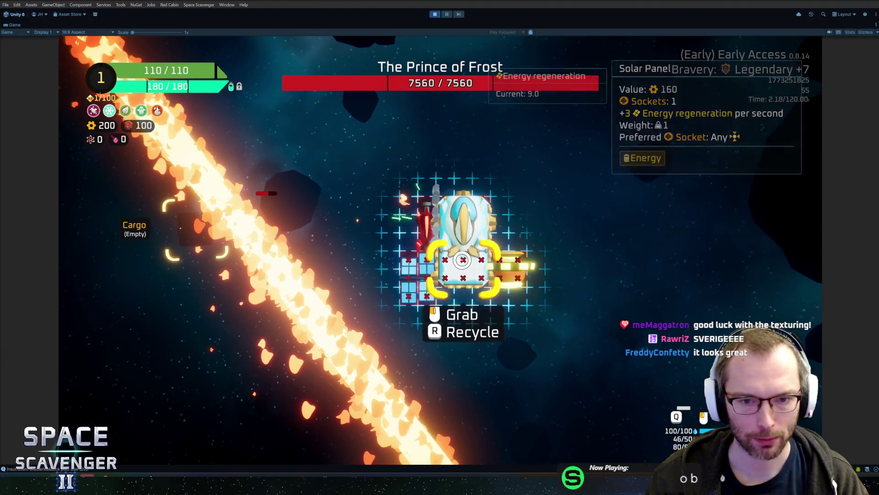
pyautogui.click(439, 275)
pyautogui.moveTo(324, 262)
pyautogui.mouseDown()
pyautogui.moveTo(358, 238)
pyautogui.moveTo(472, 274)
pyautogui.mouseUp()
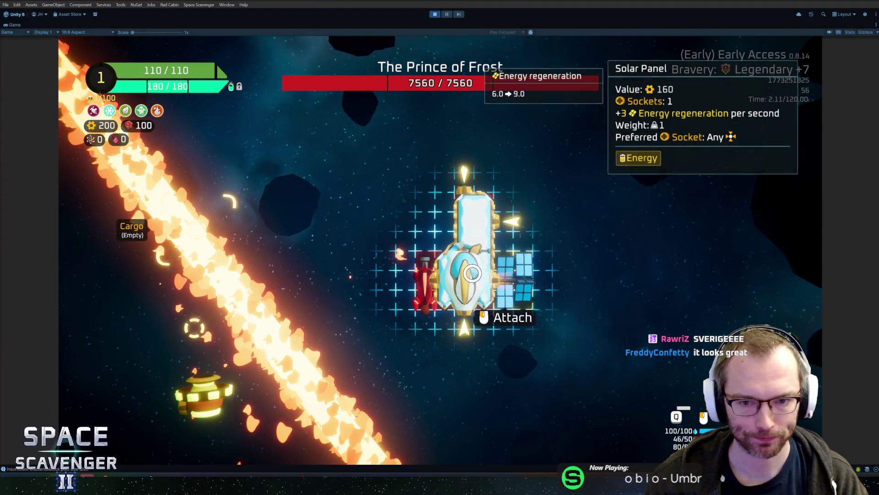
pyautogui.moveTo(474, 172); pyautogui.dragTo(474, 178)
pyautogui.click(196, 304)
pyautogui.moveTo(441, 240); pyautogui.dragTo(501, 231)
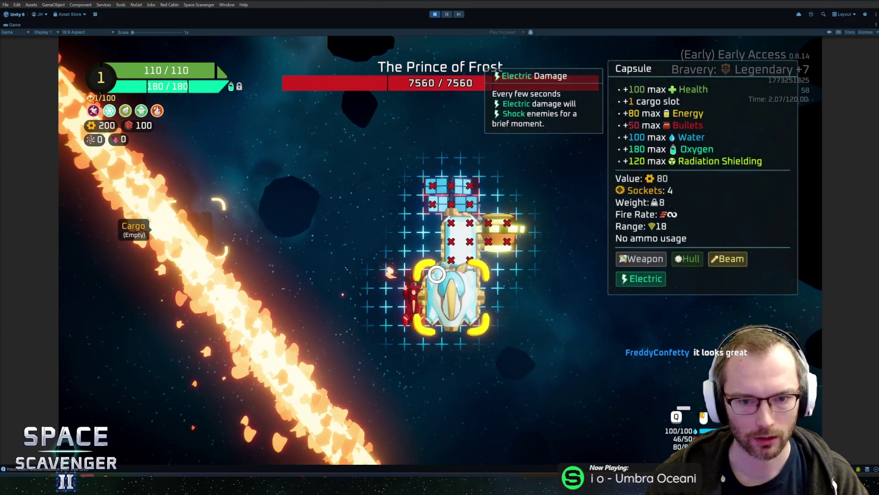
# - Spawn a TeslaCoil with the console 'spawn' command and drag it over to the ship
pyautogui.press('`')
pyautogui.write('spawn')
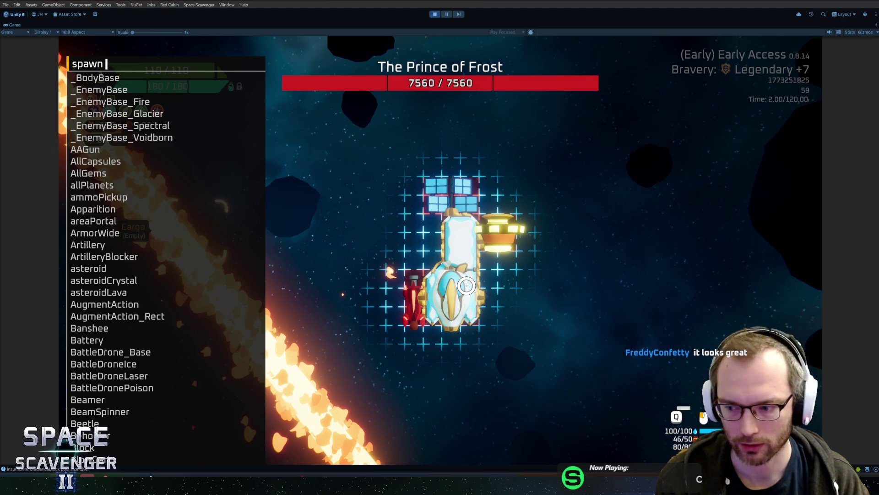
pyautogui.write(' tesa')
pyautogui.press('Tab')
pyautogui.press('Return')
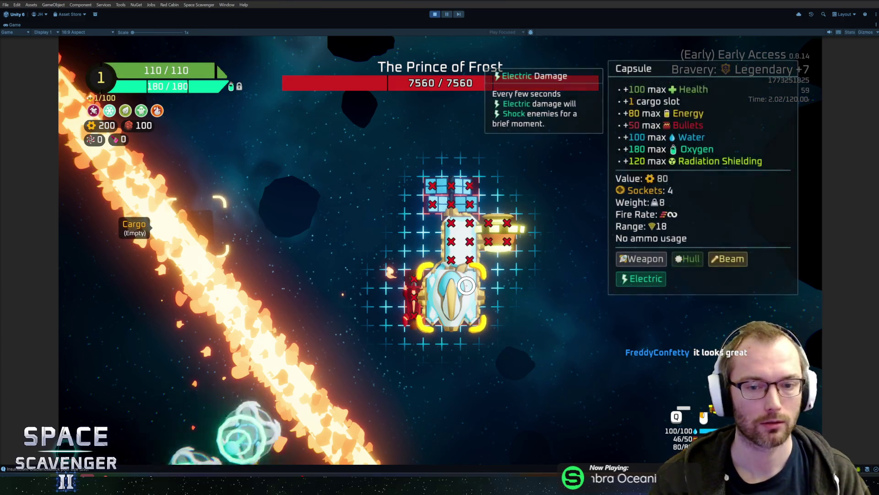
pyautogui.moveTo(192, 311)
pyautogui.mouseDown()
pyautogui.moveTo(316, 320)
pyautogui.moveTo(451, 313)
pyautogui.mouseUp()
# - Spawn a SentryTurret onto the ship's right side and stow the Tesla Coil in cargo
pyautogui.press('`')
pyautogui.write('spawn sentr')
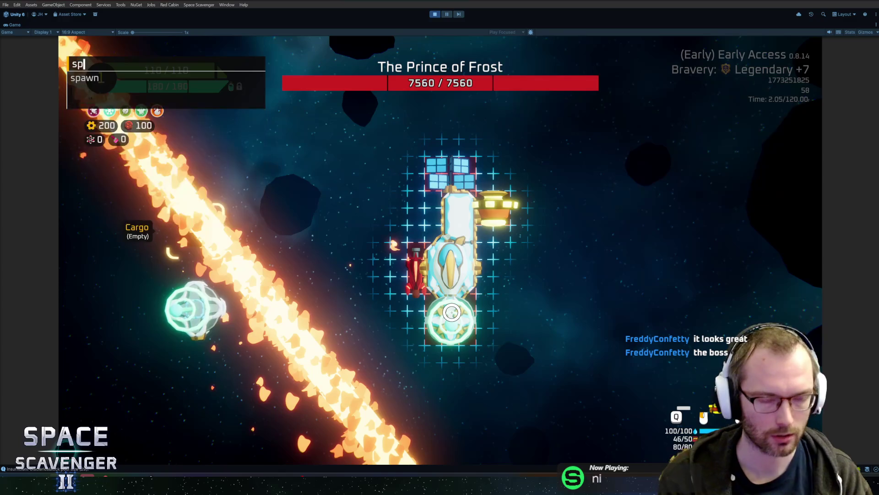
pyautogui.press('Tab')
pyautogui.press('Return')
pyautogui.moveTo(337, 328)
pyautogui.mouseDown()
pyautogui.moveTo(333, 337)
pyautogui.moveTo(508, 270)
pyautogui.mouseUp()
pyautogui.moveTo(190, 310); pyautogui.dragTo(191, 227)
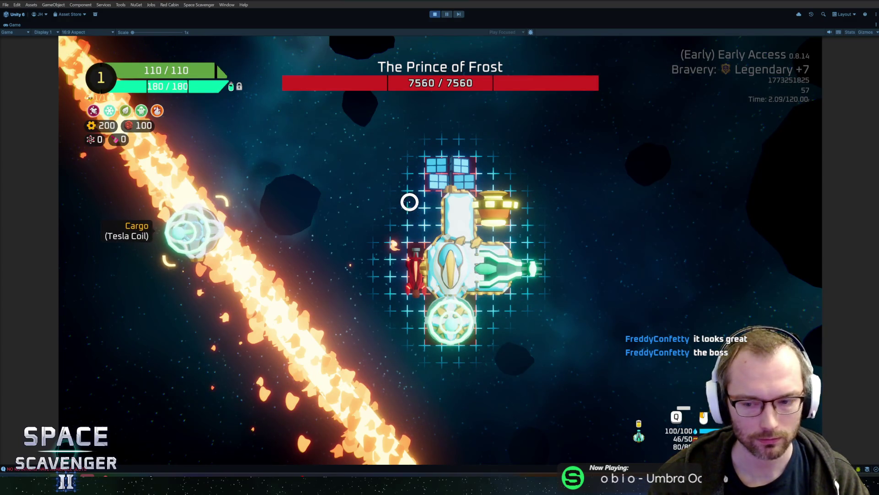
pyautogui.press('Tab')
pyautogui.press('Tab')
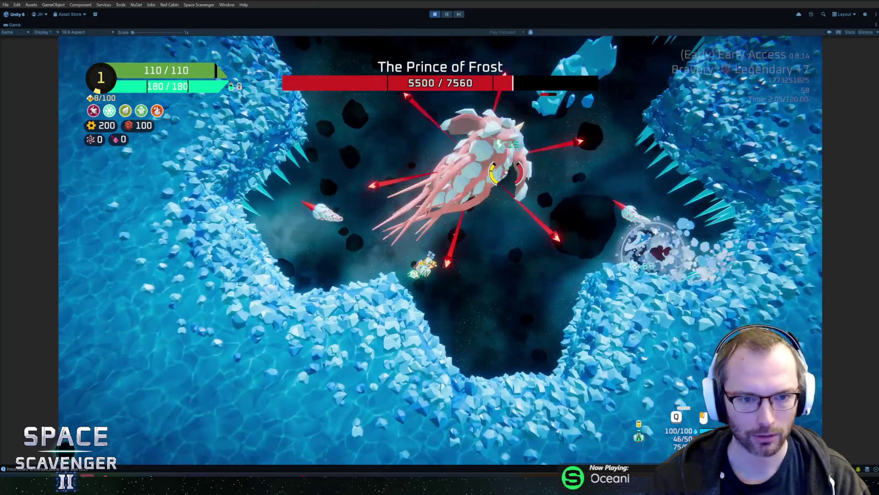
# - Pause the playtest at 5485/7560 boss health and switch back to Blender
pyautogui.press('Escape')
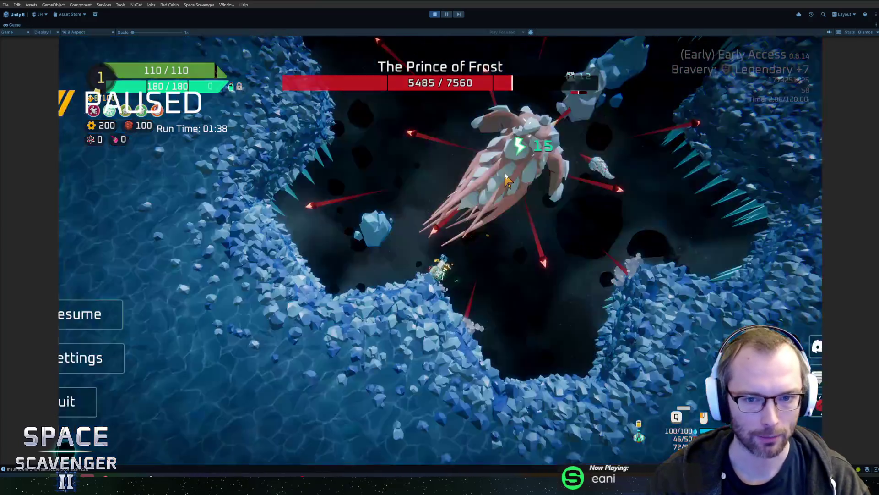
pyautogui.hotkey('alt', 'Tab')
# - Rename the Bone.001 bone to BodyCenter1.L
pyautogui.scroll(-2, 449, 264)
pyautogui.scroll(1, 434, 247)
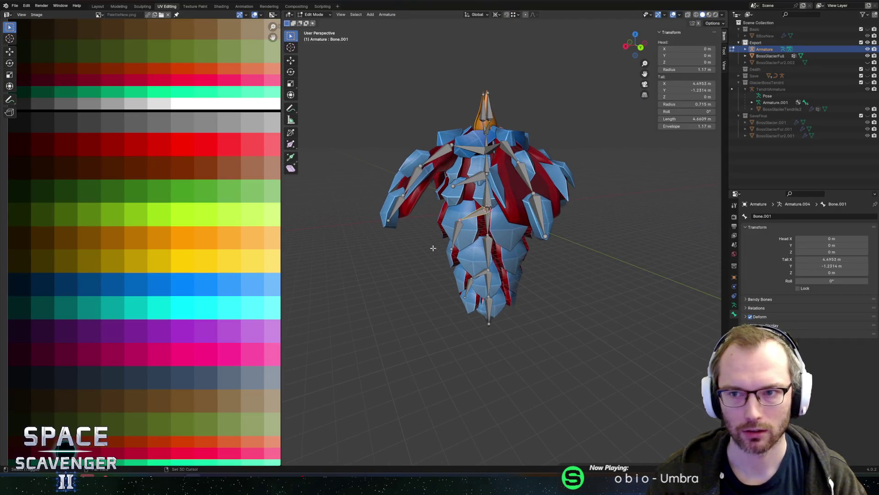
pyautogui.scroll(1, 414, 242)
pyautogui.scroll(2, 413, 242)
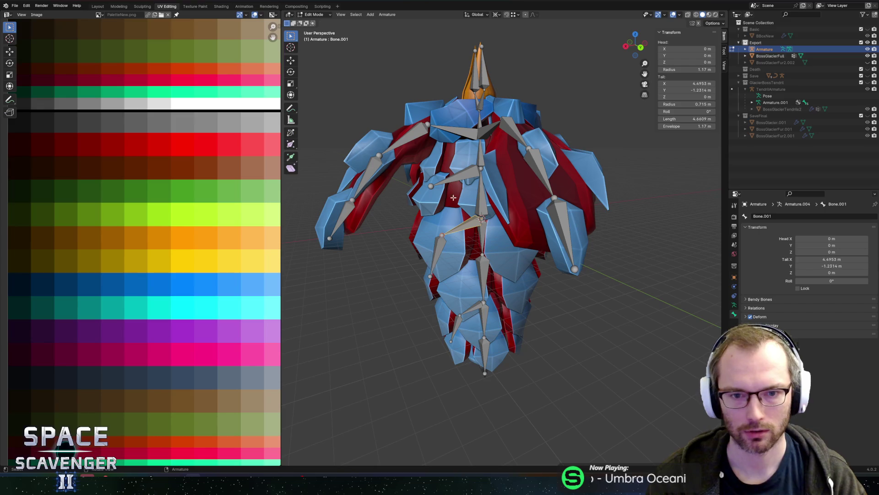
pyautogui.click(480, 237)
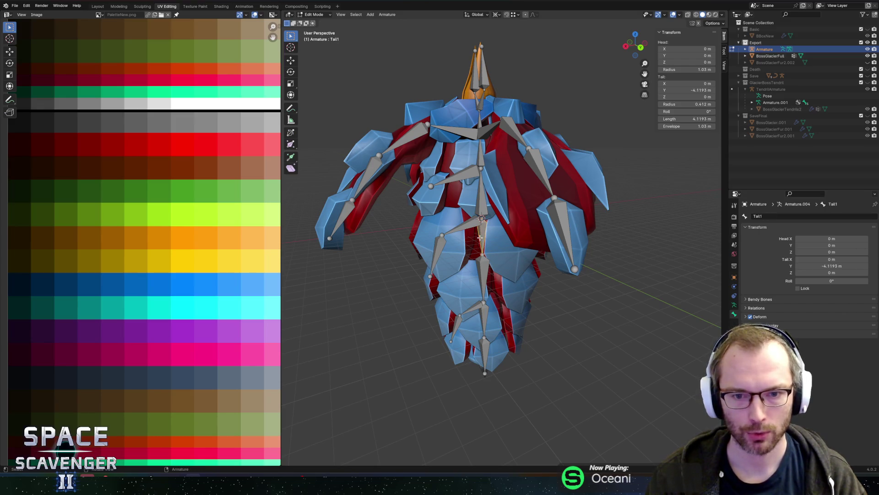
pyautogui.click(466, 227)
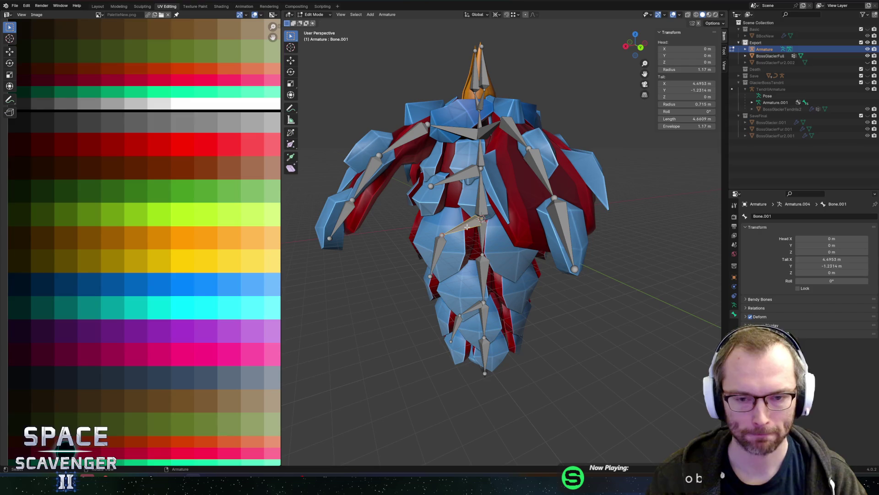
pyautogui.click(460, 183)
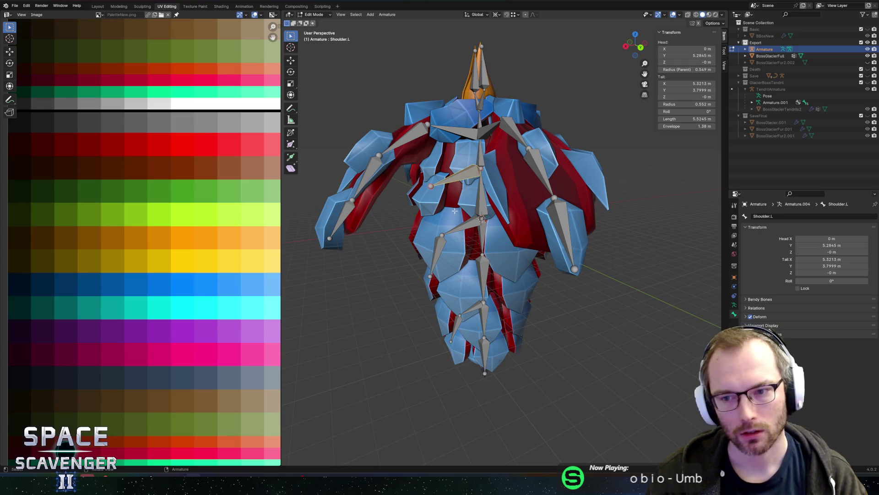
pyautogui.click(459, 226)
pyautogui.click(763, 215)
pyautogui.write('Body')
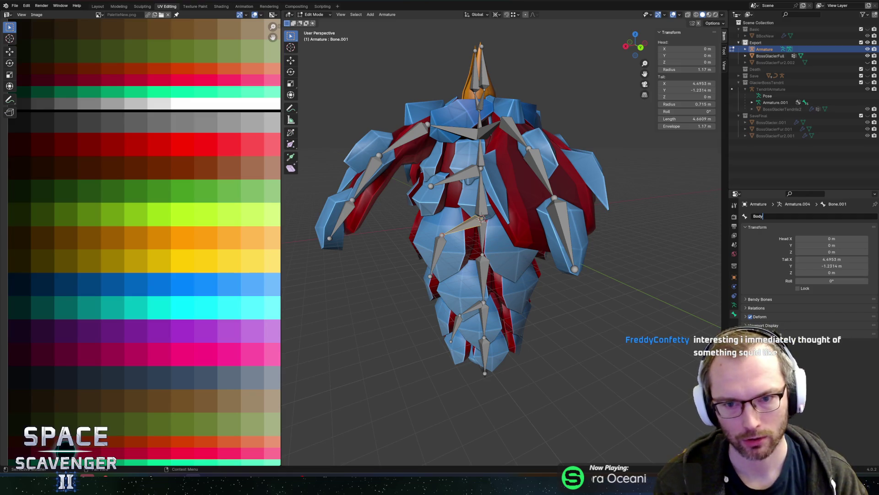
pyautogui.write('Cen')
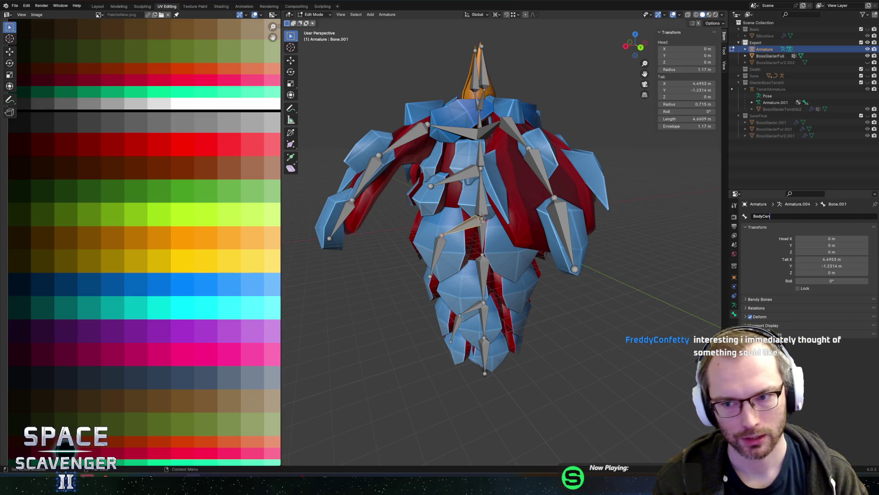
pyautogui.write('ter1.L')
pyautogui.press('Return')
# - Rename Bone.002 to BodyCenter2 and Tail2.001 to BodyBack1.L
pyautogui.click(437, 252)
pyautogui.doubleClick(806, 215)
pyautogui.write('BodyCe')
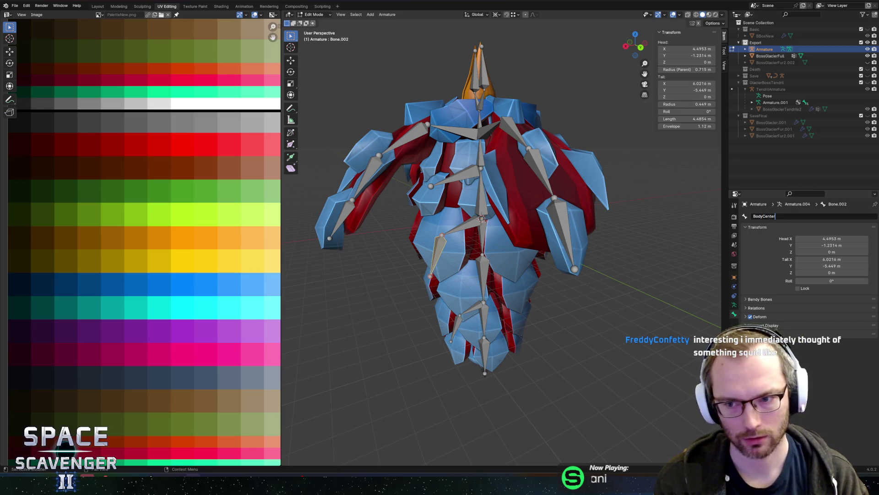
pyautogui.press('Return')
pyautogui.click(474, 310)
pyautogui.doubleClick(806, 216)
pyautogui.write('B')
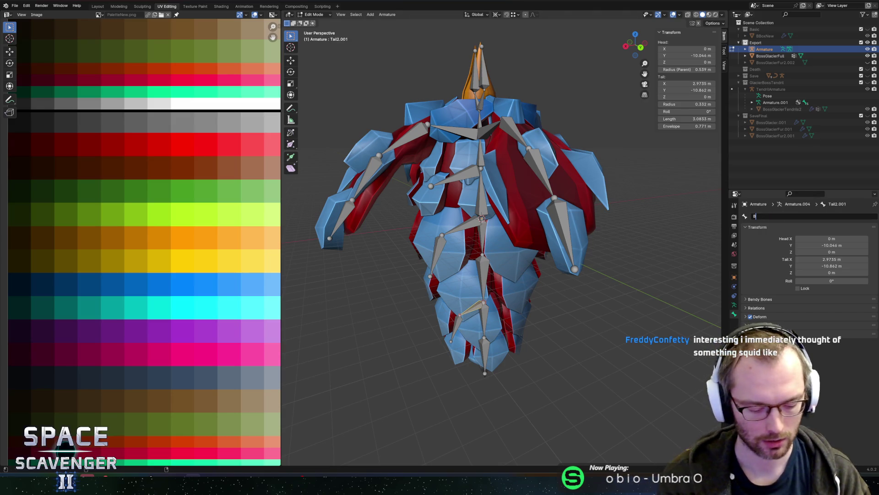
pyautogui.write('odyBack')
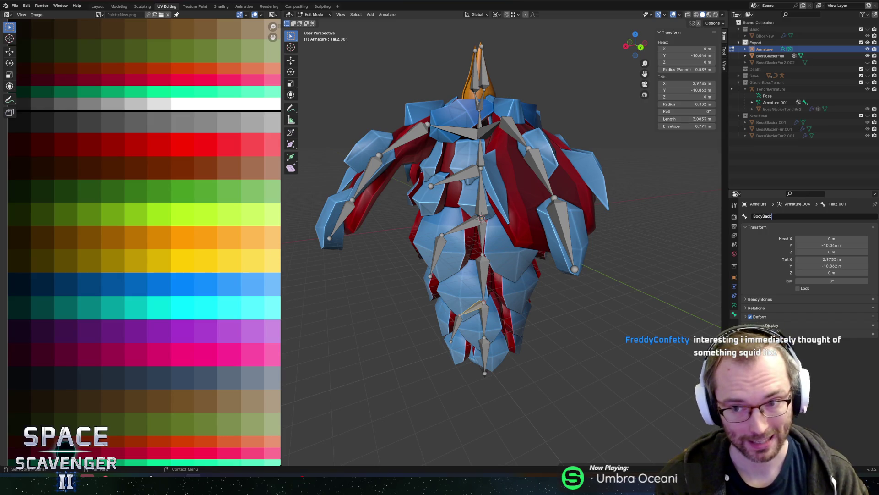
pyautogui.write('1.L')
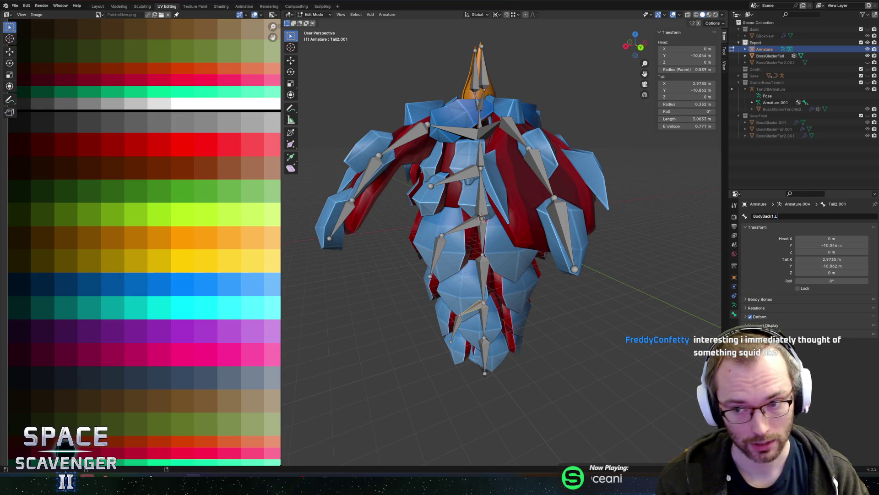
pyautogui.press('Return')
# - Rename Tail2.002 to BodyBack2.L and recheck the BodyBack1.L and BodyCenter1.L bones
pyautogui.click(457, 322)
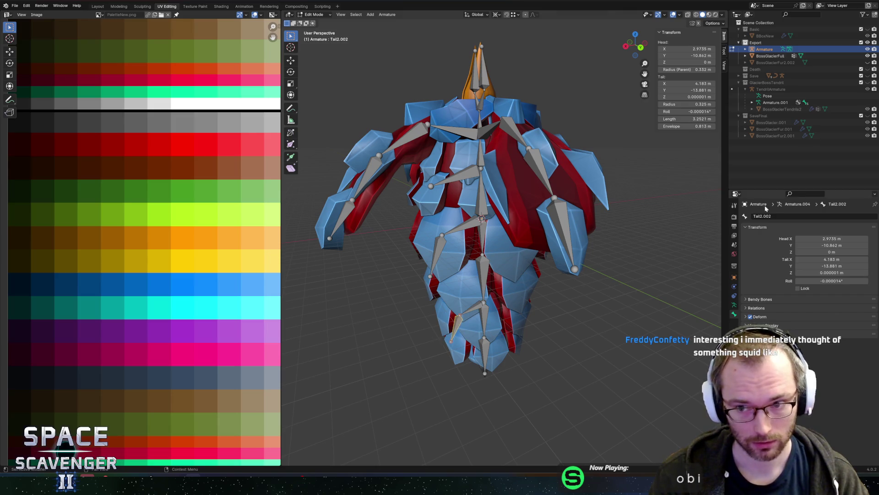
pyautogui.click(778, 217)
pyautogui.write('Body')
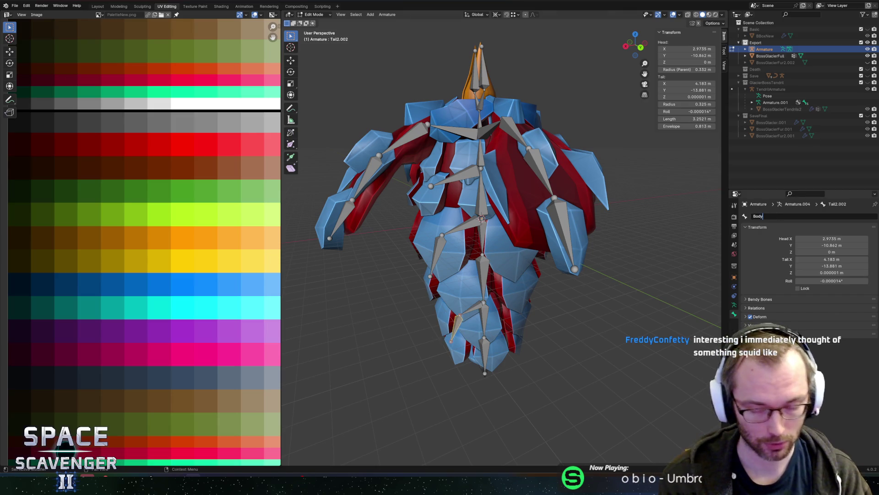
pyautogui.write('Ba')
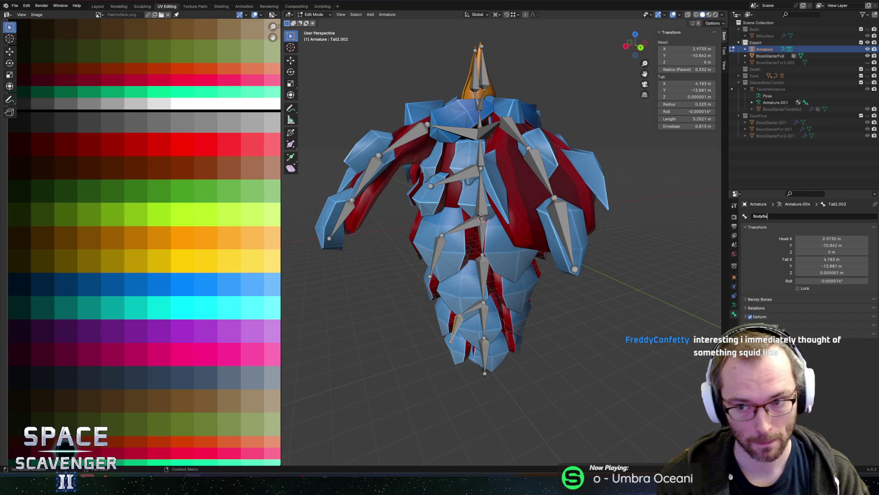
pyautogui.write('ck2.L')
pyautogui.press('Return')
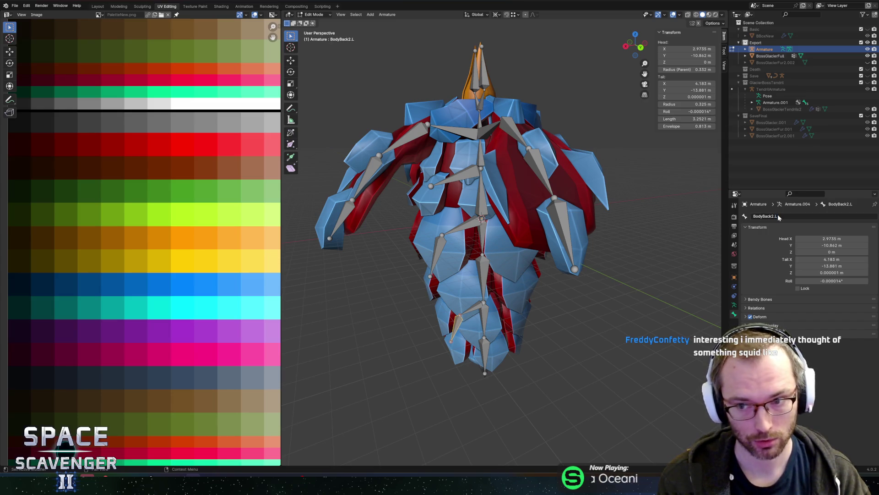
pyautogui.click(473, 307)
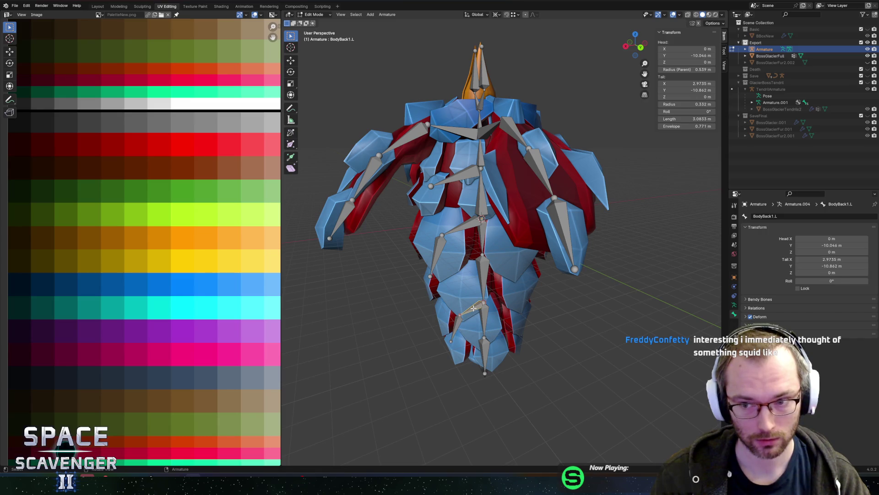
pyautogui.click(463, 227)
pyautogui.scroll(-2, 499, 257)
pyautogui.moveTo(500, 257)
pyautogui.mouseDown(button='middle')
pyautogui.moveTo(515, 225)
pyautogui.moveTo(494, 177)
pyautogui.mouseUp(button='middle')
pyautogui.click(493, 167)
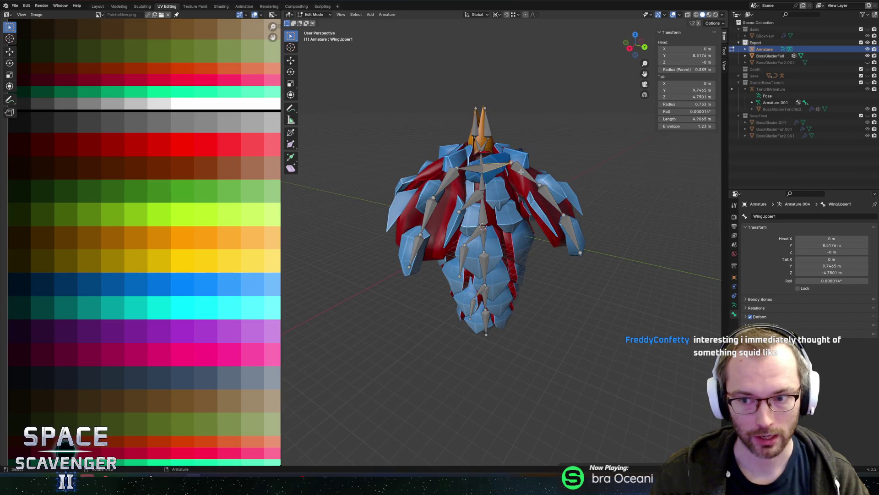
pyautogui.click(546, 195)
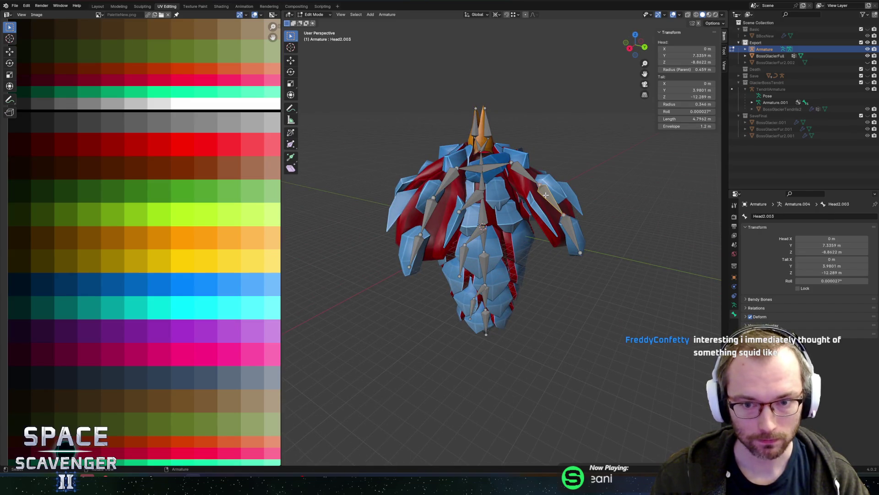
pyautogui.click(567, 229)
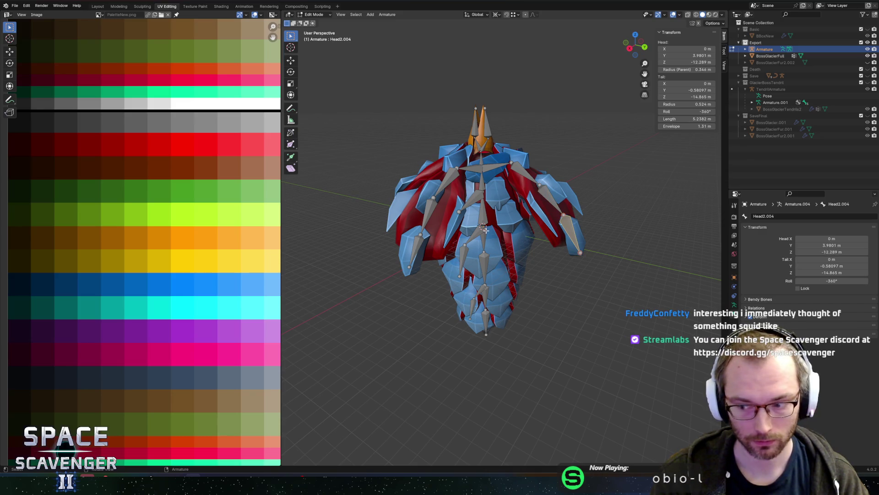
pyautogui.press('a')
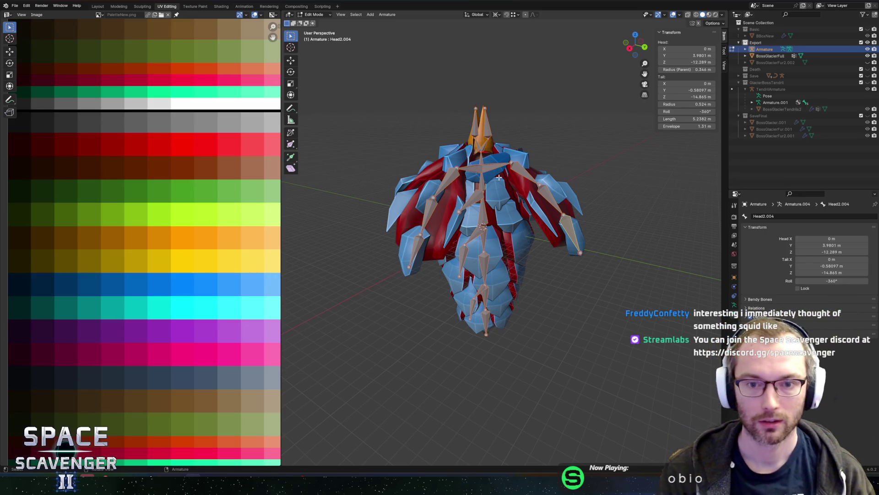
pyautogui.moveTo(633, 164)
pyautogui.mouseDown(button='middle')
pyautogui.moveTo(590, 163)
pyautogui.moveTo(542, 185)
pyautogui.moveTo(505, 164)
pyautogui.mouseUp(button='middle')
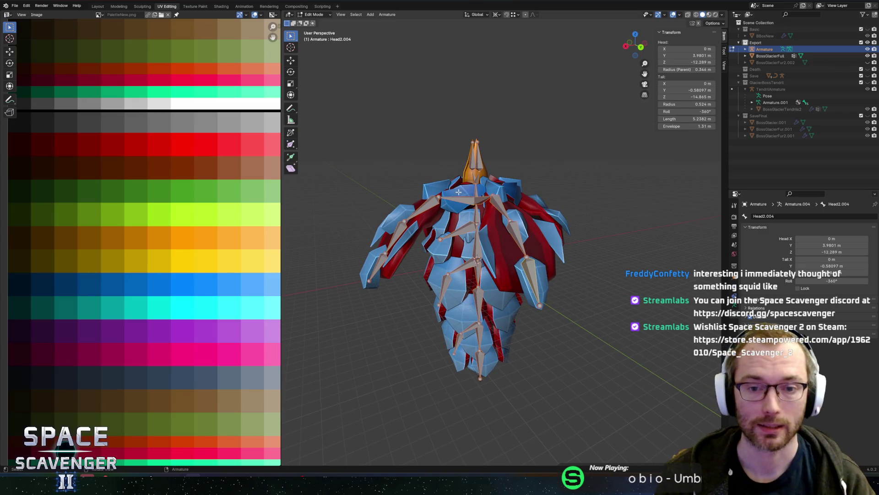
pyautogui.moveTo(557, 126)
pyautogui.mouseDown(button='middle')
pyautogui.moveTo(520, 136)
pyautogui.moveTo(475, 98)
pyautogui.mouseUp(button='middle')
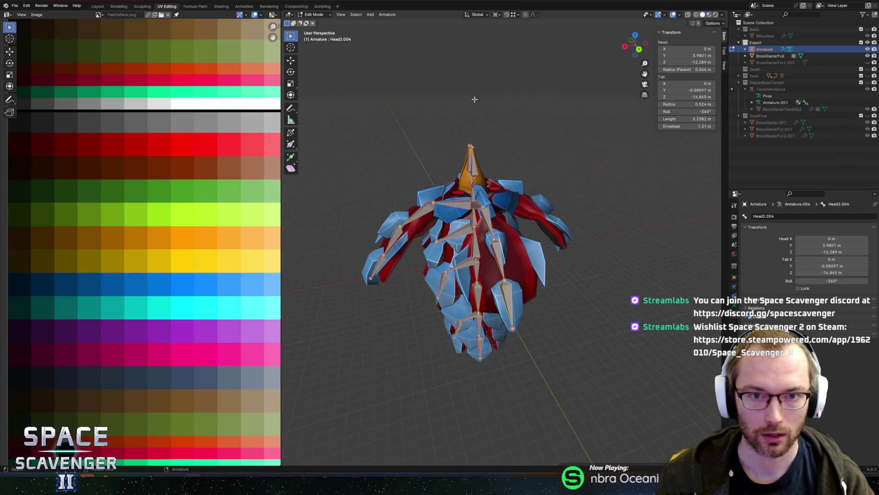
# - Apply Armature > Symmetrize (-X to +X) to mirror the bone chains
pyautogui.click(384, 15)
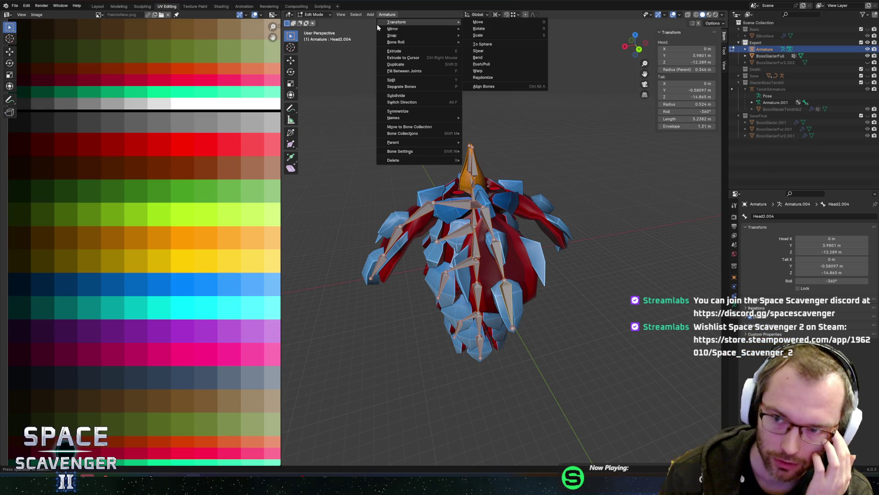
pyautogui.moveTo(387, 25)
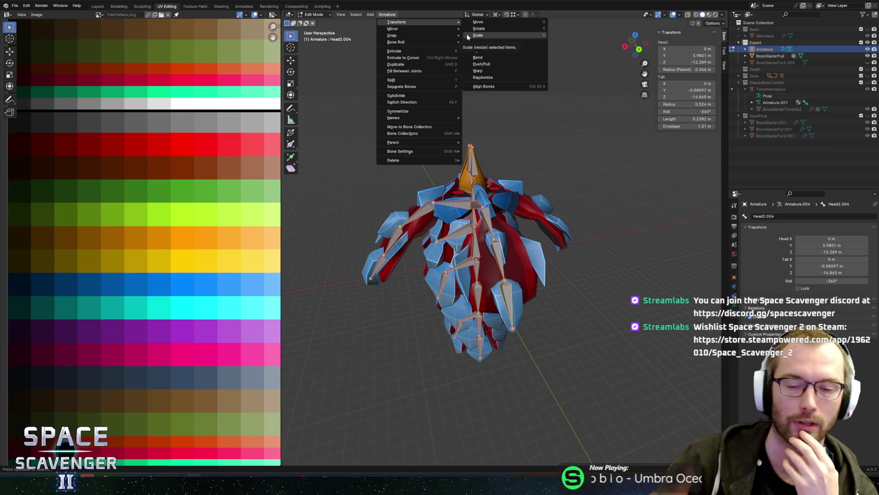
pyautogui.moveTo(424, 43)
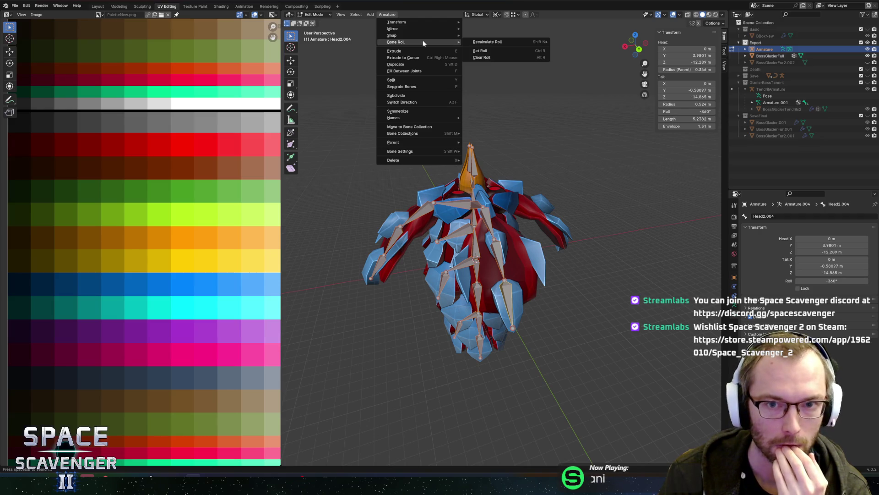
pyautogui.click(415, 110)
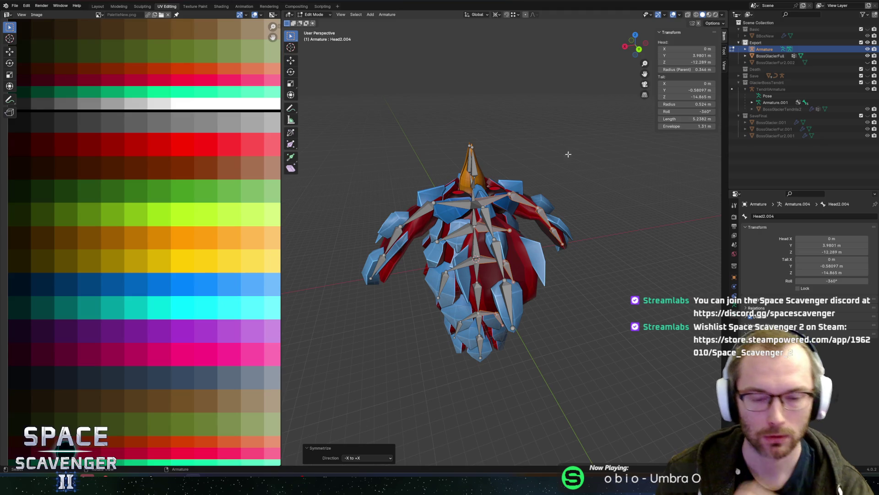
# - In Object Mode, rotate the armature -90° on global Z, then return to Edit Mode
pyautogui.press('Tab')
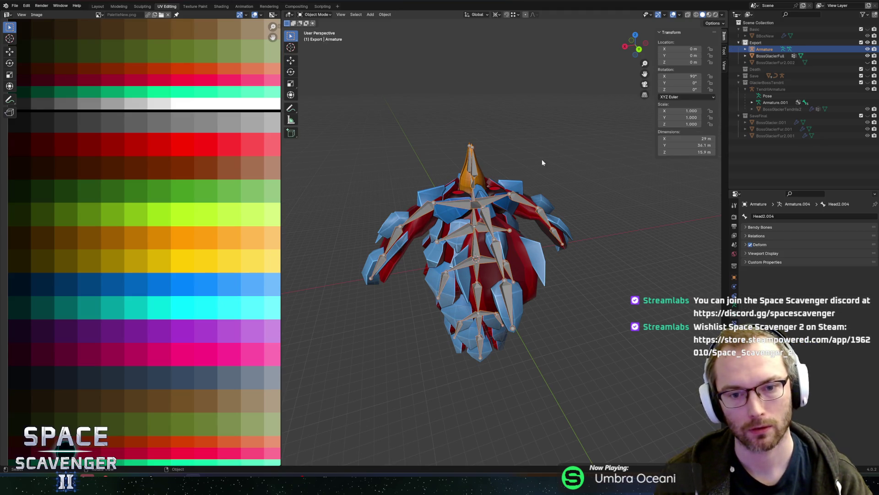
pyautogui.press('KP_Divide')
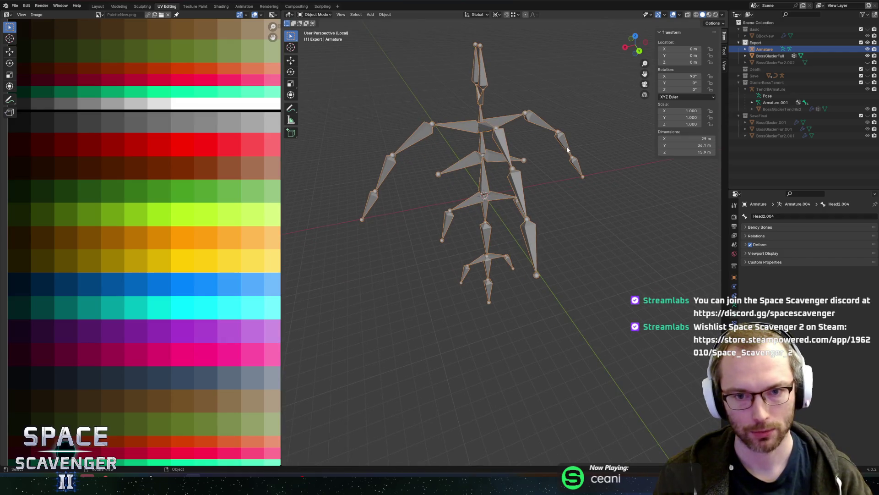
pyautogui.press('KP_Divide')
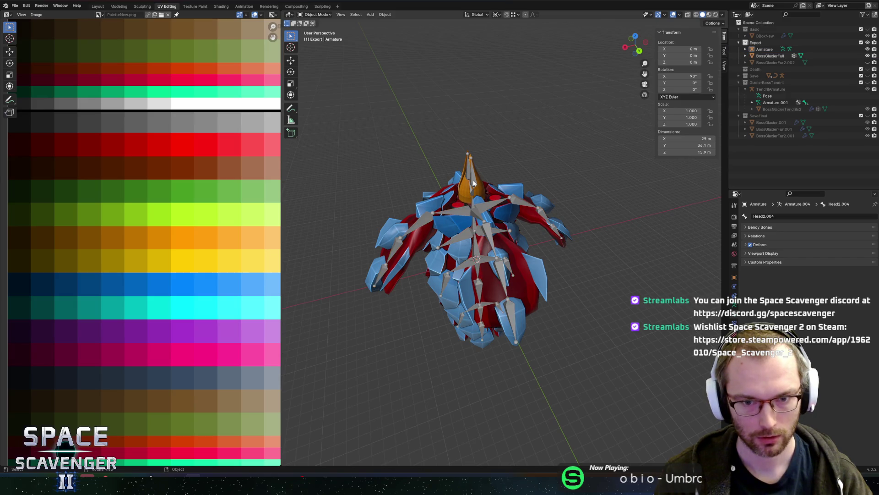
pyautogui.write('rz')
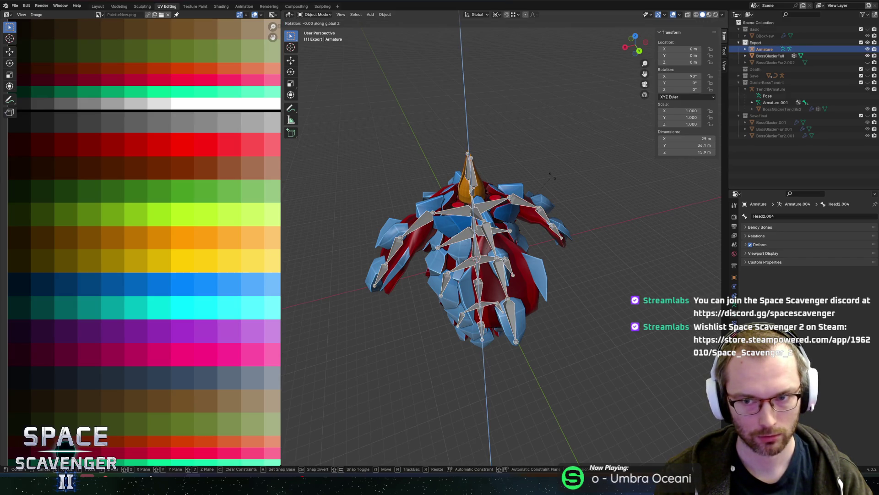
pyautogui.write('90')
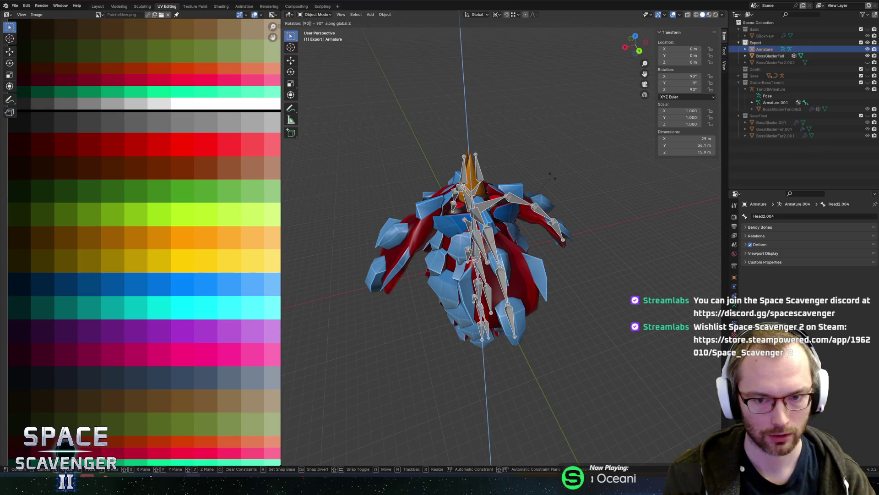
pyautogui.press('-')
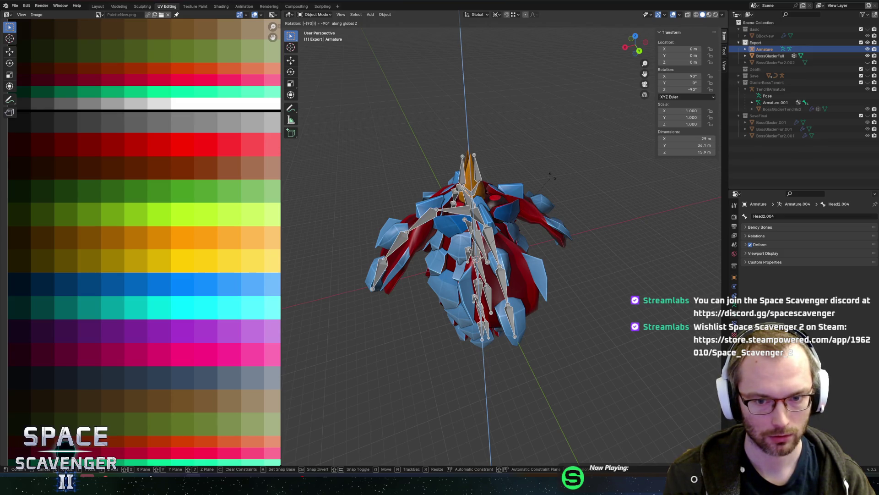
pyautogui.press('Return')
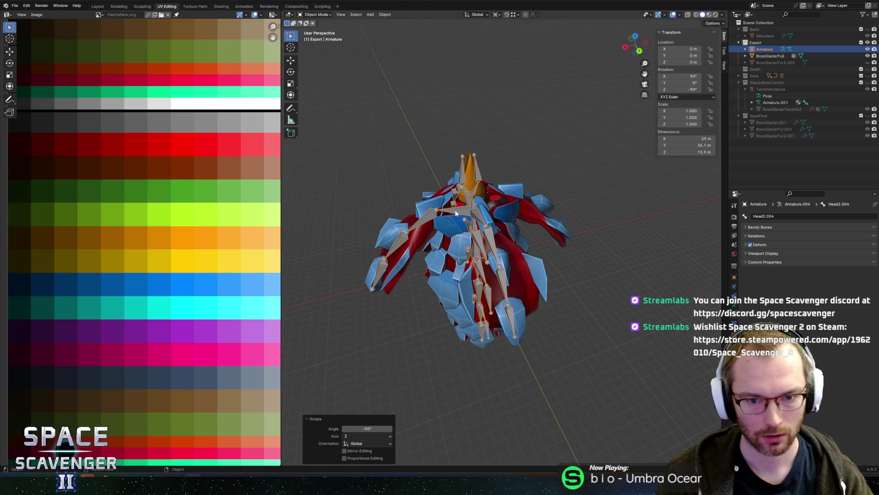
pyautogui.moveTo(467, 226); pyautogui.dragTo(502, 227, button='middle')
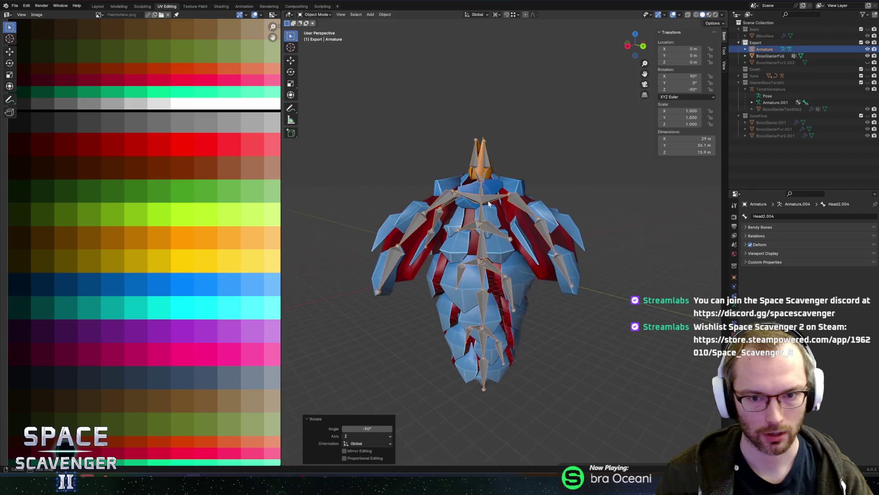
pyautogui.scroll(3, 502, 227)
pyautogui.press('Tab')
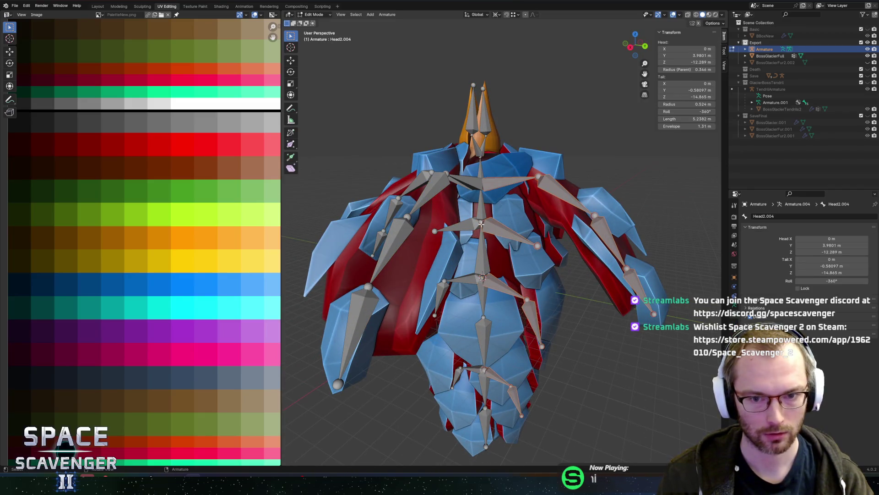
pyautogui.click(480, 220)
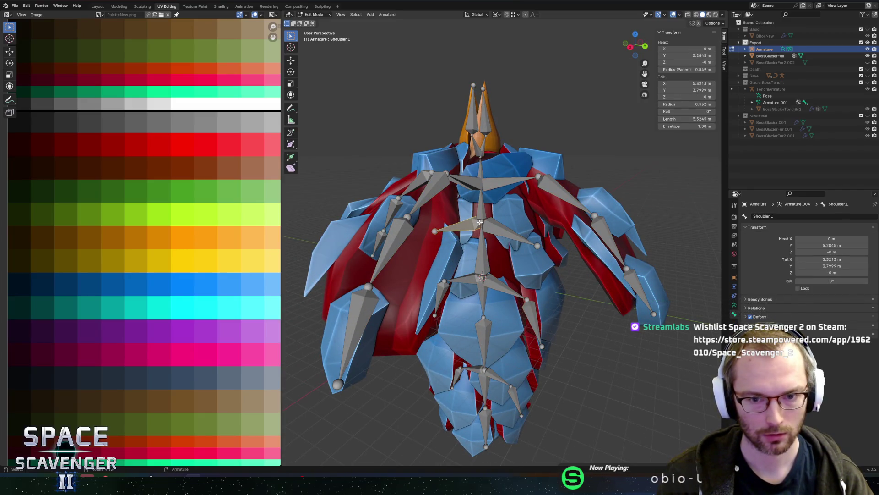
pyautogui.click(482, 250)
pyautogui.scroll(6, 510, 208)
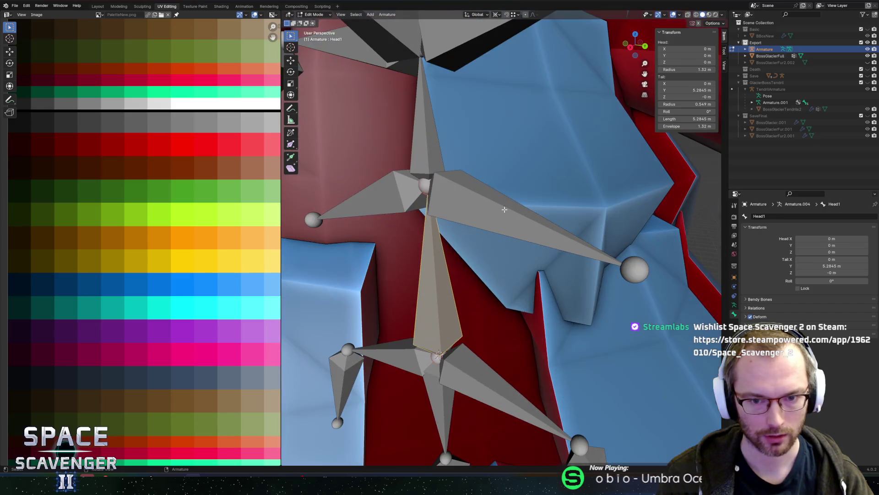
pyautogui.click(423, 185)
pyautogui.moveTo(424, 186); pyautogui.dragTo(498, 157, button='middle')
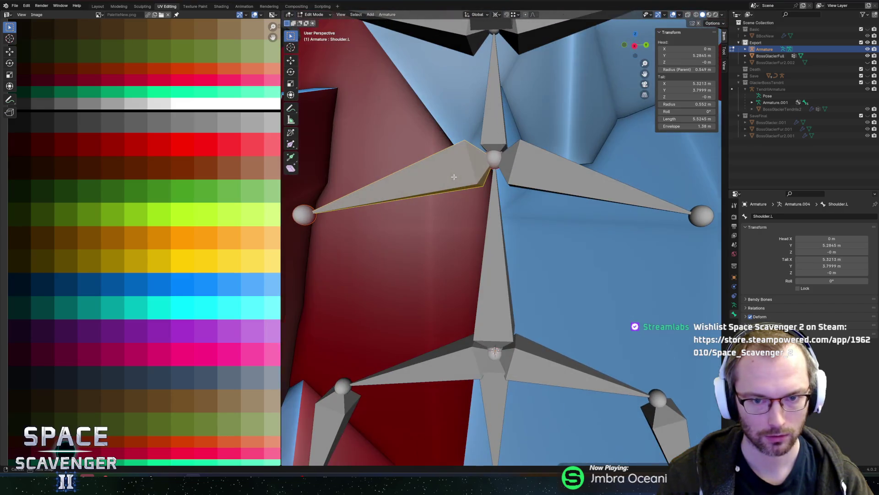
pyautogui.click(498, 157)
pyautogui.click(498, 158)
pyautogui.click(496, 159)
pyautogui.click(494, 161)
pyautogui.scroll(-10, 493, 160)
pyautogui.moveTo(494, 160); pyautogui.dragTo(502, 211, button='middle')
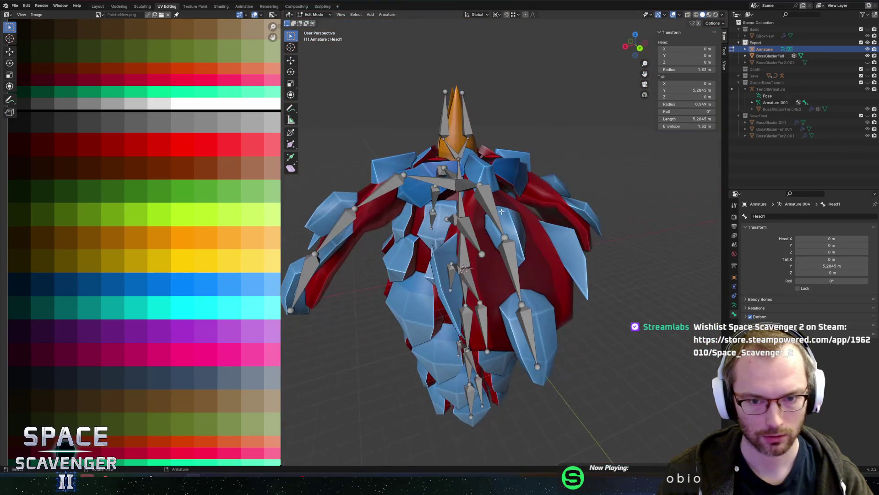
pyautogui.click(640, 48)
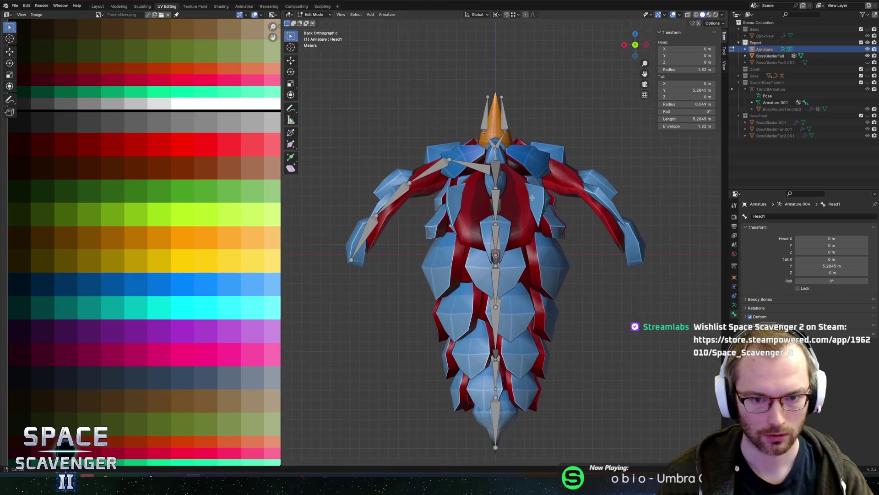
pyautogui.press('e')
pyautogui.press('x')
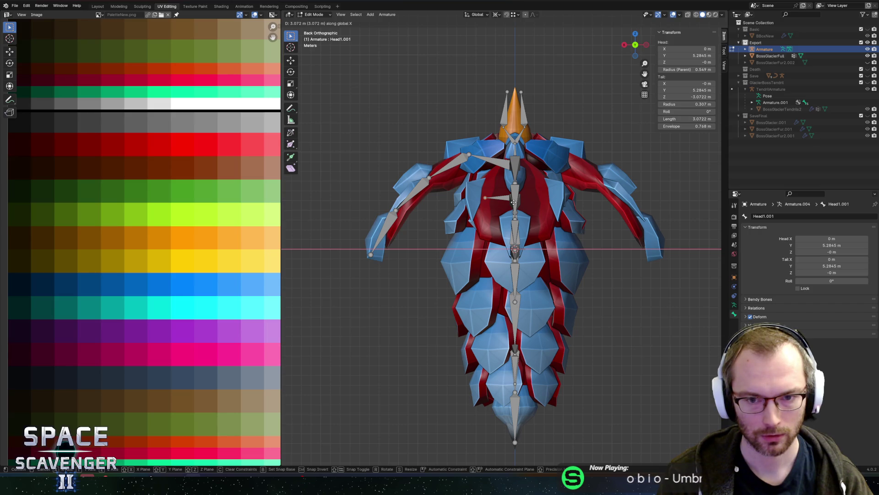
pyautogui.press('Escape')
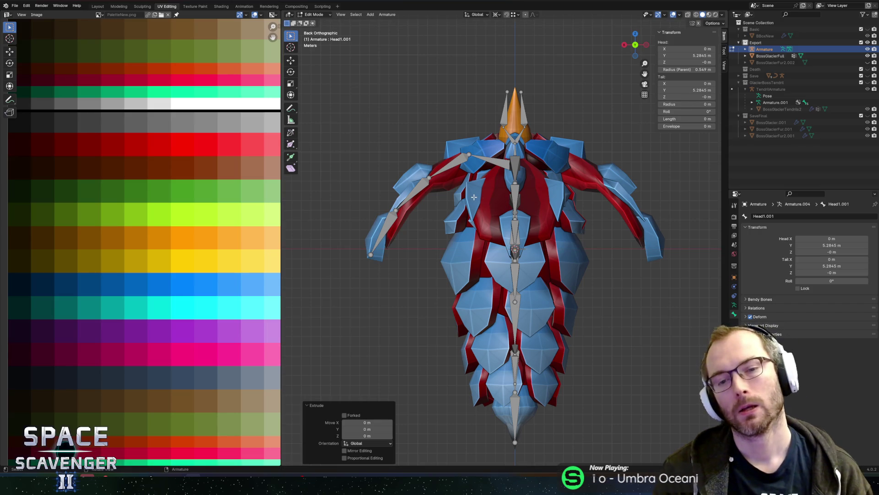
pyautogui.rightClick(463, 201)
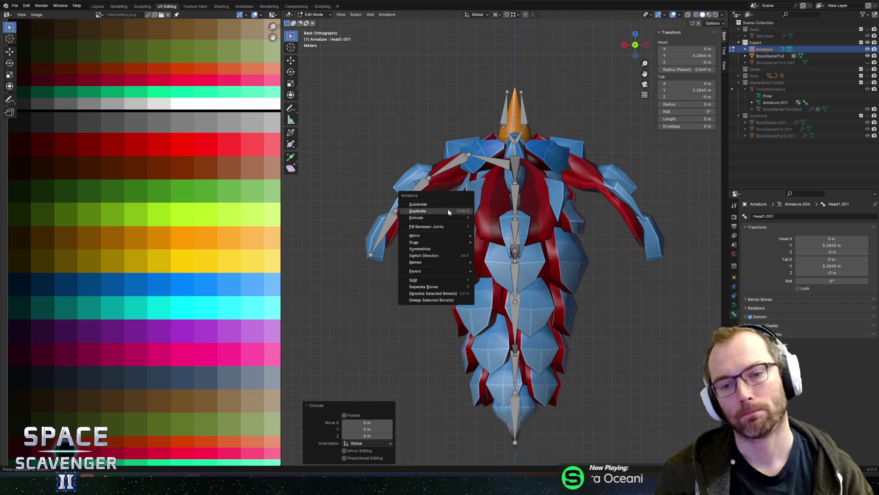
pyautogui.moveTo(399, 115)
pyautogui.mouseDown(button='middle')
pyautogui.moveTo(491, 153)
pyautogui.moveTo(479, 208)
pyautogui.mouseUp(button='middle')
pyautogui.click(479, 207)
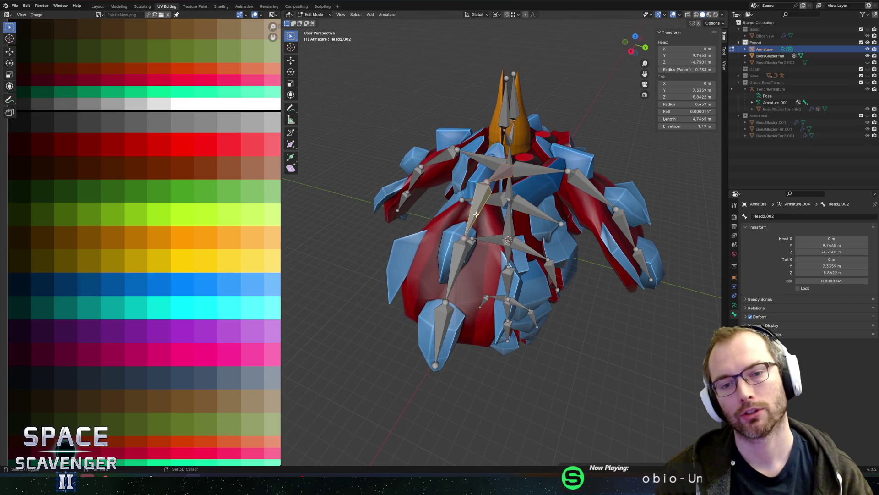
pyautogui.click(462, 259)
pyautogui.click(441, 334)
pyautogui.moveTo(441, 335)
pyautogui.mouseDown(button='middle')
pyautogui.moveTo(467, 219)
pyautogui.moveTo(503, 232)
pyautogui.mouseUp(button='middle')
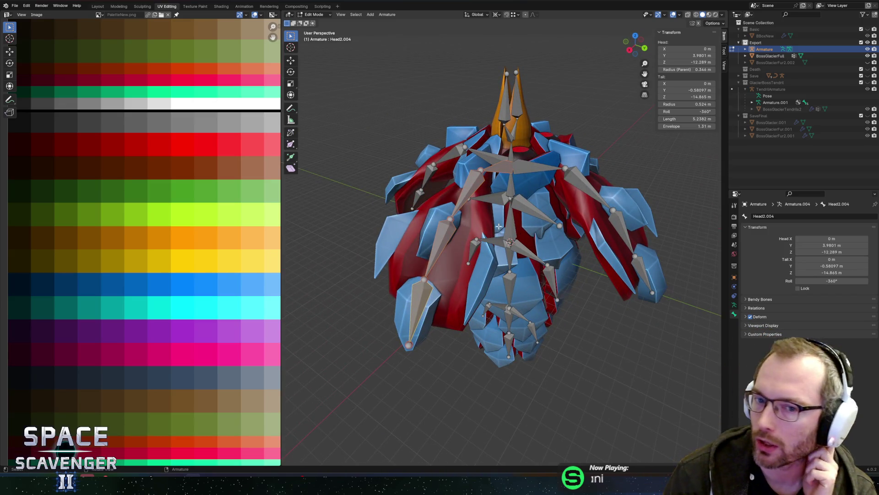
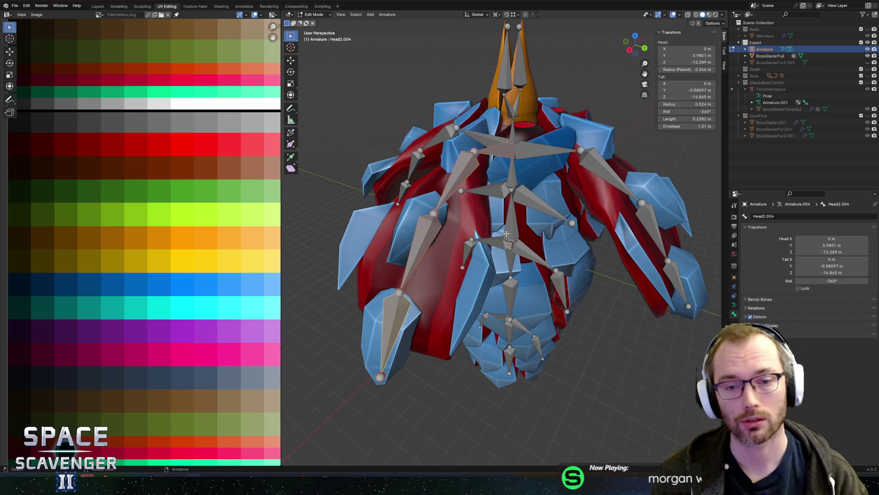
# - Rename the upper wing bone near the shoulder to WingUpper1.L
pyautogui.scroll(3, 515, 215)
pyautogui.click(487, 153)
pyautogui.moveTo(487, 153)
pyautogui.mouseDown(button='middle')
pyautogui.moveTo(467, 172)
pyautogui.moveTo(479, 163)
pyautogui.mouseUp(button='middle')
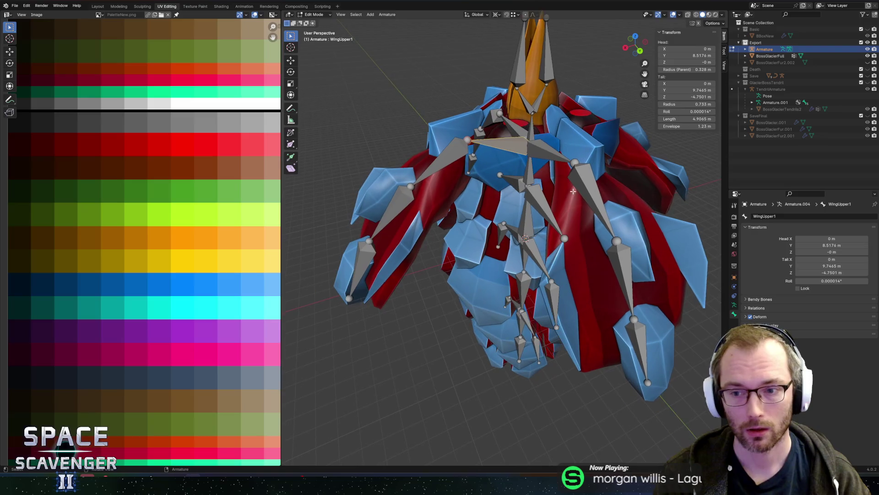
pyautogui.doubleClick(764, 216)
pyautogui.write('.L')
pyautogui.press('Return')
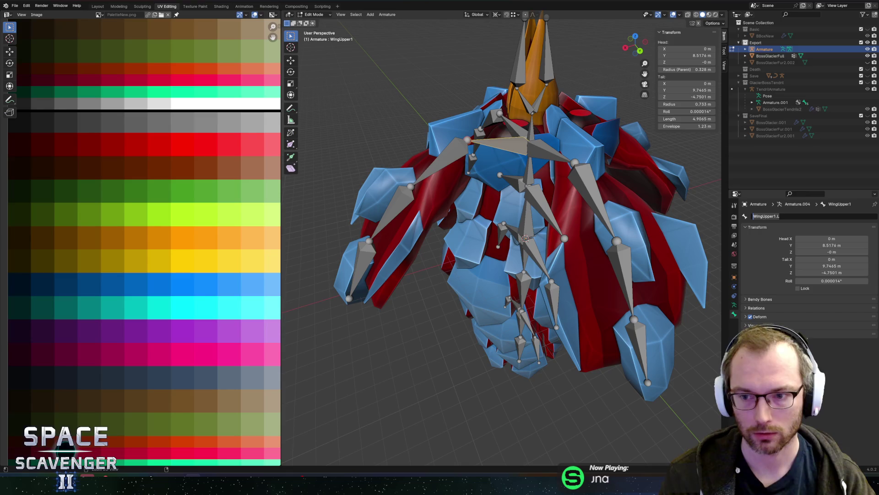
# - Paste the copied wing name onto the next two left wing bones, making Head2.003 WingUpper3.L
pyautogui.click(461, 148)
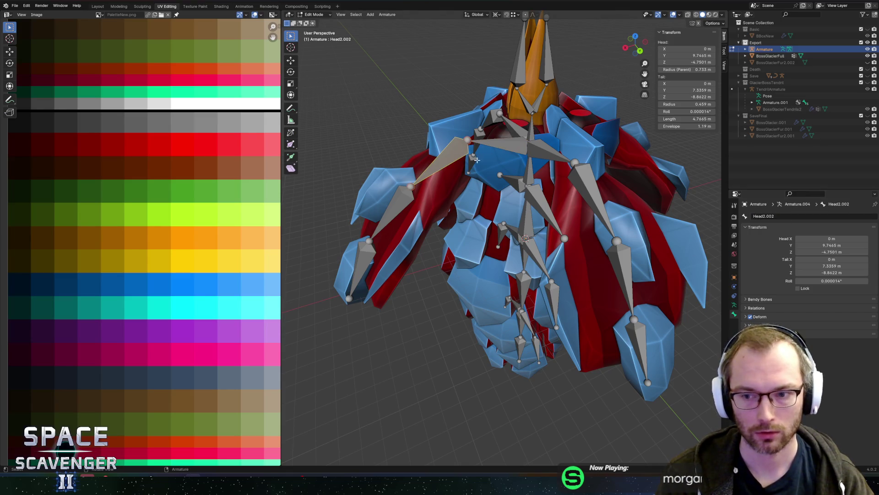
pyautogui.doubleClick(774, 217)
pyautogui.write('WingUpper1.L')
pyautogui.press('Return')
pyautogui.click(403, 210)
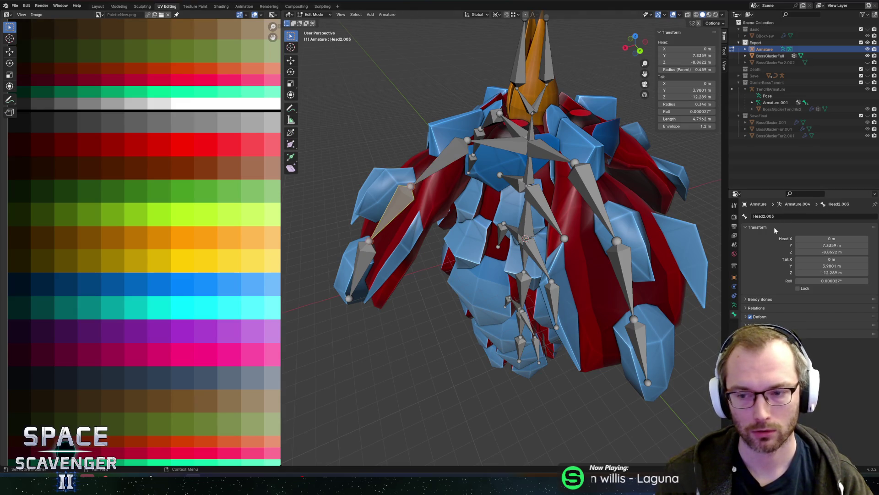
pyautogui.doubleClick(801, 216)
pyautogui.write('WingUpper1.L')
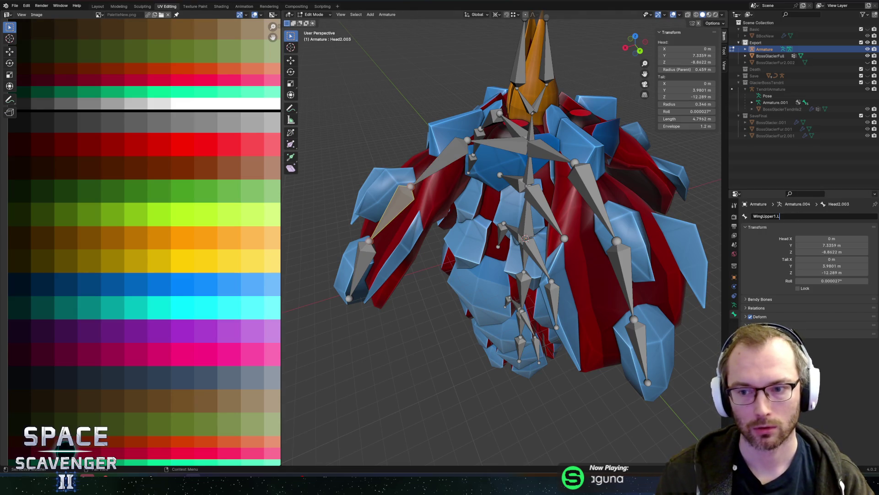
pyautogui.press('Return')
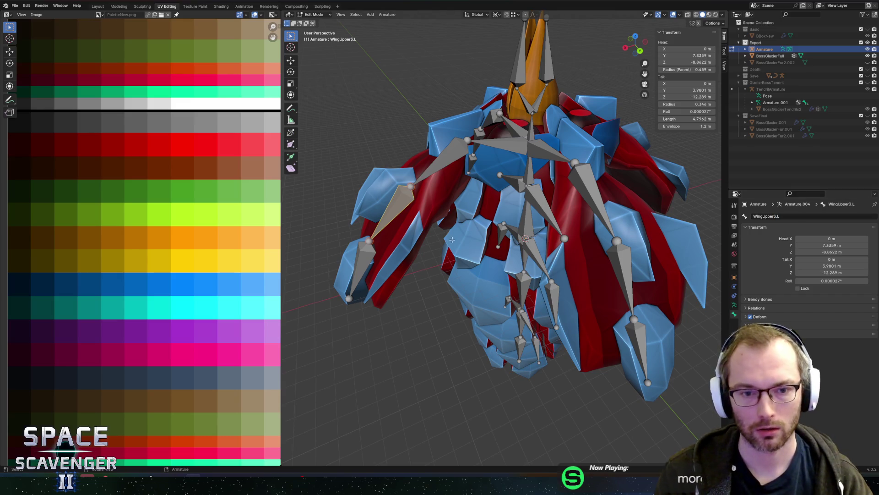
# - Rename the lowest left wing bone to WingUpper4.L
pyautogui.click(369, 256)
pyautogui.doubleClick(774, 216)
pyautogui.write('WingUpper1.L')
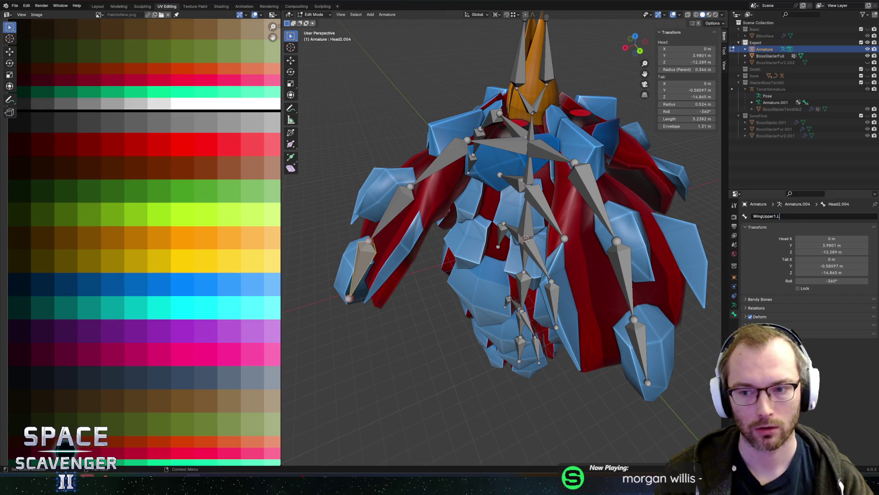
pyautogui.write('4')
pyautogui.press('Return')
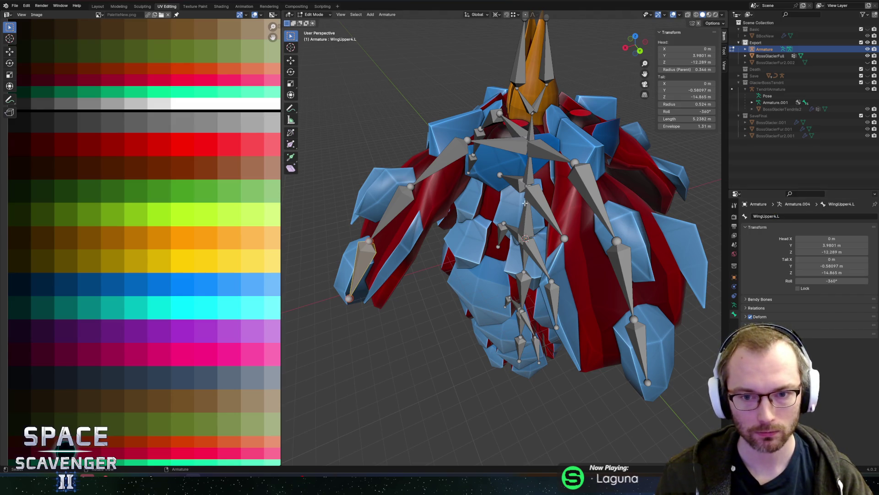
pyautogui.click(540, 199)
pyautogui.moveTo(581, 190); pyautogui.dragTo(653, 151, button='middle')
# - Extrude a sideways bone along X from the Head1 spine joint and lower its tip
pyautogui.scroll(5, 508, 190)
pyautogui.click(504, 189)
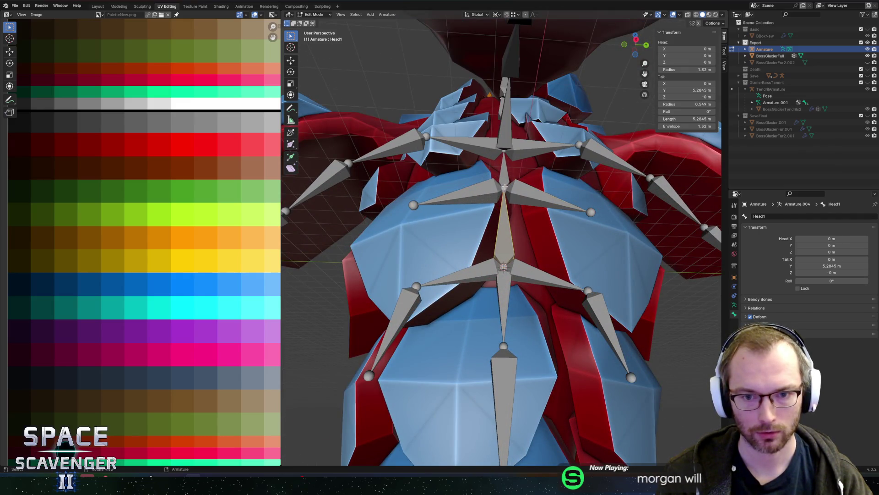
pyautogui.click(504, 187)
pyautogui.click(504, 188)
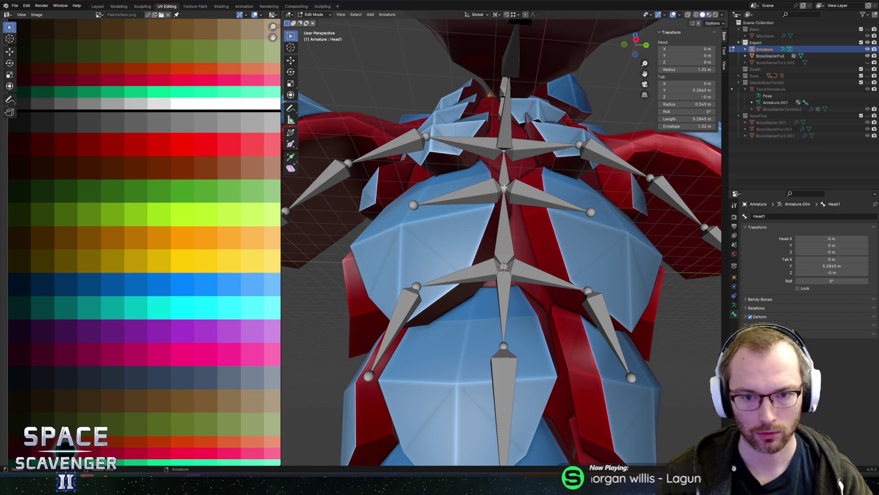
pyautogui.press('KP_1')
pyautogui.press('ctrl+KP_1')
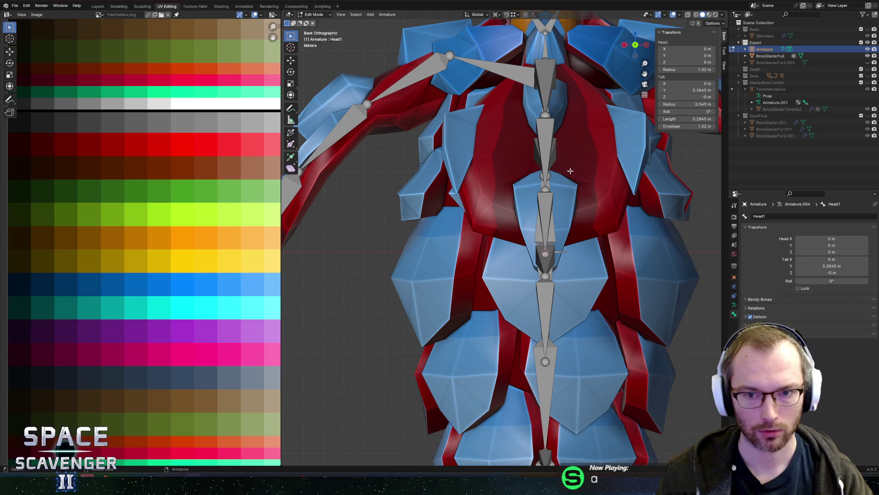
pyautogui.press('e')
pyautogui.press('x')
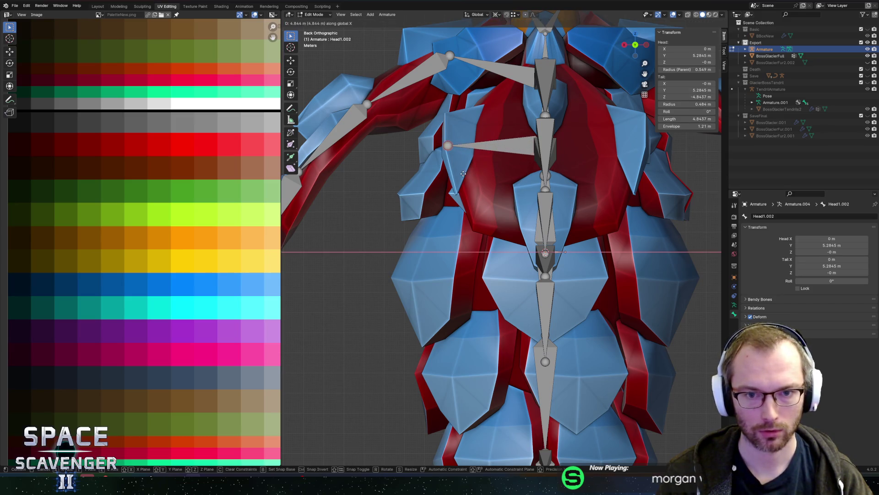
pyautogui.click(463, 174)
pyautogui.moveTo(463, 174)
pyautogui.mouseDown(button='middle')
pyautogui.moveTo(573, 190)
pyautogui.moveTo(550, 190)
pyautogui.mouseUp(button='middle')
pyautogui.press('g')
pyautogui.press('z')
pyautogui.click(575, 191)
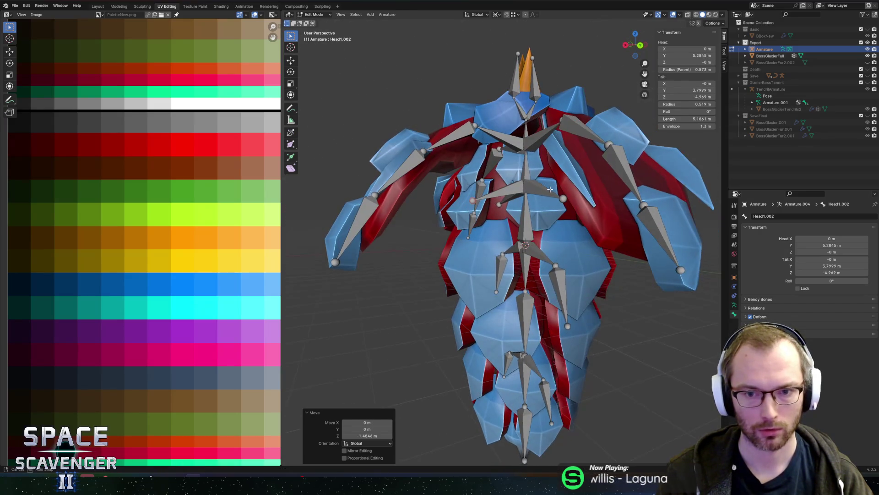
# - Name the new left shoulder bone ShoulderUpper.L
pyautogui.click(490, 191)
pyautogui.doubleClick(763, 215)
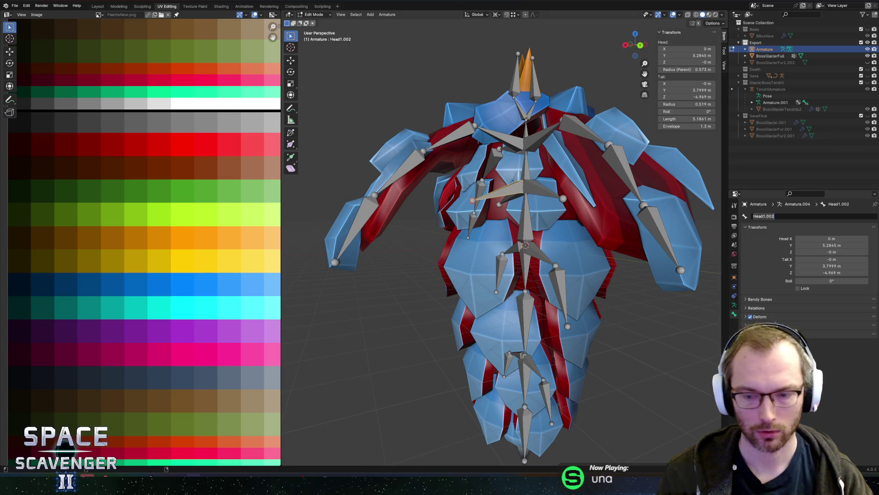
pyautogui.write('Shoulder')
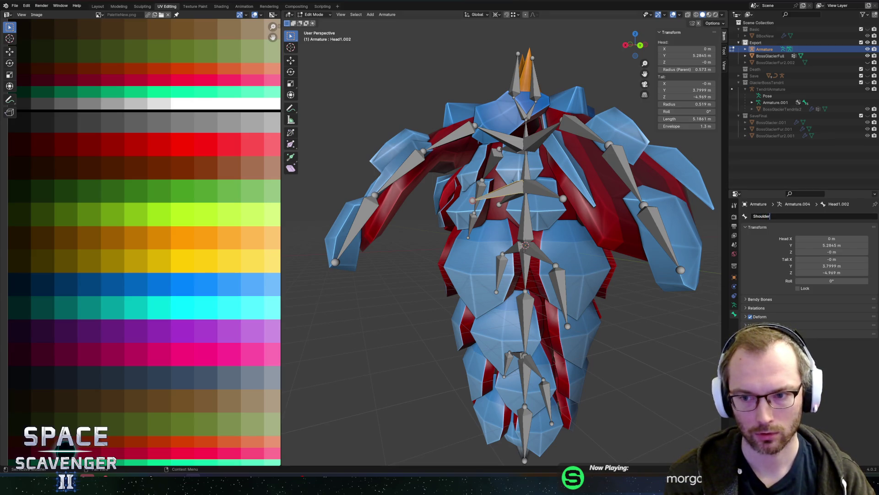
pyautogui.write('L')
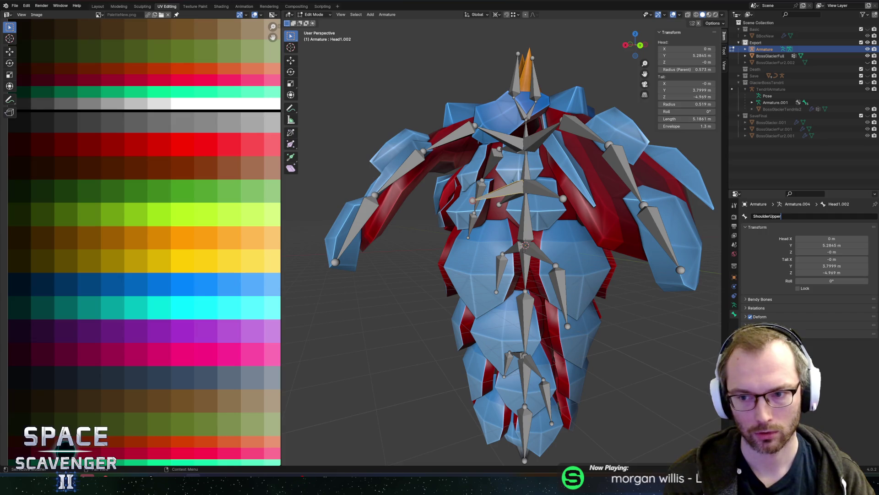
pyautogui.write('.L')
pyautogui.press('Return')
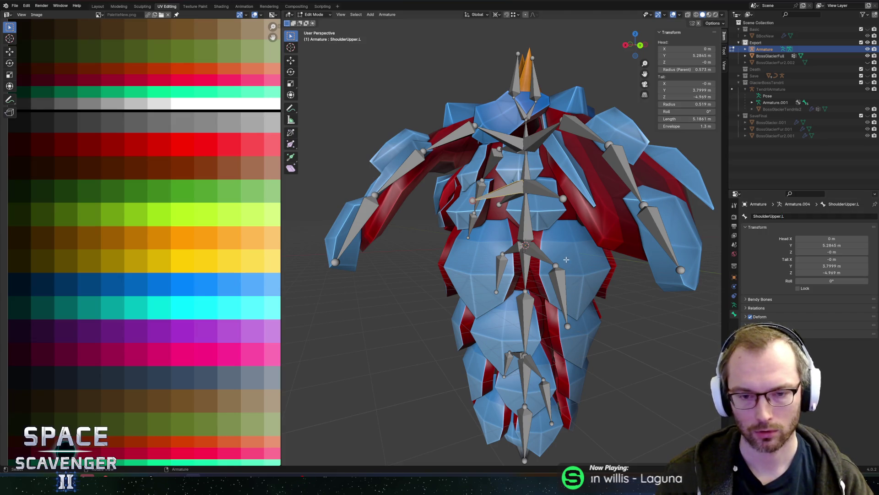
# - Extrude a new bone along X from the centre spine joint and move its tip down
pyautogui.moveTo(524, 247); pyautogui.dragTo(541, 244, button='middle')
pyautogui.scroll(4, 541, 245)
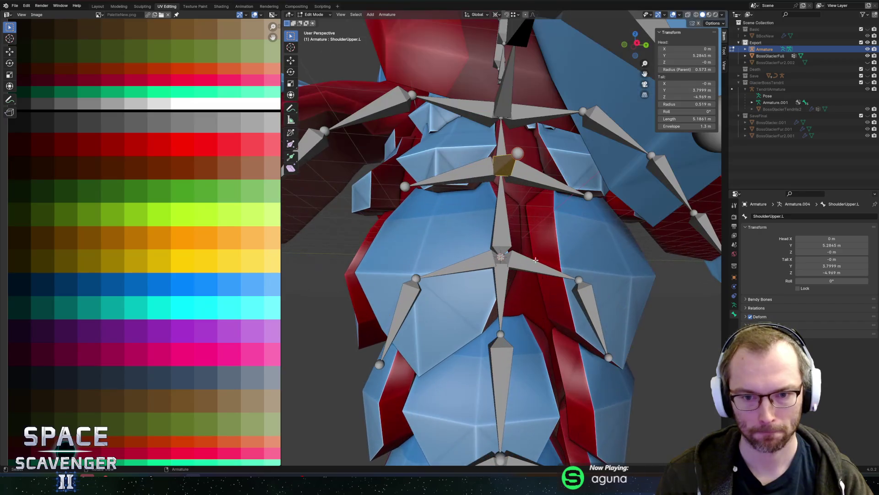
pyautogui.click(502, 258)
pyautogui.click(501, 257)
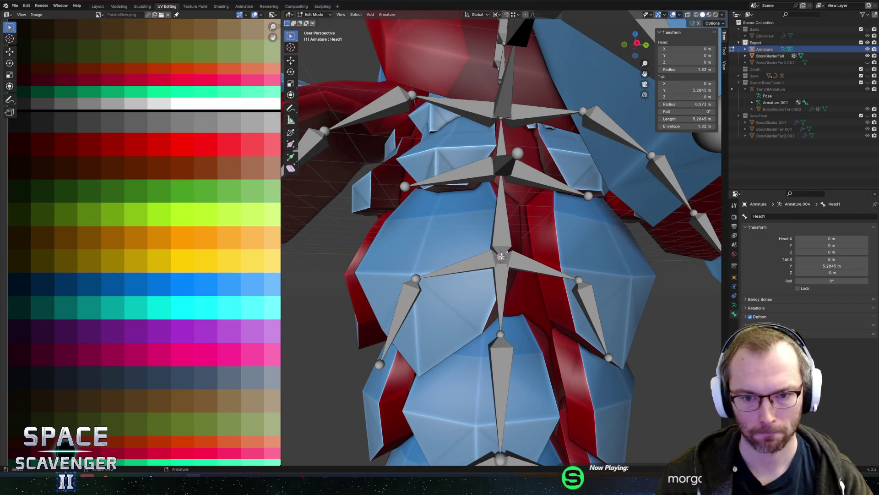
pyautogui.click(647, 45)
pyautogui.click(545, 259)
pyautogui.press('e')
pyautogui.press('x')
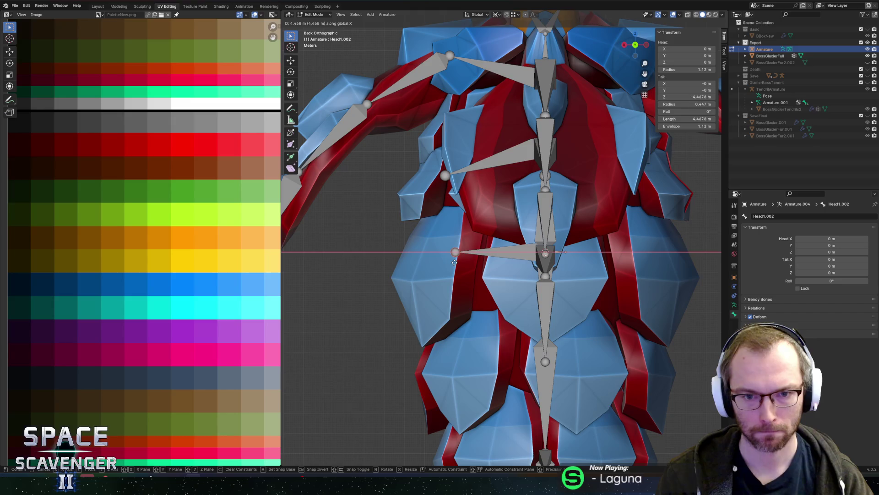
pyautogui.click(446, 262)
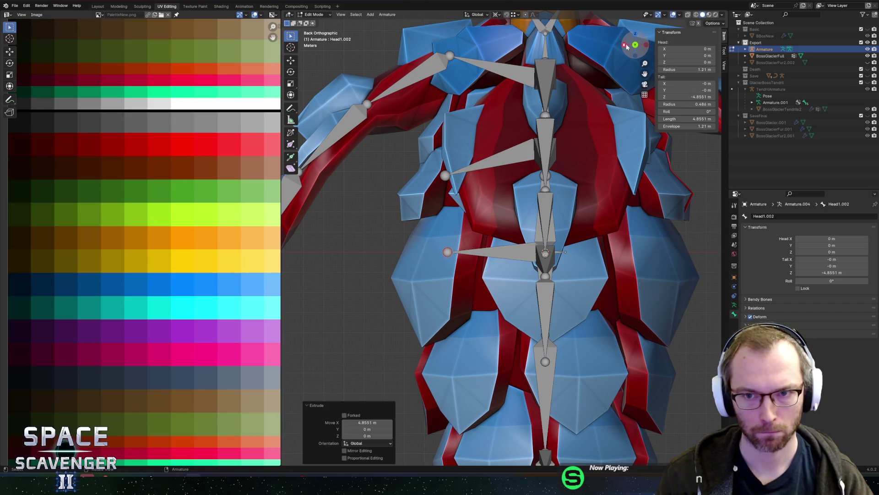
pyautogui.click(624, 45)
pyautogui.press('g')
pyautogui.press('z')
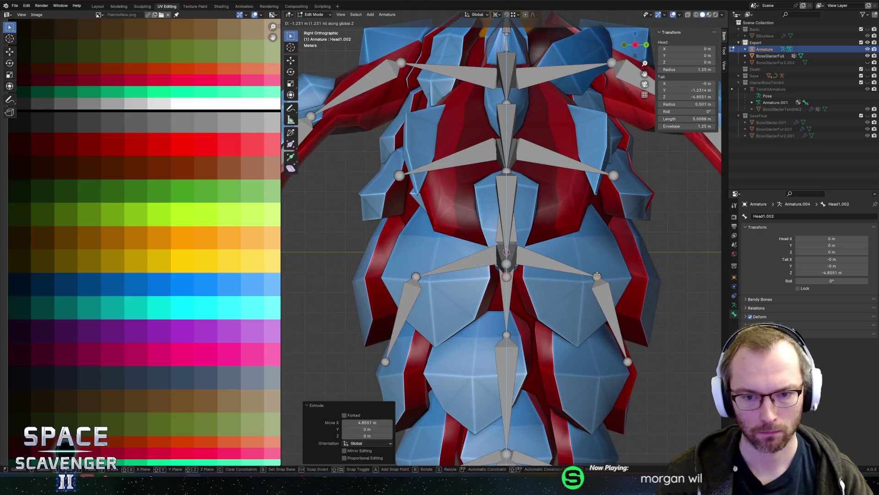
pyautogui.click(597, 275)
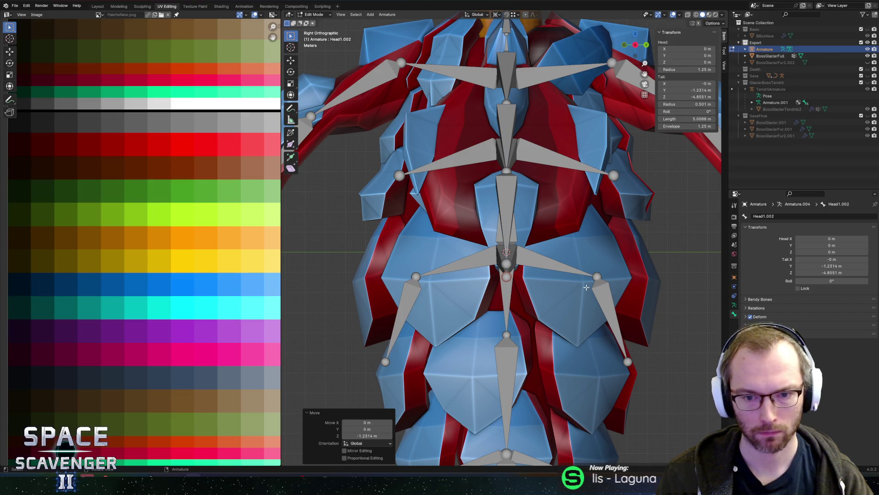
# - Extrude a second bone downward along Z and shift its tip sideways along X
pyautogui.press('e')
pyautogui.press('z')
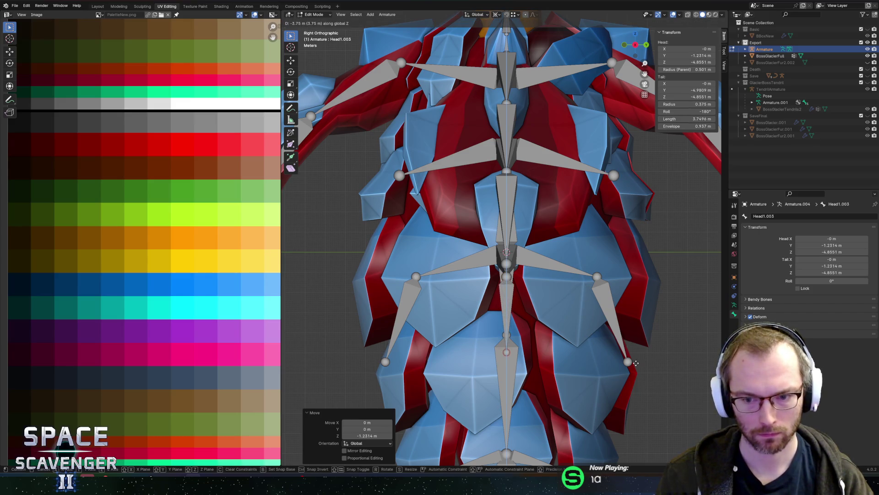
pyautogui.click(630, 363)
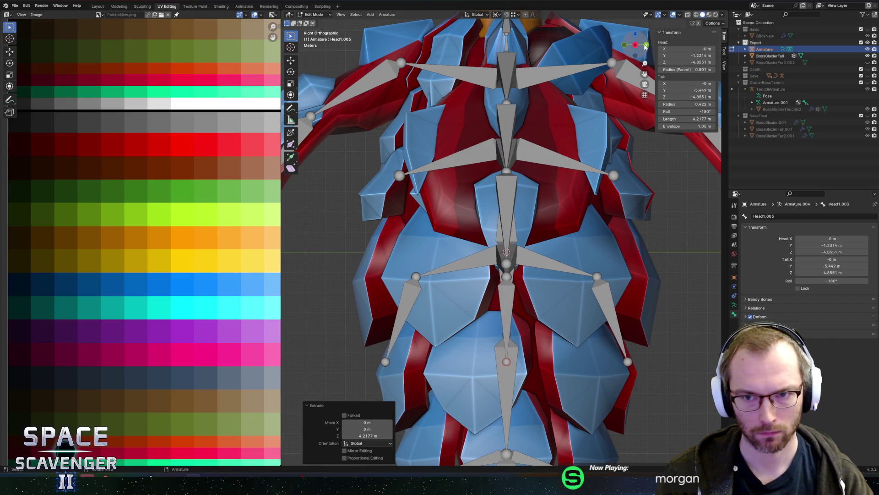
pyautogui.click(646, 45)
pyautogui.press('g')
pyautogui.press('x')
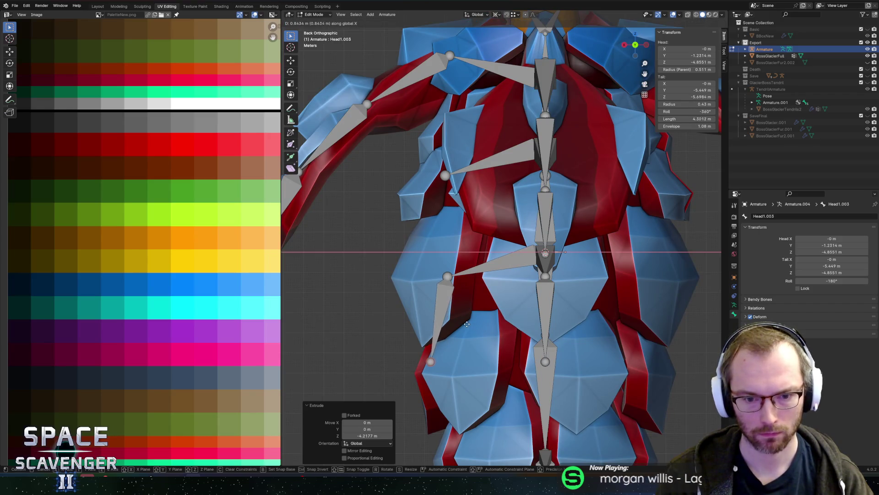
pyautogui.click(462, 324)
pyautogui.scroll(-5, 498, 318)
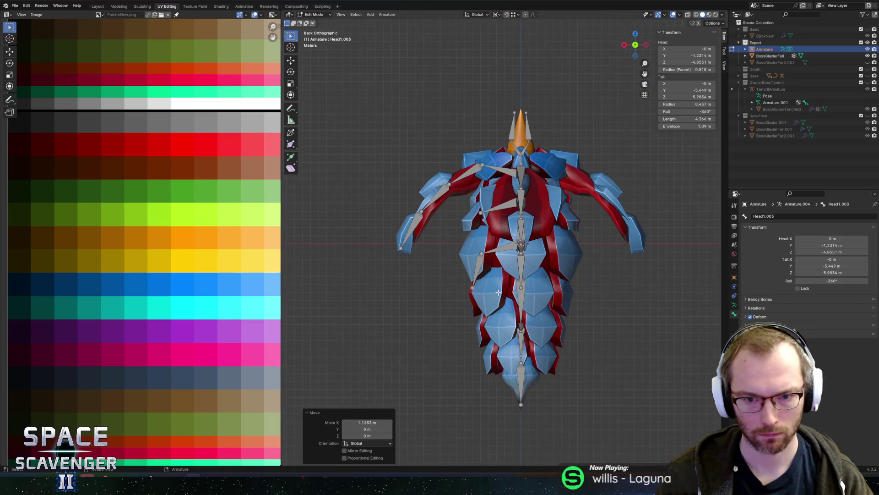
# - Rename bone Head1.002 to BodyCenterUpper.L
pyautogui.click(497, 251)
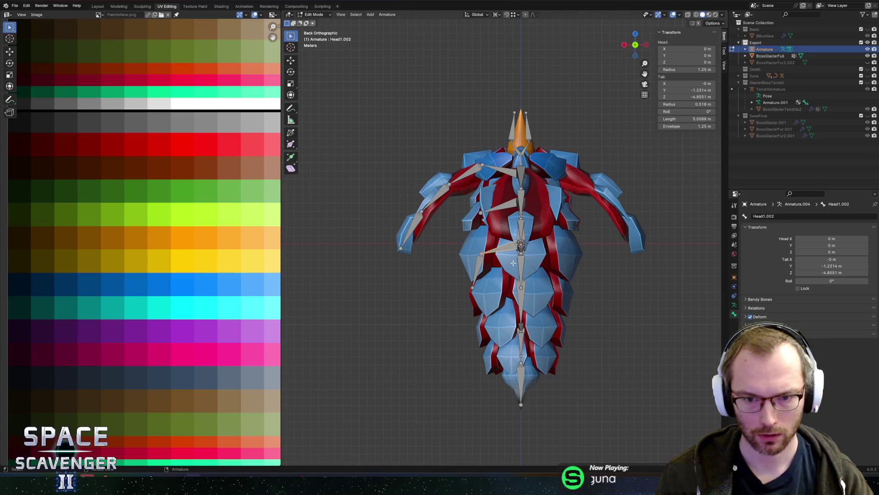
pyautogui.click(502, 254)
pyautogui.click(500, 249)
pyautogui.doubleClick(779, 217)
pyautogui.write('B')
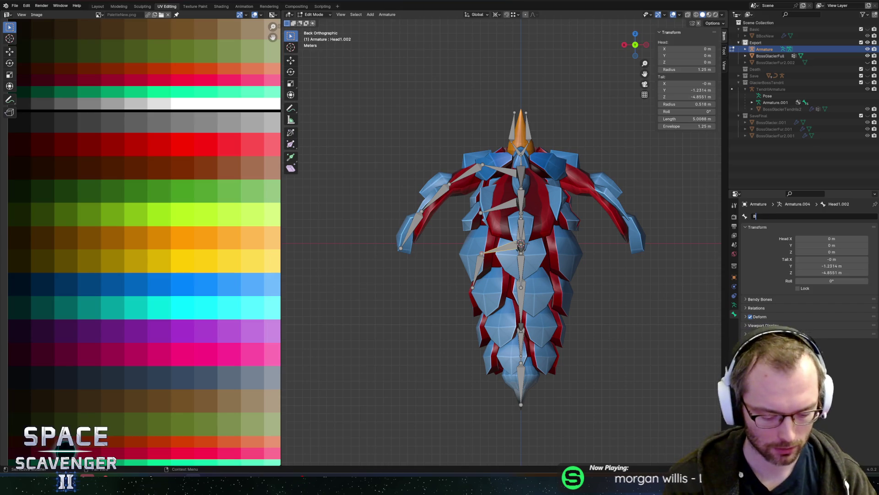
pyautogui.write('odyCenterU')
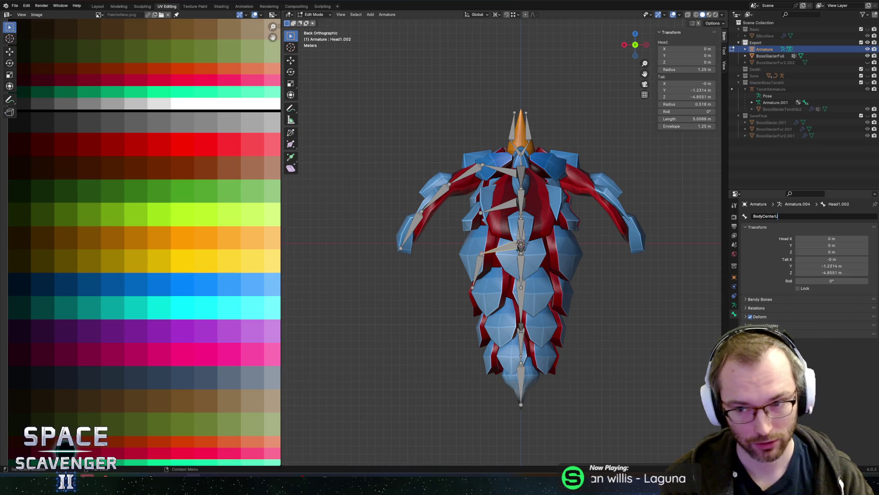
pyautogui.write('pper.L')
pyautogui.press('Return')
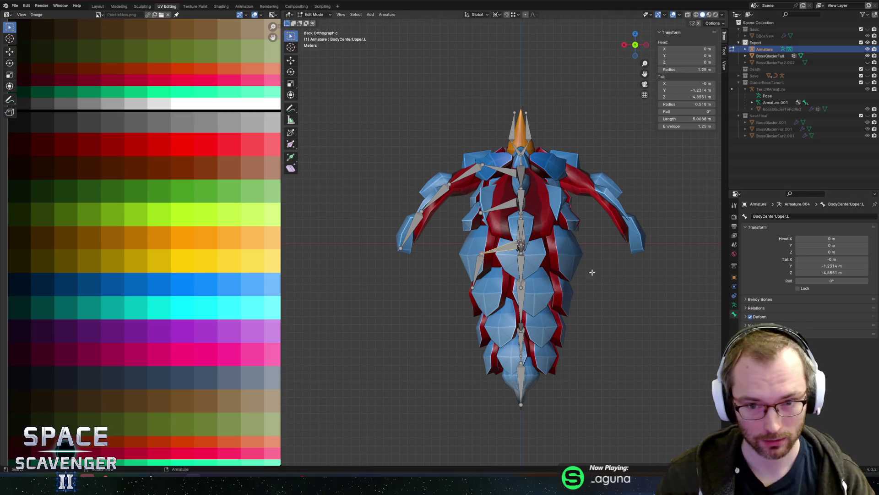
# - Rename bone Head1.003 to BodyCenterUpper.R, then orbit around the torso to check
pyautogui.scroll(3, 537, 292)
pyautogui.scroll(2, 537, 292)
pyautogui.click(455, 262)
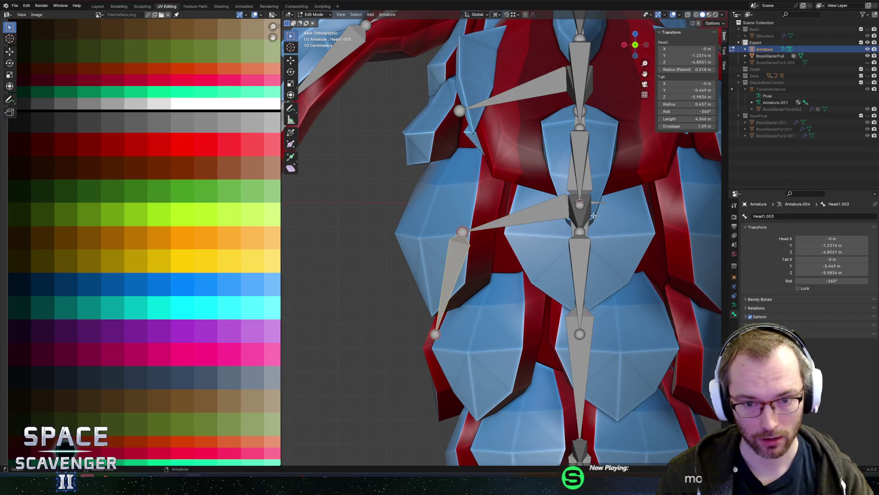
pyautogui.doubleClick(779, 216)
pyautogui.write('Bod')
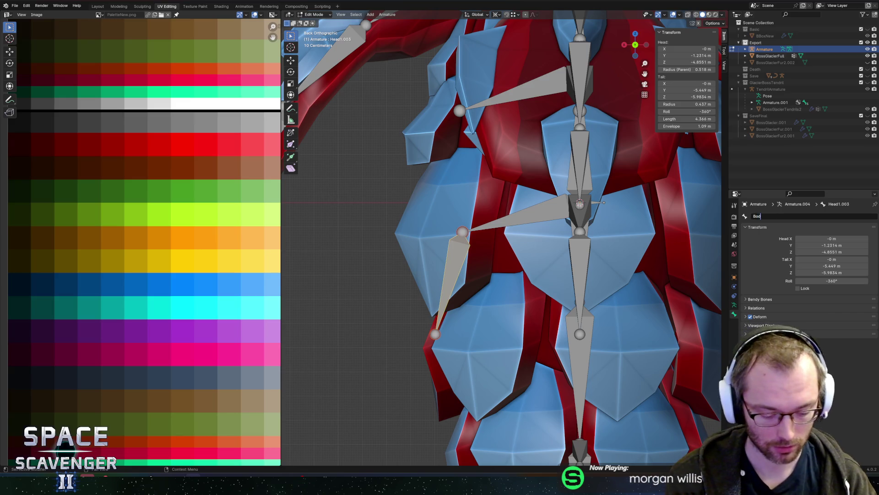
pyautogui.write('yCenterUpper.R')
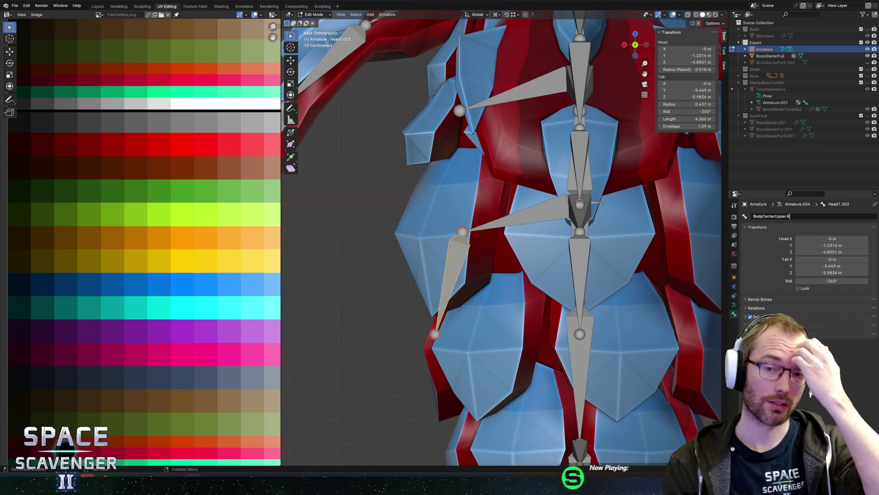
pyautogui.press('Return')
pyautogui.scroll(-2, 544, 206)
pyautogui.moveTo(513, 206); pyautogui.dragTo(575, 207, button='middle')
pyautogui.scroll(-5, 544, 206)
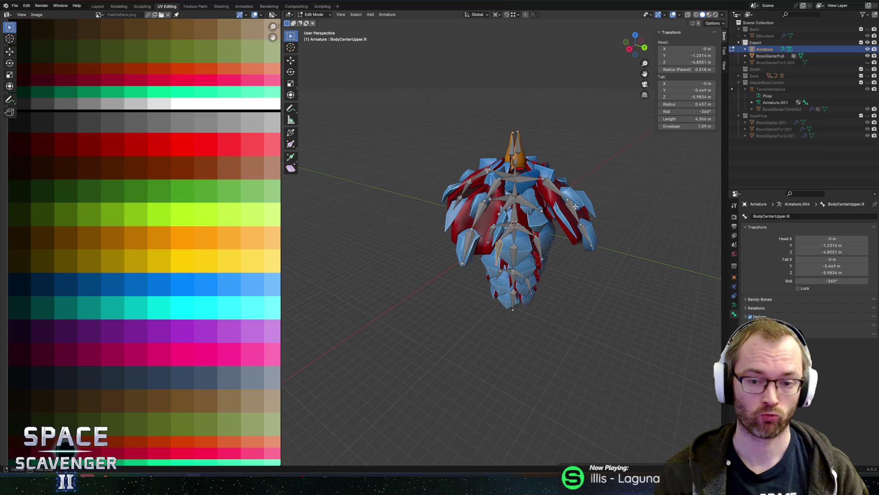
pyautogui.moveTo(576, 206); pyautogui.dragTo(474, 305, button='middle')
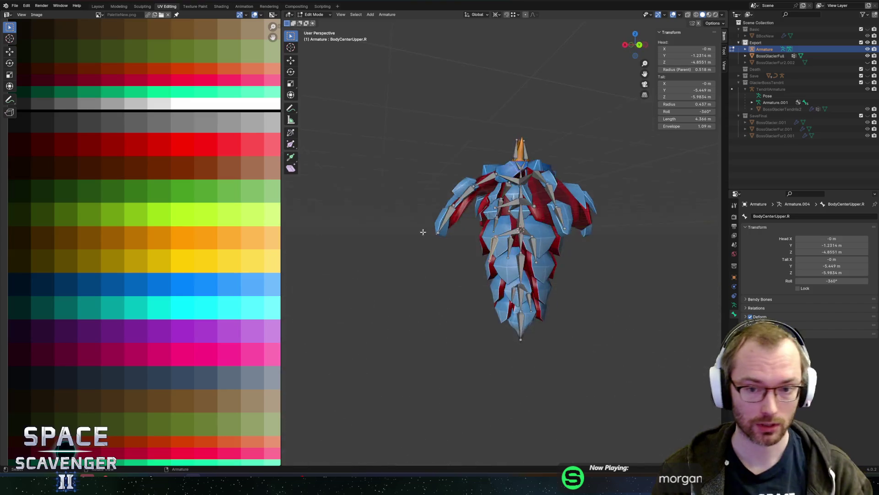
pyautogui.scroll(5, 475, 304)
pyautogui.moveTo(504, 272)
pyautogui.mouseDown(button='middle')
pyautogui.moveTo(525, 270)
pyautogui.moveTo(534, 304)
pyautogui.mouseUp(button='middle')
pyautogui.scroll(5, 534, 305)
# - Extrude a bone to the left from Tail2's tip and lower its tip about 0.82 m
pyautogui.click(512, 304)
pyautogui.press('ctrl+KP_1')
pyautogui.scroll(2, 544, 300)
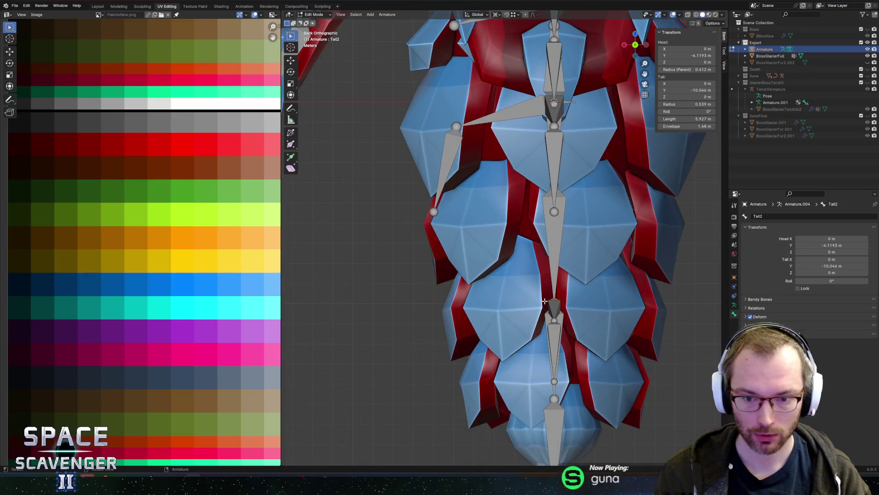
pyautogui.press('e')
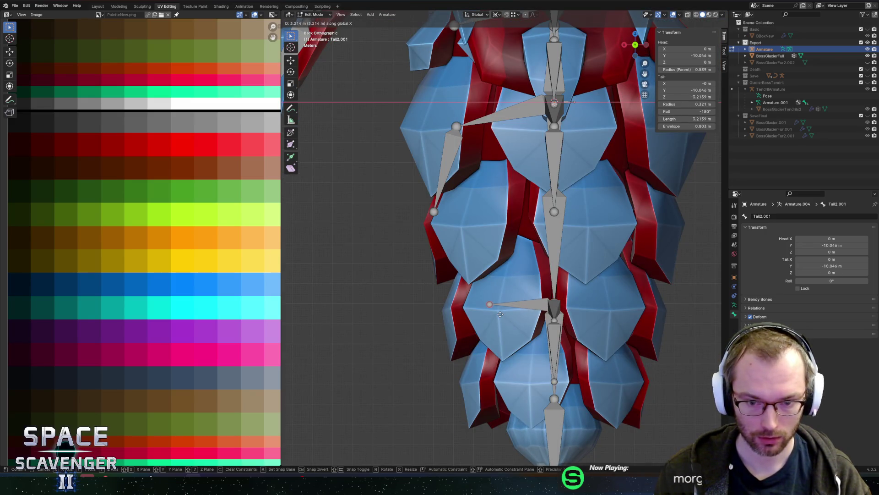
pyautogui.click(499, 307)
pyautogui.click(626, 44)
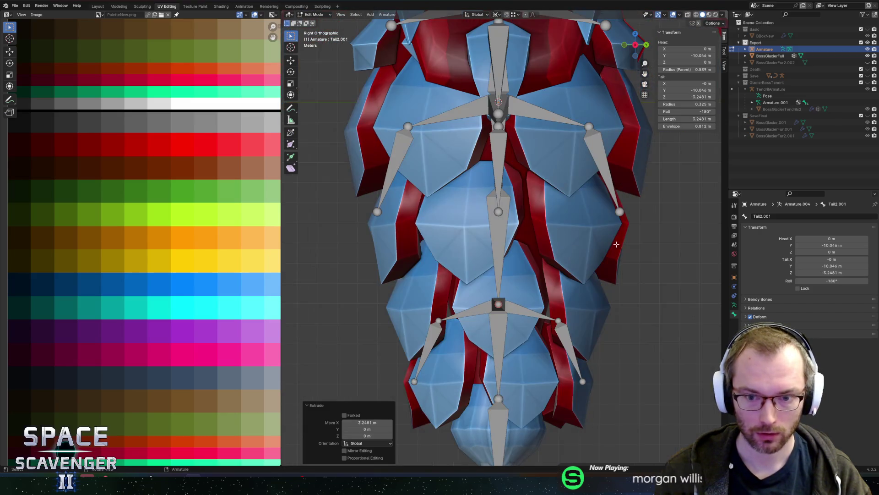
pyautogui.press('g')
pyautogui.press('z')
pyautogui.click(559, 318)
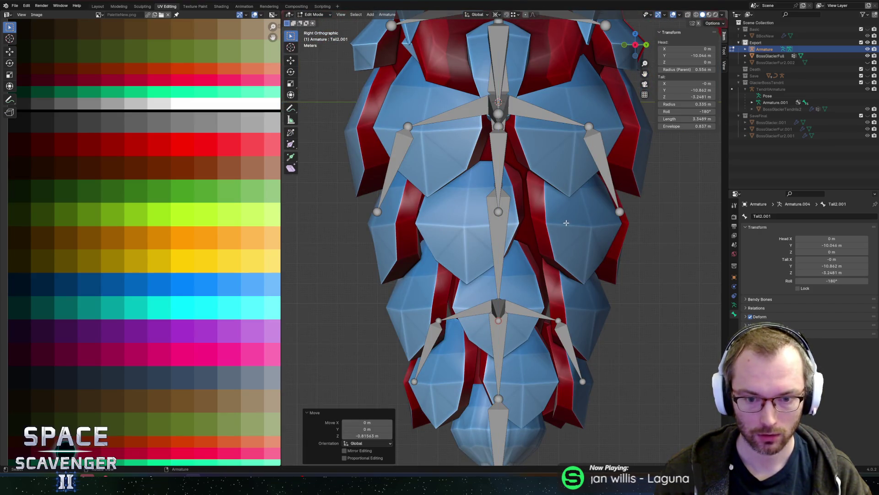
pyautogui.press('g')
pyautogui.press('z')
pyautogui.press('ctrl')
pyautogui.rightClick(584, 386)
# - Extrude a roughly 3 m bone down along Z and shift its tip about 0.98 m along X
pyautogui.press('e')
pyautogui.press('z')
pyautogui.click(598, 363)
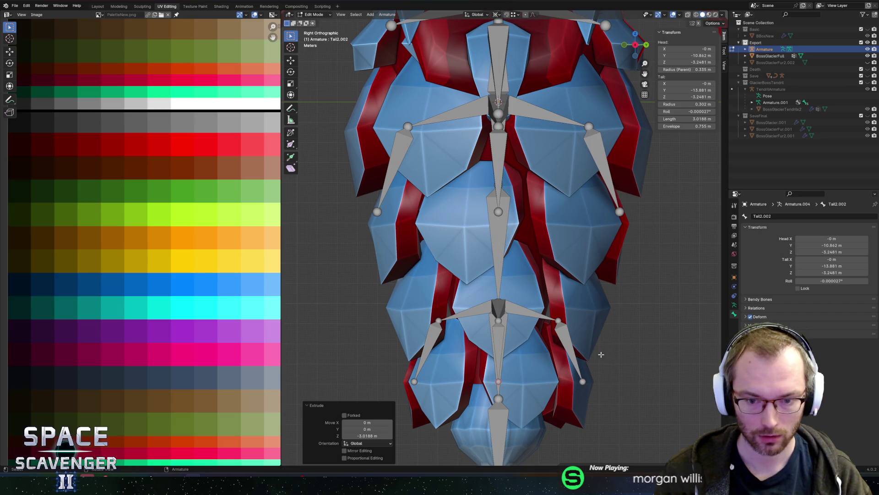
pyautogui.click(646, 44)
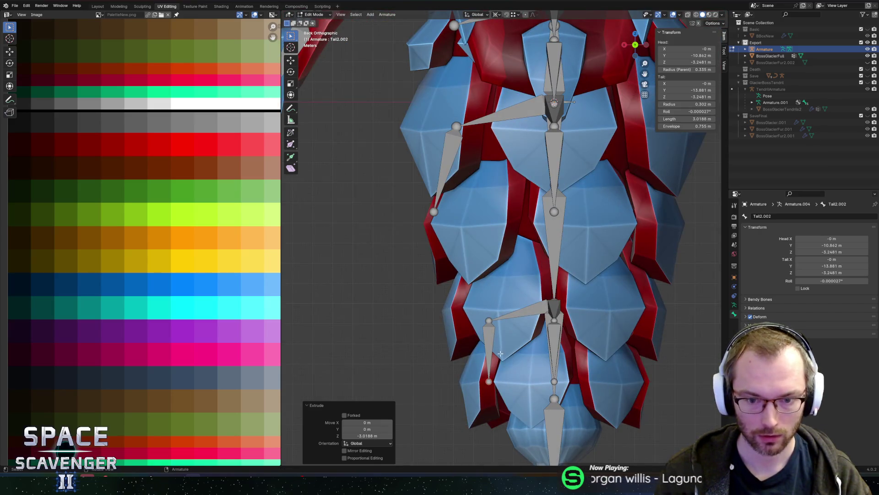
pyautogui.press('g')
pyautogui.press('x')
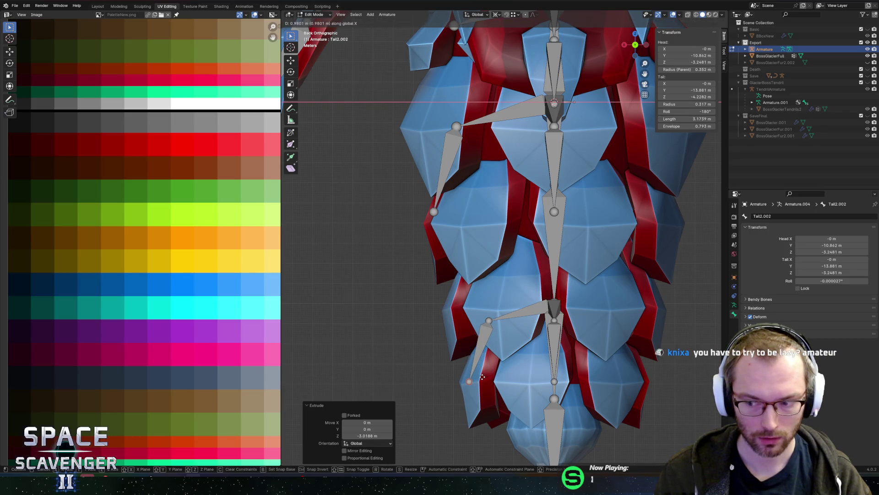
pyautogui.click(482, 377)
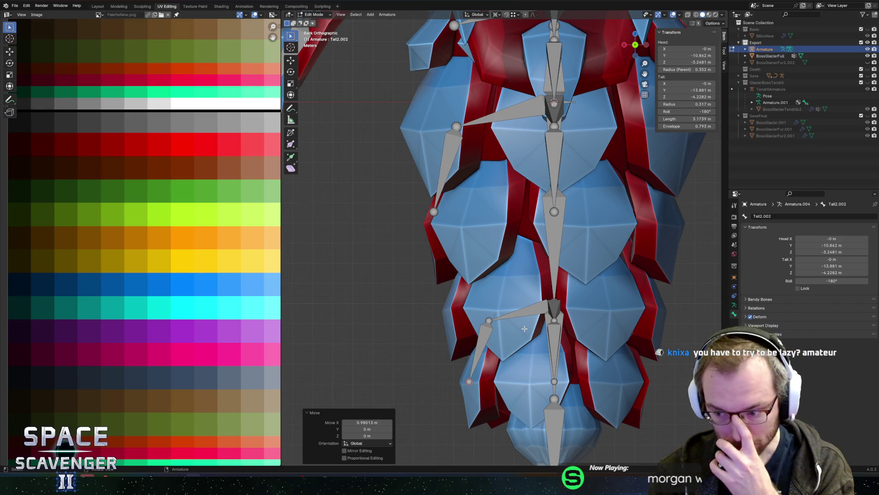
# - Rename bone Tail2.001 to BodyBackUpper.L
pyautogui.click(527, 309)
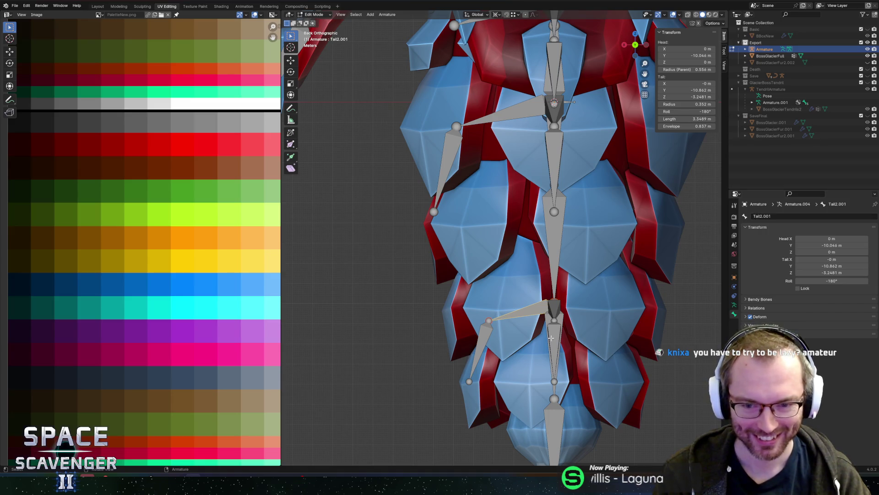
pyautogui.click(540, 307)
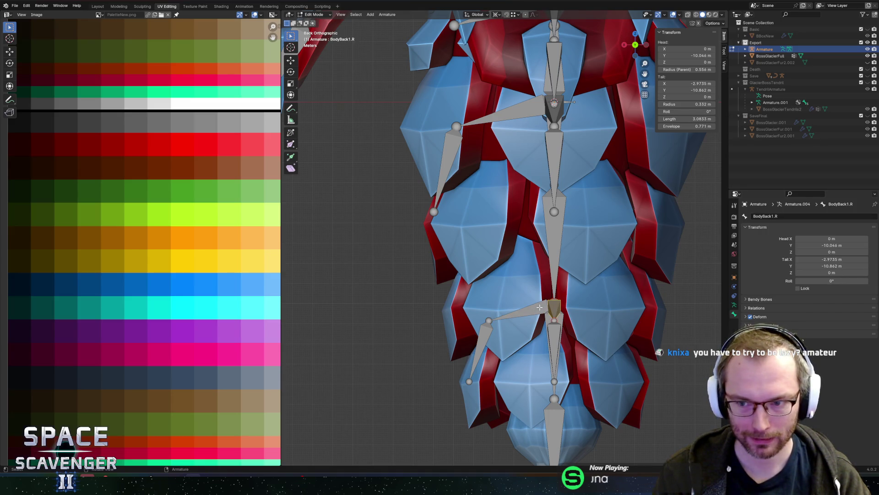
pyautogui.click(540, 308)
pyautogui.click(779, 216)
pyautogui.write('Body')
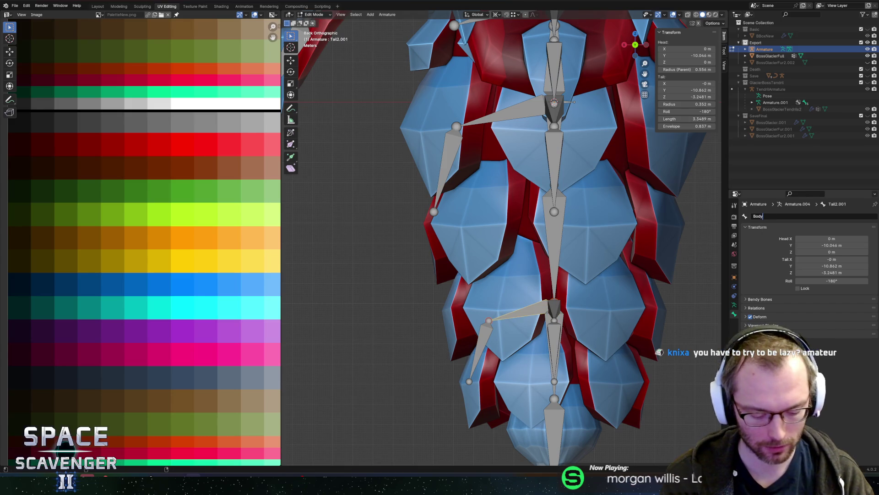
pyautogui.write('BackUpper.L')
pyautogui.press('Return')
# - Rename Tail2.002 to BodyBackUpper2.L and reopen BodyBackUpper.L's name for editing
pyautogui.click(486, 333)
pyautogui.click(779, 216)
pyautogui.write('BodyBackU')
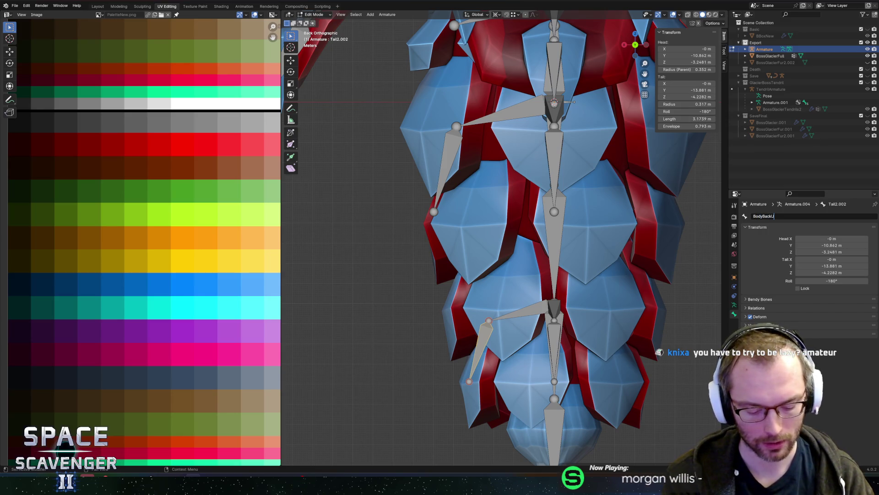
pyautogui.write('L')
pyautogui.press('Return')
pyautogui.click(536, 310)
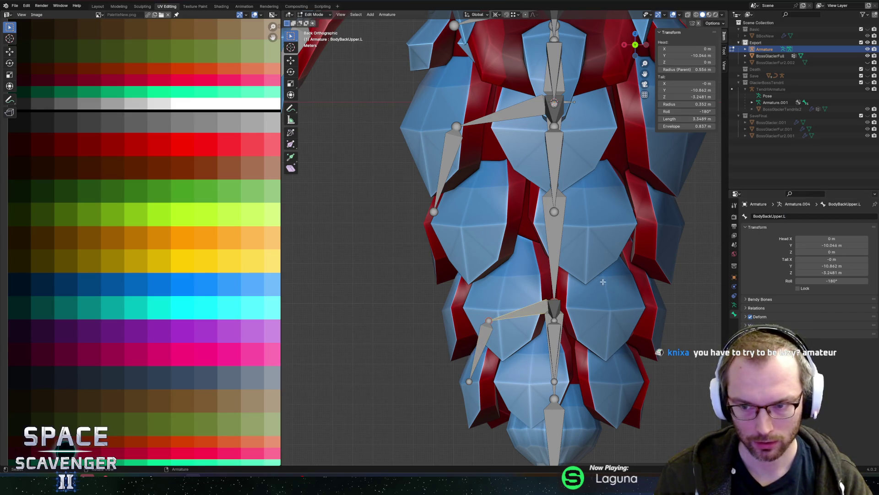
pyautogui.click(779, 215)
pyautogui.press('Left')
pyautogui.press('Left')
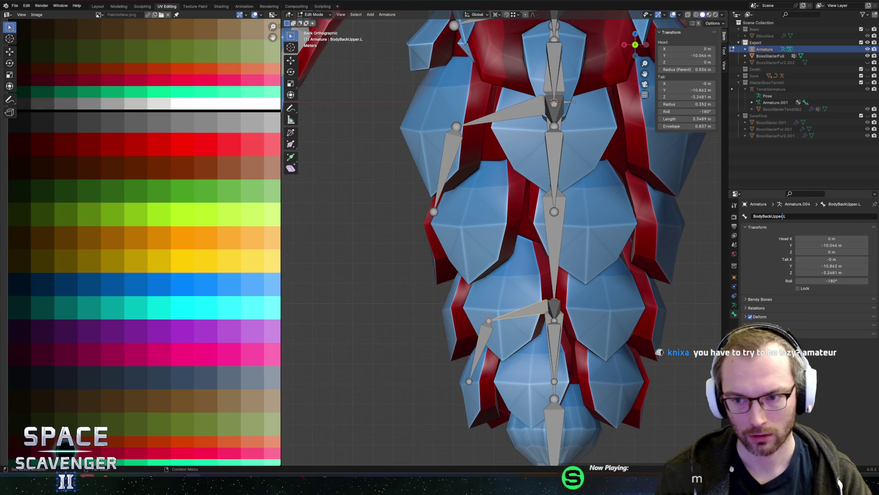
# - Select the left-side bones and apply Armature > Symmetrize to mirror them
pyautogui.scroll(-5, 519, 322)
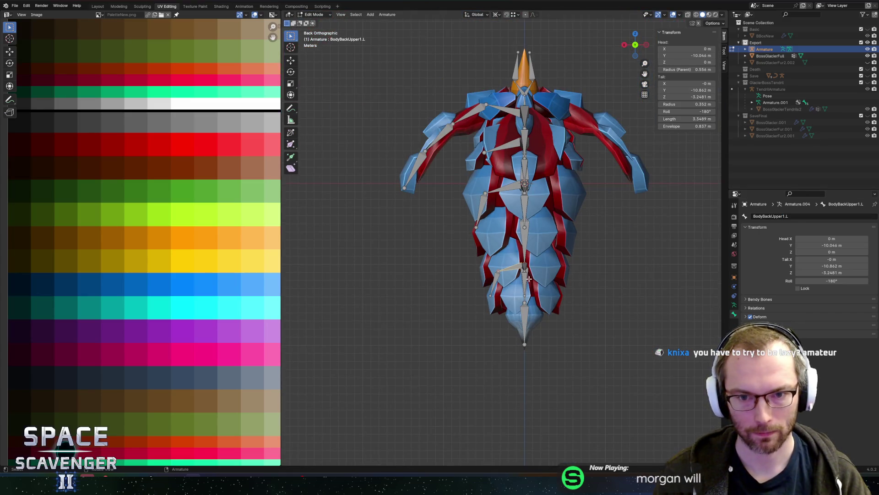
pyautogui.moveTo(358, 55)
pyautogui.mouseDown()
pyautogui.moveTo(390, 120)
pyautogui.moveTo(488, 403)
pyautogui.moveTo(503, 396)
pyautogui.mouseUp()
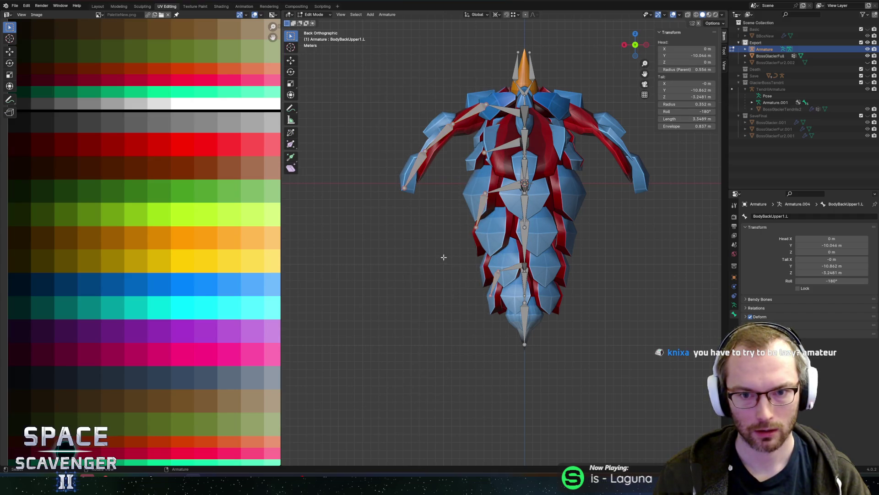
pyautogui.keyDown('shift'); pyautogui.click(510, 163); pyautogui.keyUp('shift')
pyautogui.keyDown('shift'); pyautogui.click(510, 185); pyautogui.keyUp('shift')
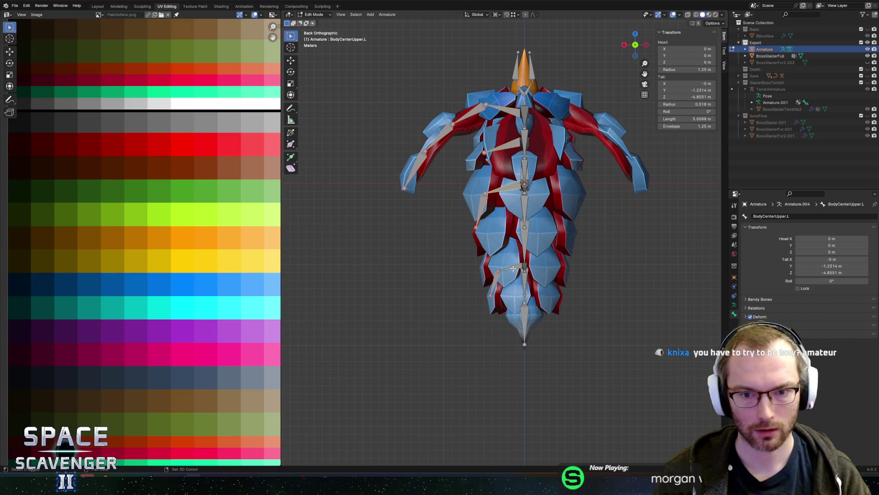
pyautogui.keyDown('shift'); pyautogui.click(511, 267); pyautogui.keyUp('shift')
pyautogui.moveTo(588, 213)
pyautogui.mouseDown(button='middle')
pyautogui.moveTo(639, 222)
pyautogui.moveTo(628, 218)
pyautogui.moveTo(619, 245)
pyautogui.mouseUp(button='middle')
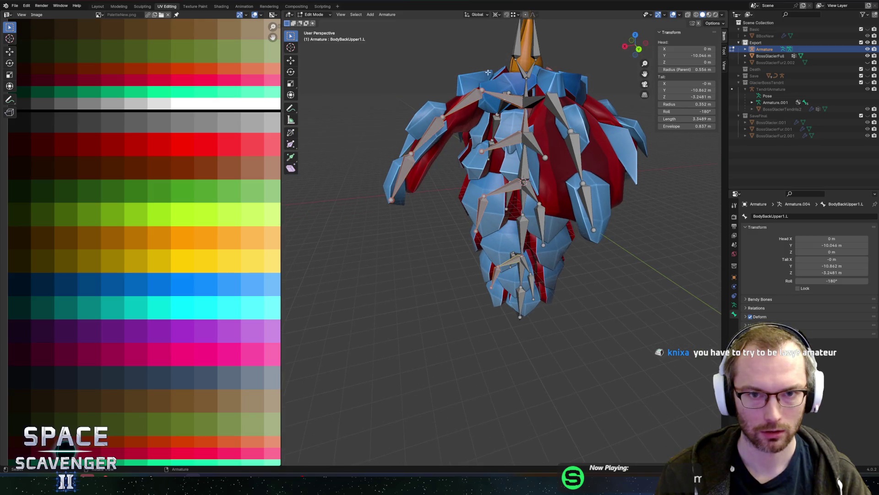
pyautogui.click(387, 14)
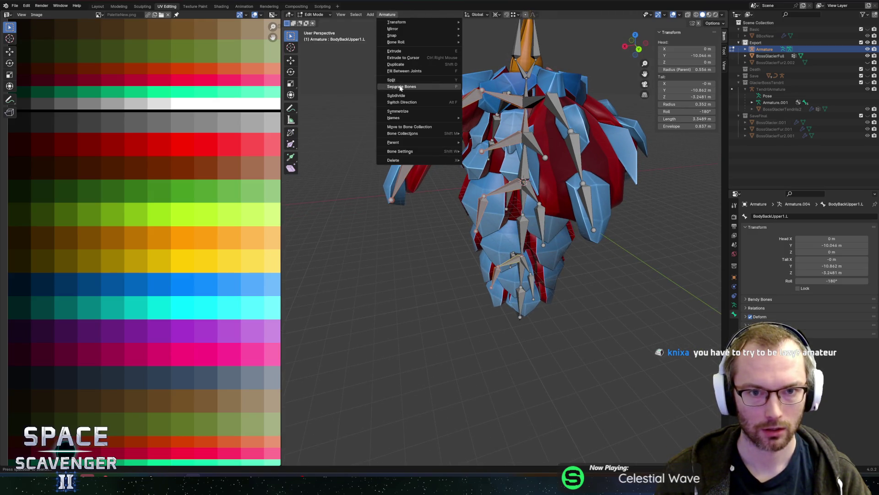
pyautogui.click(398, 111)
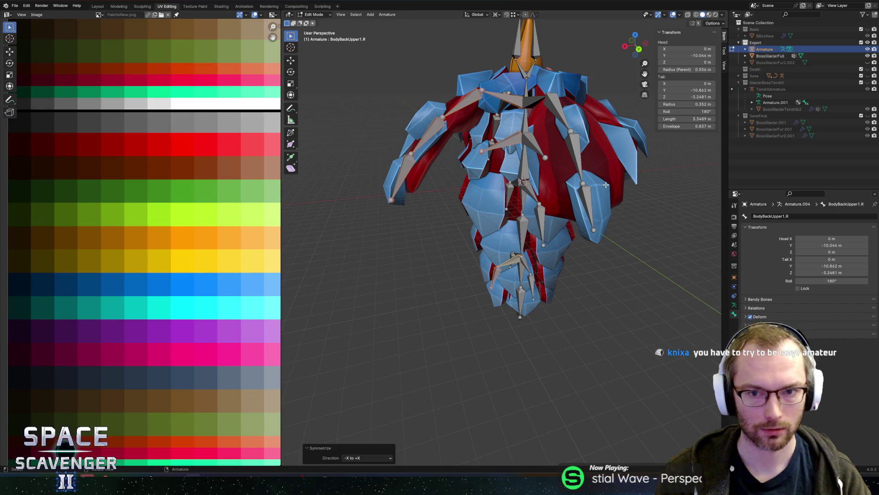
# - Select all bones and run Symmetrize again, then undo that second mirror
pyautogui.click(526, 182)
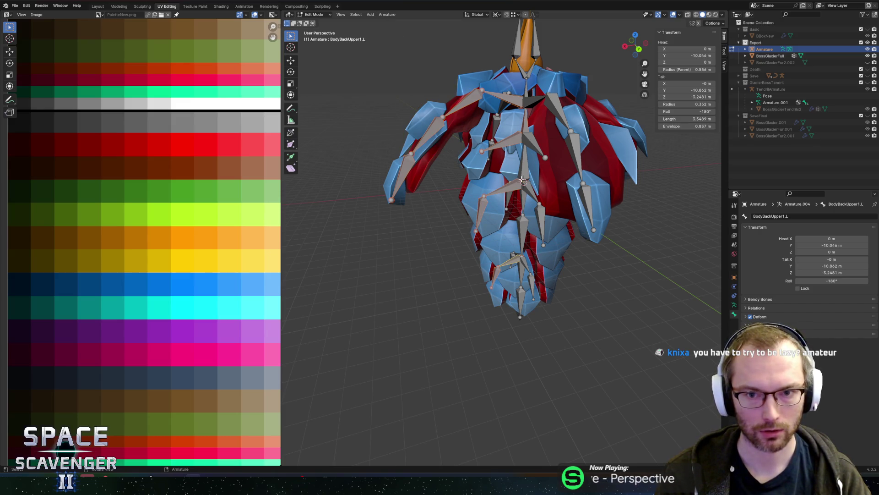
pyautogui.press('c')
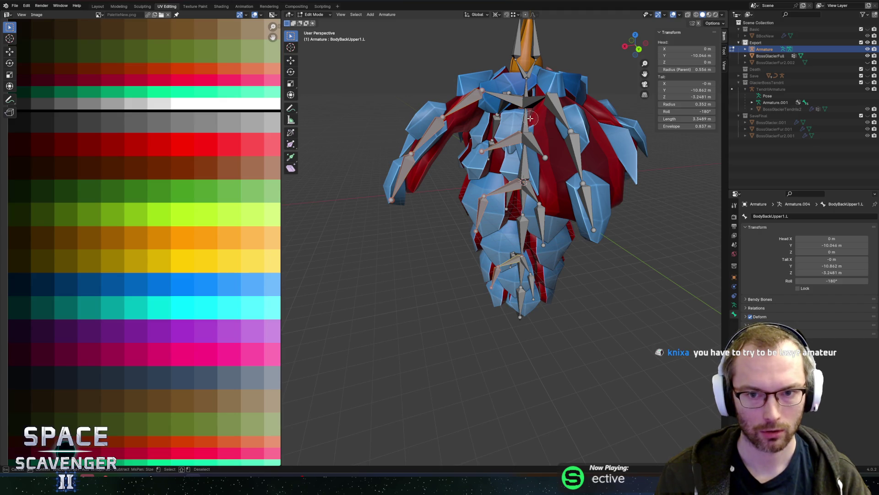
pyautogui.press('Escape')
pyautogui.click(508, 99)
pyautogui.scroll(2, 514, 116)
pyautogui.moveTo(514, 115); pyautogui.dragTo(530, 125, button='middle')
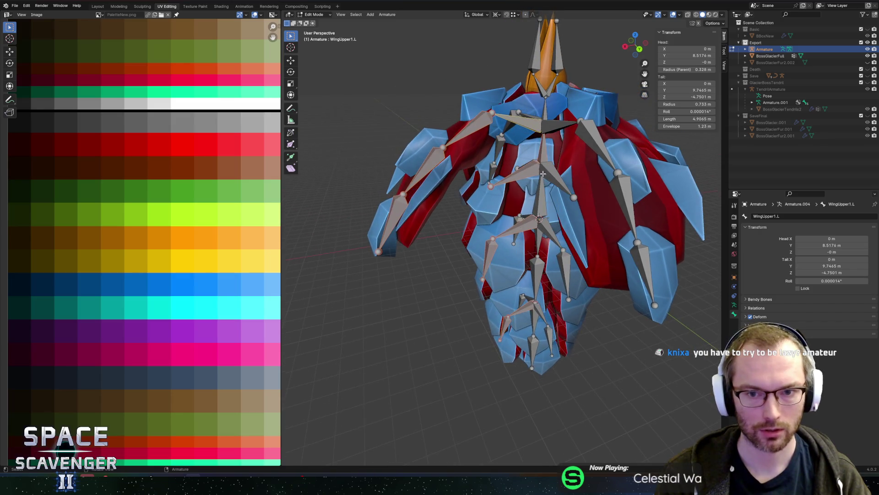
pyautogui.click(543, 148)
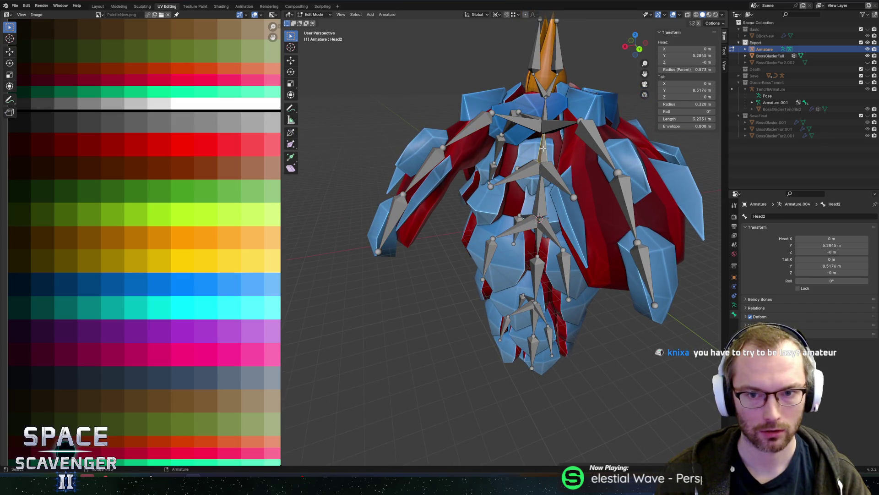
pyautogui.press('a')
pyautogui.click(387, 14)
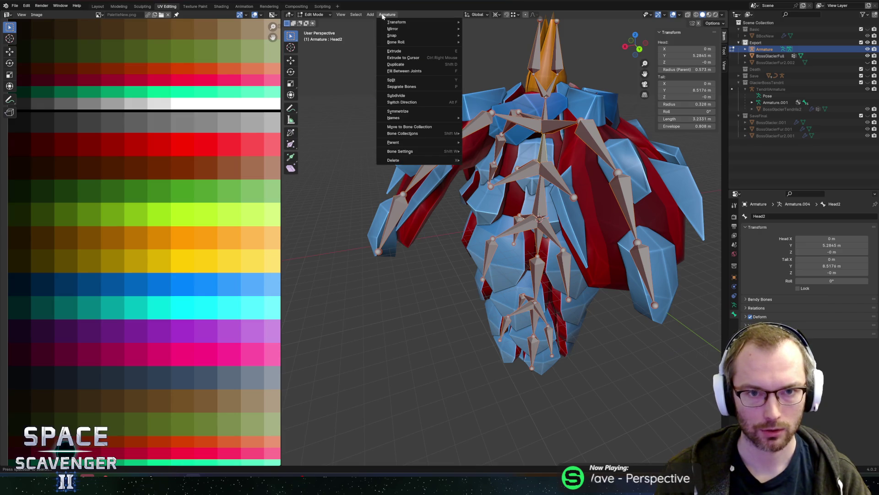
pyautogui.click(400, 111)
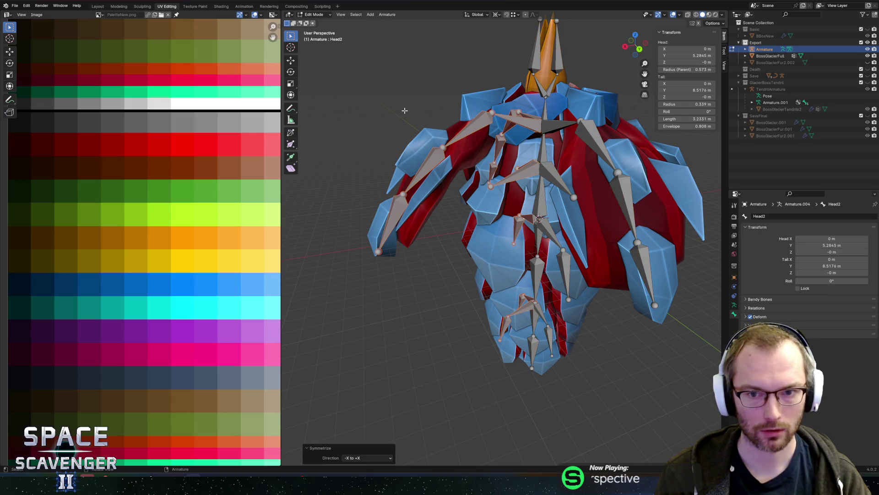
pyautogui.hotkey('ctrl', 'z')
# - Select BodyCenterUpper.L and orbit below the armature to inspect the mirrored rig
pyautogui.click(548, 214)
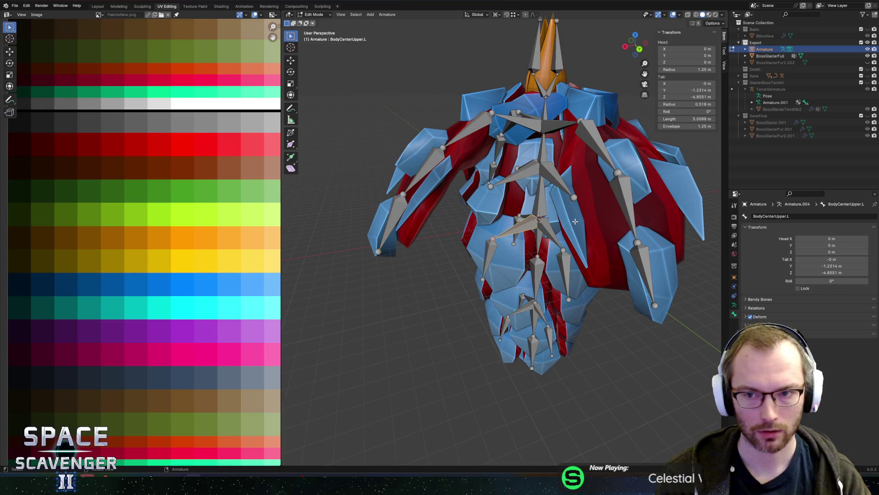
pyautogui.moveTo(560, 170)
pyautogui.mouseDown(button='middle')
pyautogui.moveTo(503, 223)
pyautogui.moveTo(563, 165)
pyautogui.mouseUp(button='middle')
pyautogui.scroll(6, 503, 223)
pyautogui.moveTo(591, 136); pyautogui.dragTo(596, 224, button='middle')
# - Delete the accidentally added bone and switch the armature back to Object Mode
pyautogui.hotkey('shift', 'a')
pyautogui.press('x')
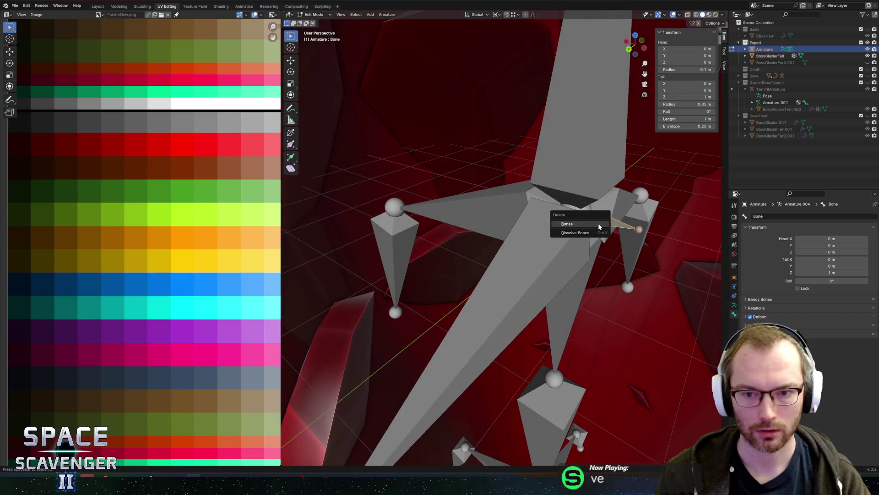
pyautogui.click(598, 224)
pyautogui.scroll(-5, 599, 223)
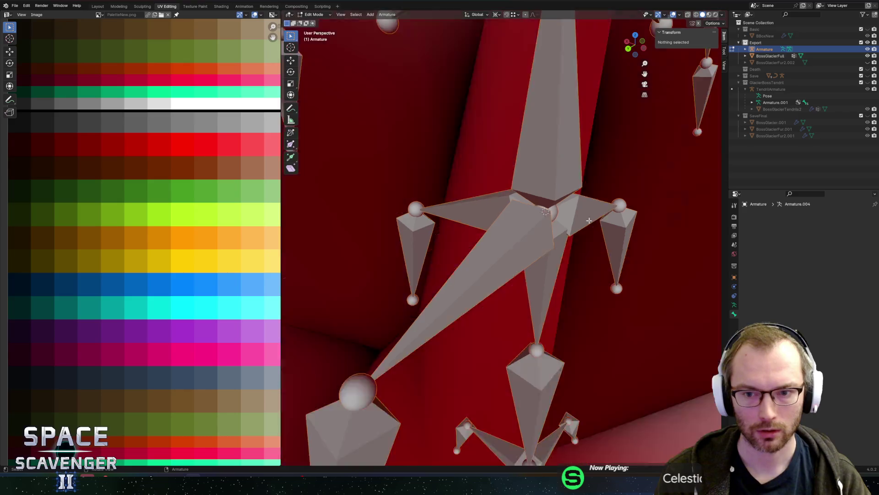
pyautogui.press('Tab')
pyautogui.scroll(-8, 586, 224)
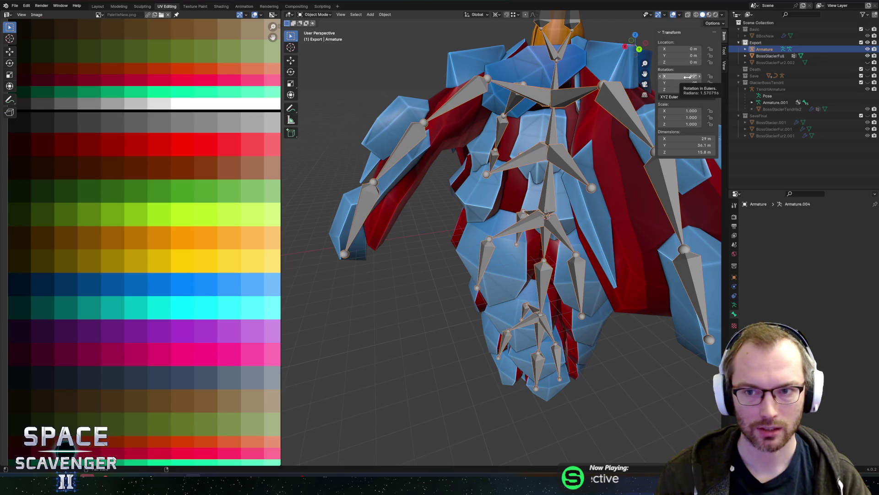
# - Reset the armature's X rotation to 0°, apply rotation, then undo a trial 90° X rotation
pyautogui.press('BackSpace')
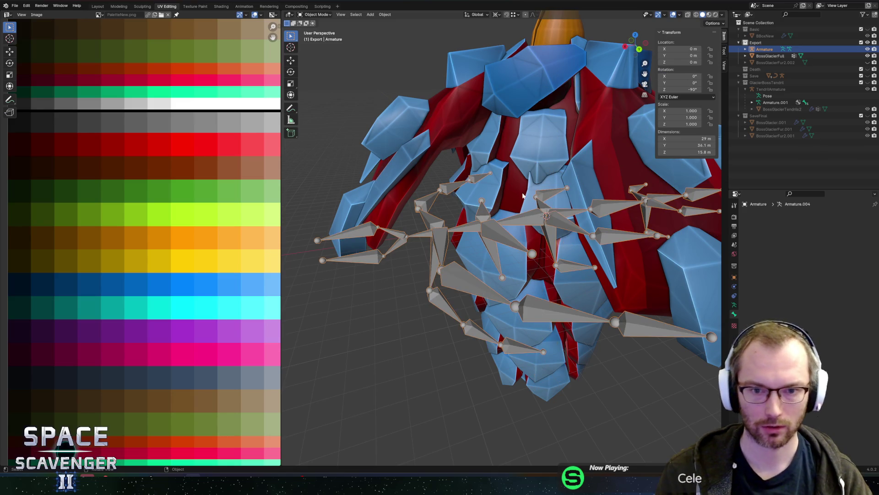
pyautogui.hotkey('ctrl', 'a')
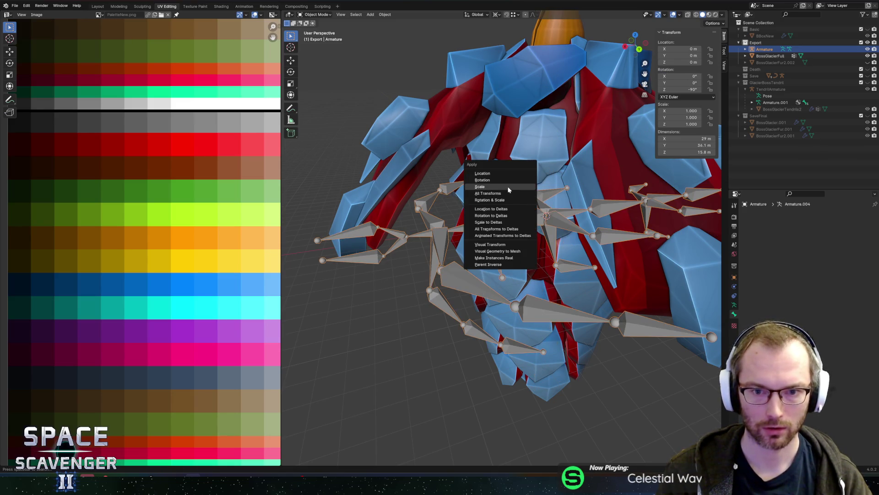
pyautogui.click(503, 179)
pyautogui.click(680, 76)
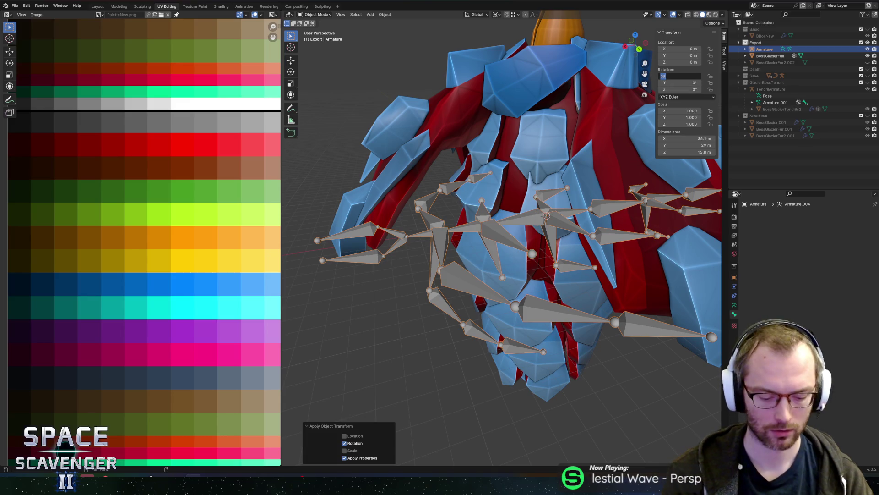
pyautogui.write('90')
pyautogui.press('Return')
pyautogui.hotkey('ctrl', 'z')
# - In Edit Mode, symmetrize the bones, deselect all, and pick WingSide1.R
pyautogui.press('Tab')
pyautogui.click(387, 15)
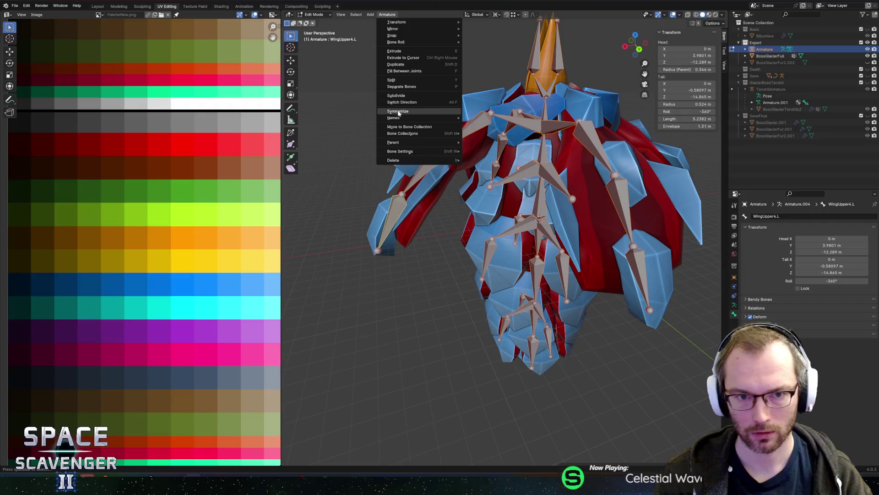
pyautogui.click(398, 111)
pyautogui.scroll(-3, 495, 175)
pyautogui.moveTo(495, 174)
pyautogui.mouseDown(button='middle')
pyautogui.moveTo(526, 191)
pyautogui.moveTo(598, 185)
pyautogui.mouseUp(button='middle')
pyautogui.click(598, 184)
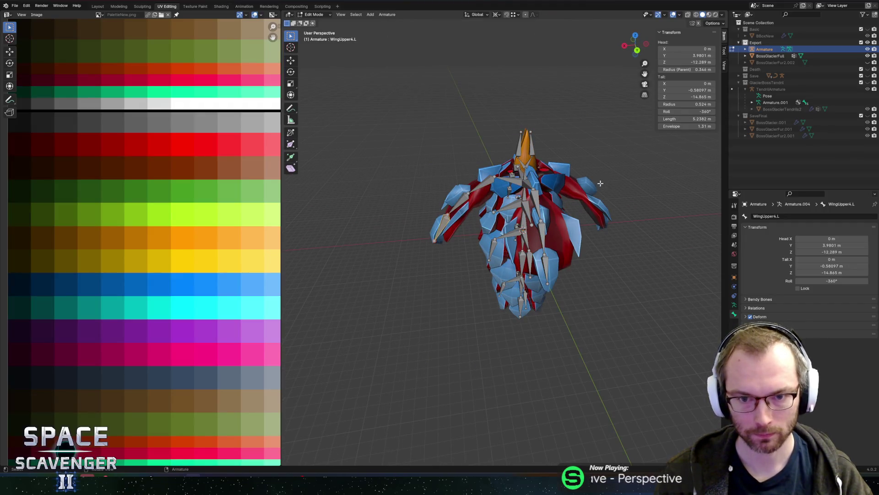
pyautogui.moveTo(614, 146); pyautogui.dragTo(623, 168, button='middle')
pyautogui.click(532, 188)
# - Apply the armature's rotation in Object Mode, then symmetrize the bones again in Edit Mode
pyautogui.press('Tab')
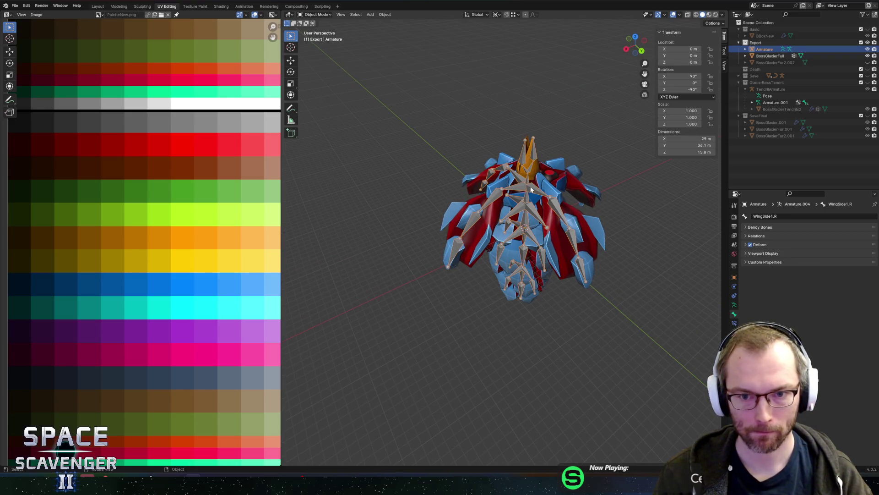
pyautogui.hotkey('ctrl', 'a')
pyautogui.click(531, 188)
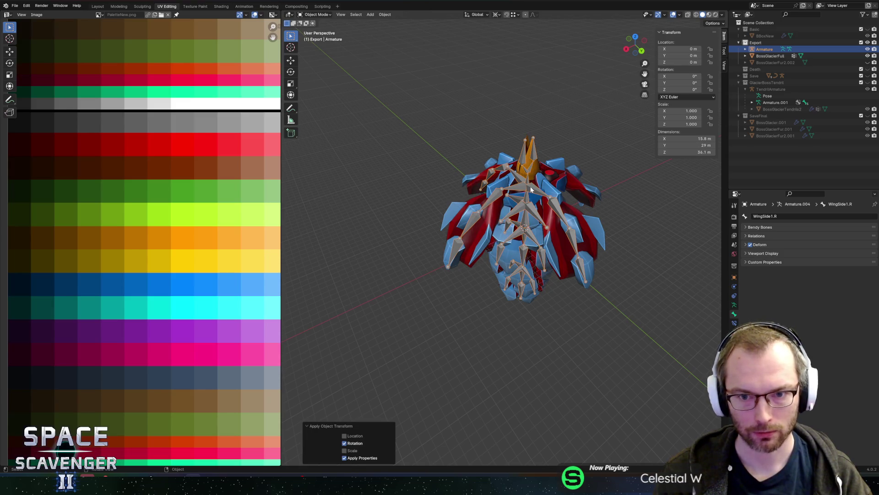
pyautogui.press('Tab')
pyautogui.click(387, 14)
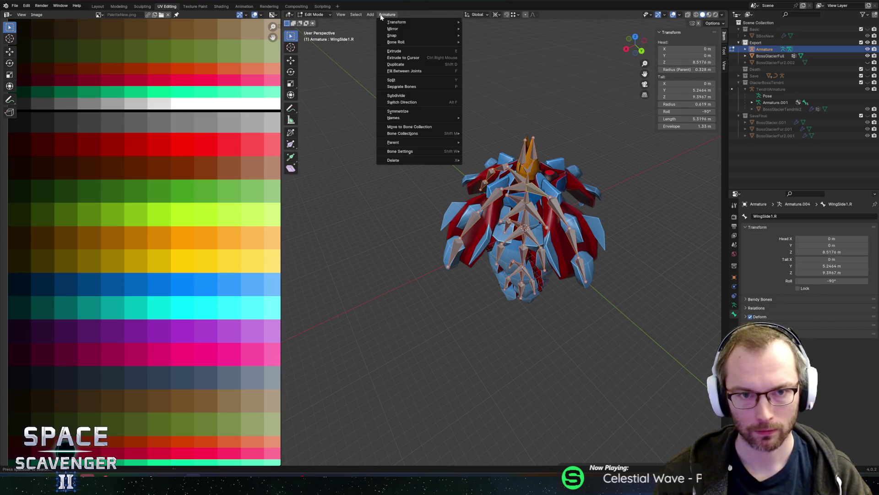
pyautogui.click(398, 111)
# - Pick the BodyCenter1.L bone and try a rotation, cancelling it
pyautogui.moveTo(470, 161)
pyautogui.mouseDown(button='middle')
pyautogui.moveTo(587, 152)
pyautogui.moveTo(578, 118)
pyautogui.moveTo(518, 185)
pyautogui.mouseUp(button='middle')
pyautogui.scroll(3, 495, 215)
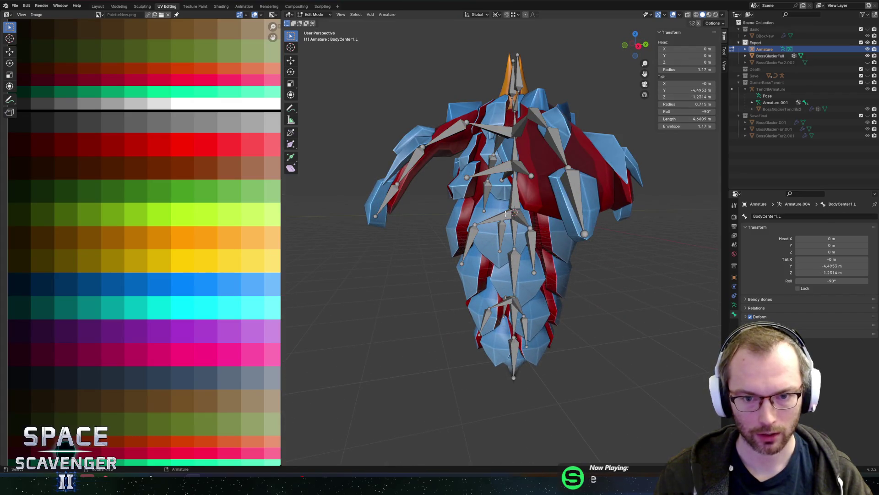
pyautogui.click(506, 216)
pyautogui.moveTo(507, 215); pyautogui.dragTo(512, 212, button='middle')
pyautogui.press('r')
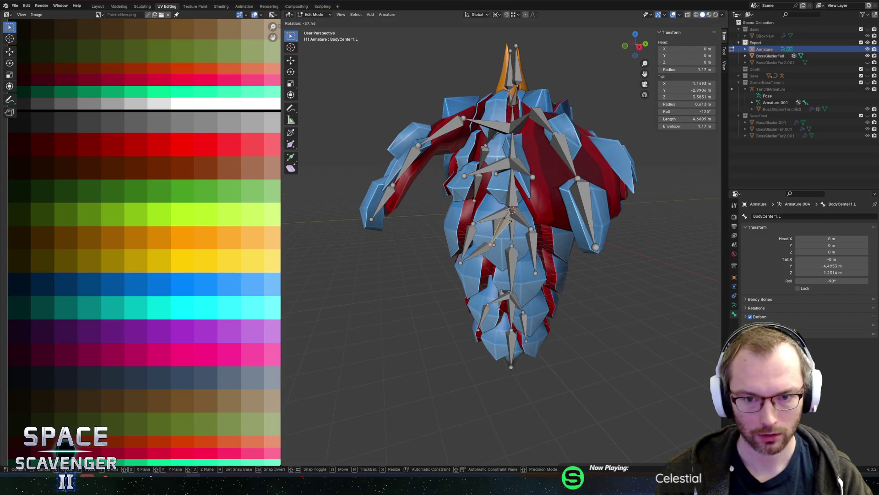
pyautogui.press('Escape')
# - From the back view, box-select the torso bones and add ShoulderUpper.L to the selection
pyautogui.keyDown('ctrl'); pyautogui.click(605, 200); pyautogui.keyUp('ctrl')
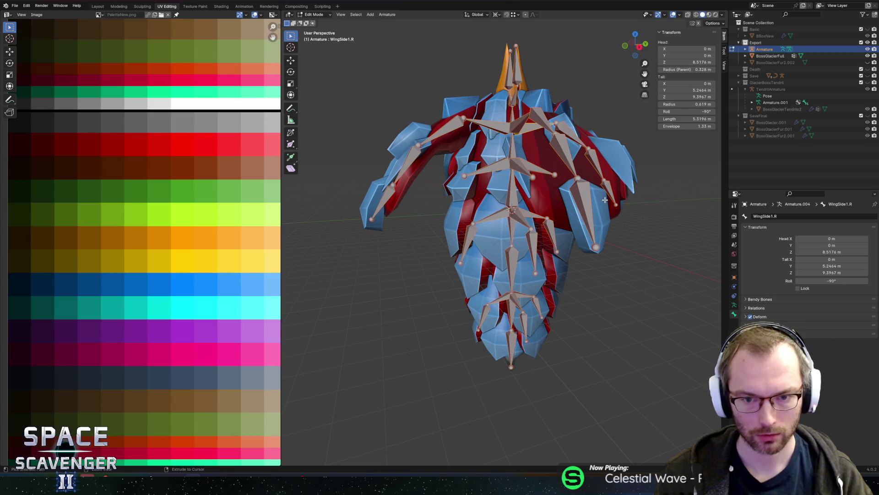
pyautogui.moveTo(604, 200)
pyautogui.mouseDown(button='middle')
pyautogui.moveTo(534, 220)
pyautogui.moveTo(545, 183)
pyautogui.mouseUp(button='middle')
pyautogui.scroll(-3, 534, 220)
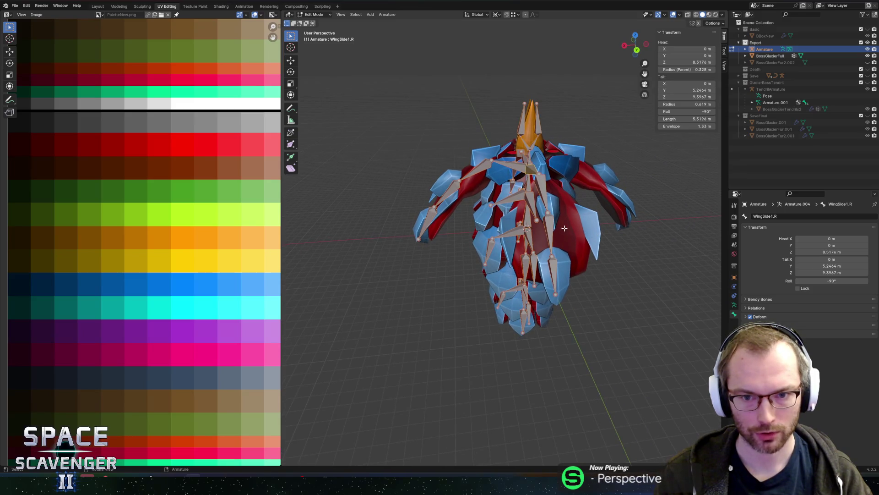
pyautogui.click(636, 50)
pyautogui.moveTo(378, 96); pyautogui.dragTo(518, 371)
pyautogui.keyDown('shift'); pyautogui.click(512, 171); pyautogui.keyUp('shift')
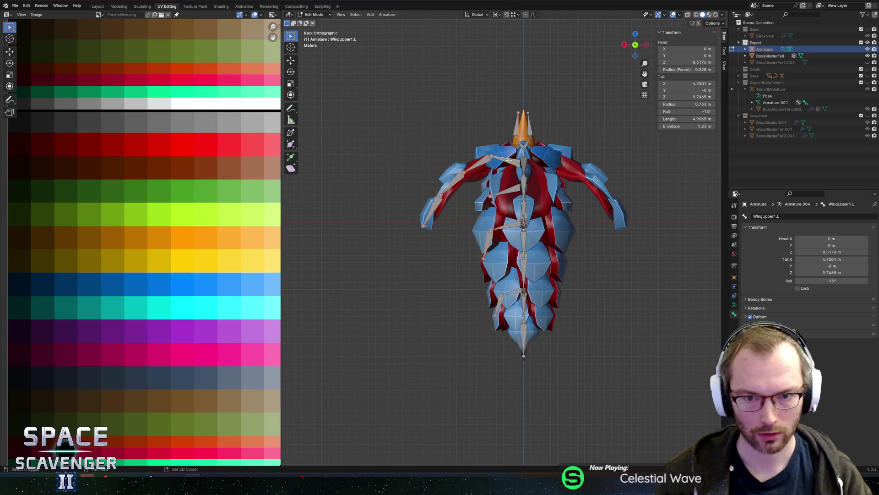
# - Add torso bones through BodyCenterUpper.L and BodyBackUpper1.L to the selection and symmetrize them
pyautogui.keyDown('shift'); pyautogui.click(513, 193); pyautogui.keyUp('shift')
pyautogui.keyDown('shift'); pyautogui.click(511, 224); pyautogui.keyUp('shift')
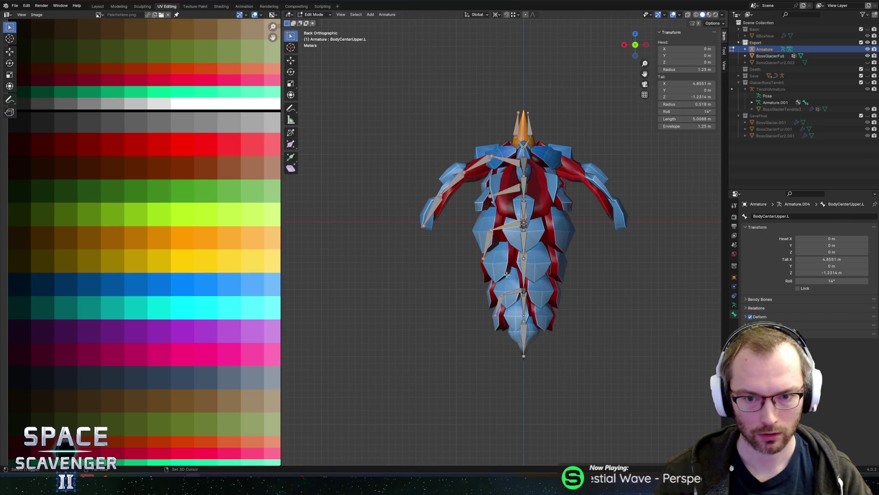
pyautogui.keyDown('shift'); pyautogui.click(512, 292); pyautogui.keyUp('shift')
pyautogui.moveTo(512, 292)
pyautogui.mouseDown(button='middle')
pyautogui.moveTo(579, 240)
pyautogui.moveTo(556, 200)
pyautogui.moveTo(587, 168)
pyautogui.moveTo(636, 148)
pyautogui.moveTo(628, 165)
pyautogui.moveTo(649, 153)
pyautogui.moveTo(602, 153)
pyautogui.moveTo(488, 61)
pyautogui.mouseUp(button='middle')
pyautogui.press('c')
pyautogui.rightClick(537, 184)
pyautogui.click(395, 16)
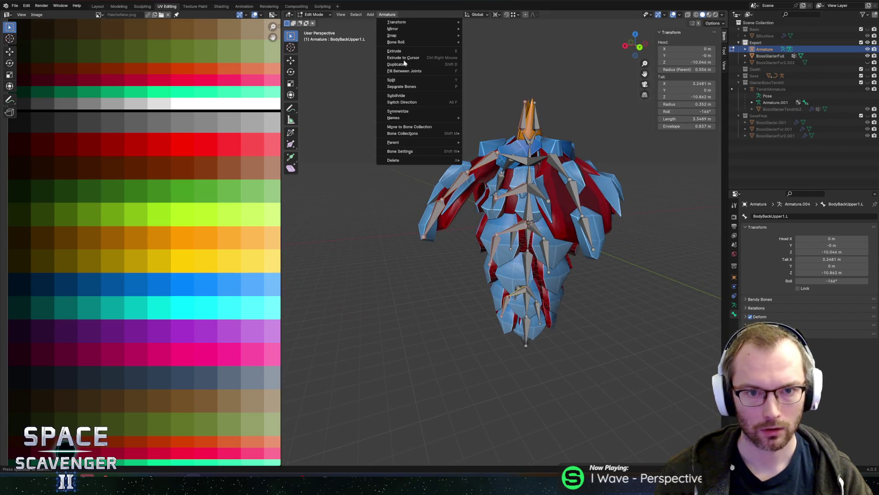
pyautogui.click(412, 108)
# - Adjust the beak bone selection starting from BeakLower2, then return to Object Mode
pyautogui.moveTo(577, 131); pyautogui.dragTo(574, 147, button='middle')
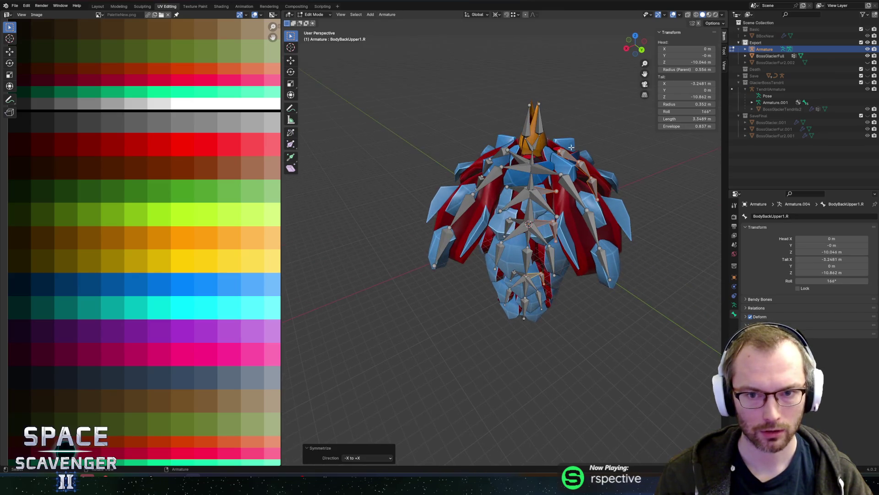
pyautogui.click(526, 133)
pyautogui.click(525, 132)
pyautogui.click(513, 131)
pyautogui.click(542, 127)
pyautogui.click(544, 127)
pyautogui.press('Tab')
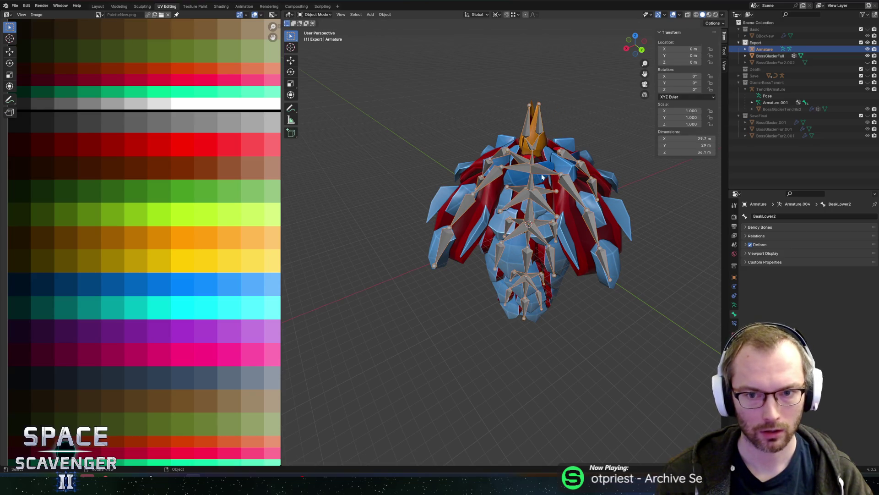
pyautogui.press('r')
pyautogui.press('z')
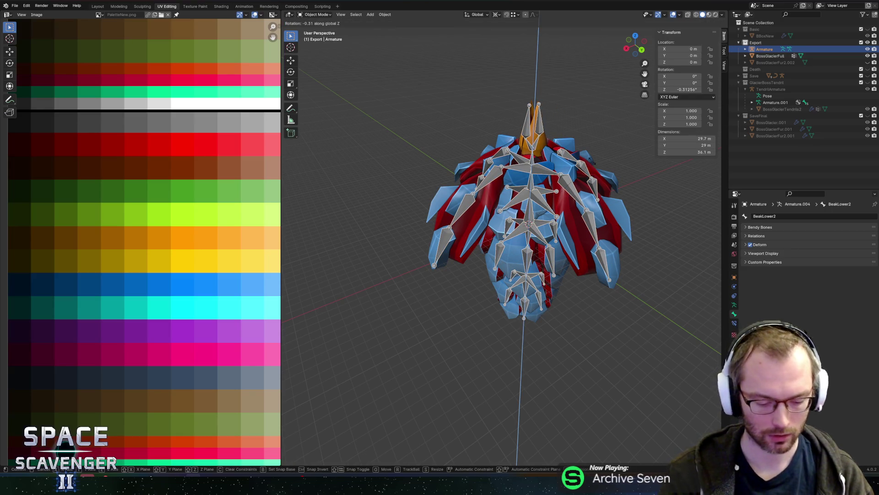
pyautogui.press('9')
pyautogui.press('0')
pyautogui.press('-')
pyautogui.press('Return')
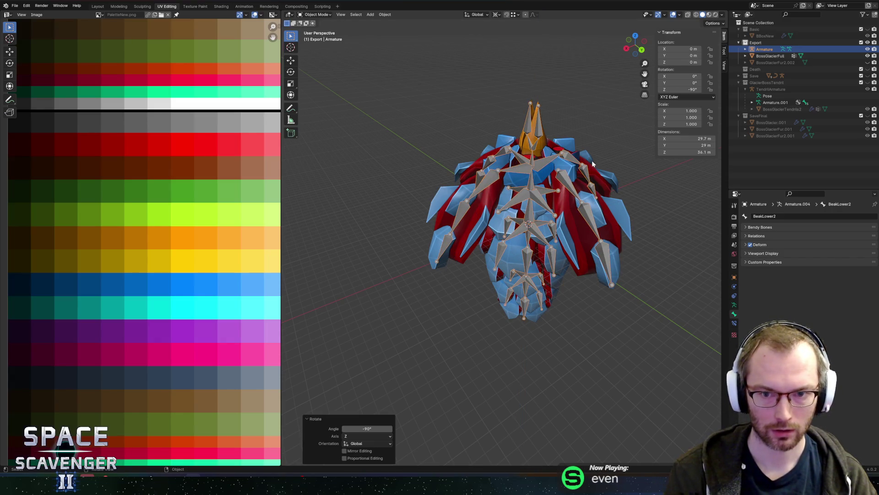
pyautogui.moveTo(588, 173); pyautogui.dragTo(547, 138, button='middle')
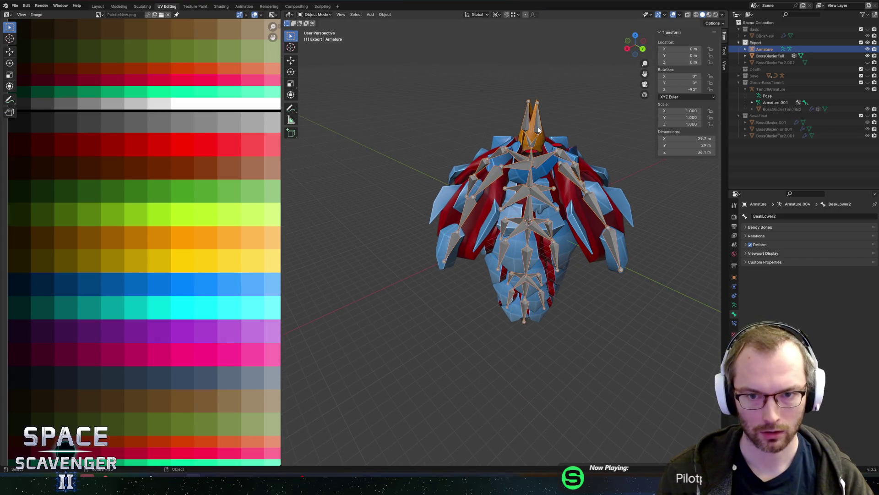
pyautogui.press('Tab')
pyautogui.moveTo(570, 134); pyautogui.dragTo(613, 161, button='middle')
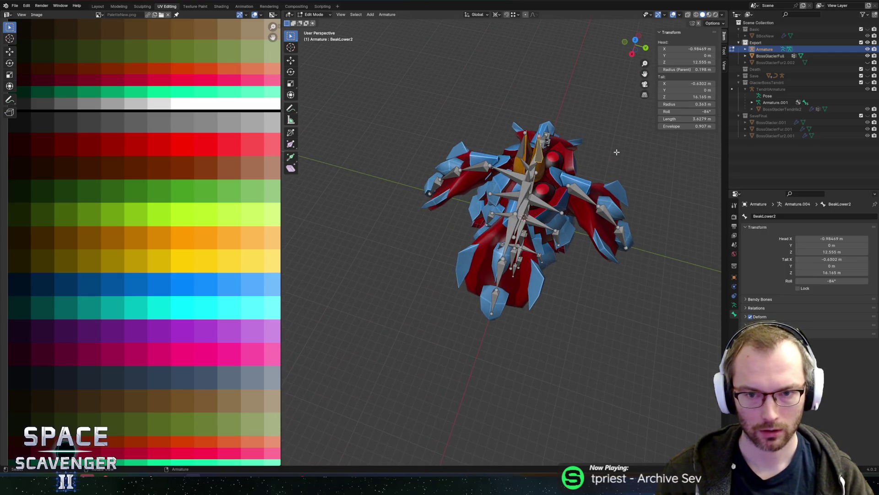
pyautogui.press('Tab')
pyautogui.doubleClick(681, 90)
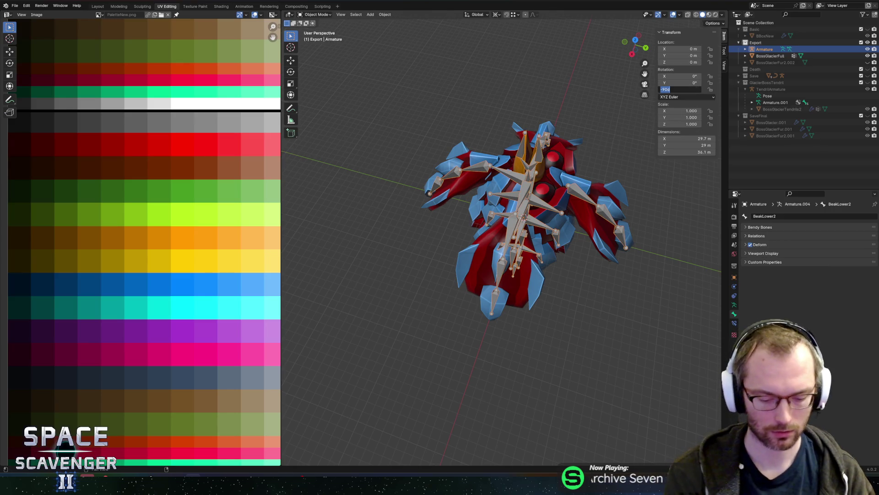
pyautogui.write('90')
pyautogui.press('Return')
pyautogui.moveTo(587, 142)
pyautogui.mouseDown(button='middle')
pyautogui.moveTo(612, 110)
pyautogui.moveTo(565, 124)
pyautogui.mouseUp(button='middle')
pyautogui.scroll(5, 565, 124)
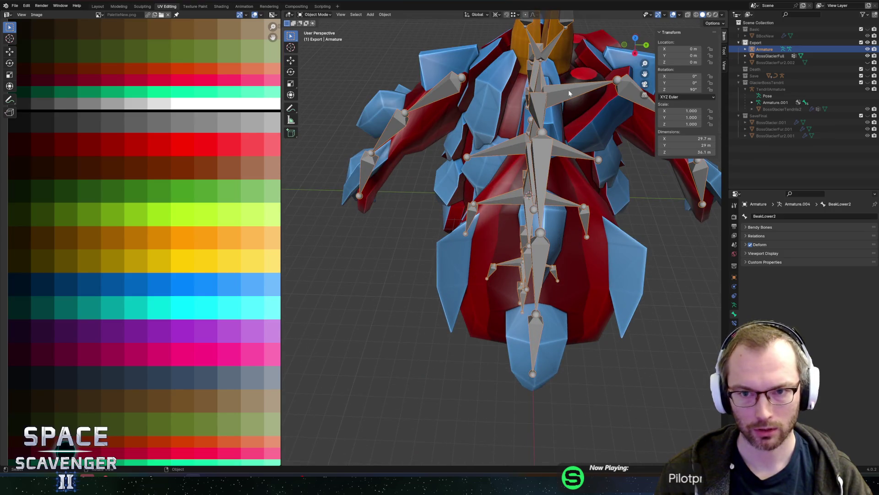
pyautogui.keyDown('shift'); pyautogui.moveTo(570, 93); pyautogui.dragTo(548, 117, button='middle'); pyautogui.keyUp('shift')
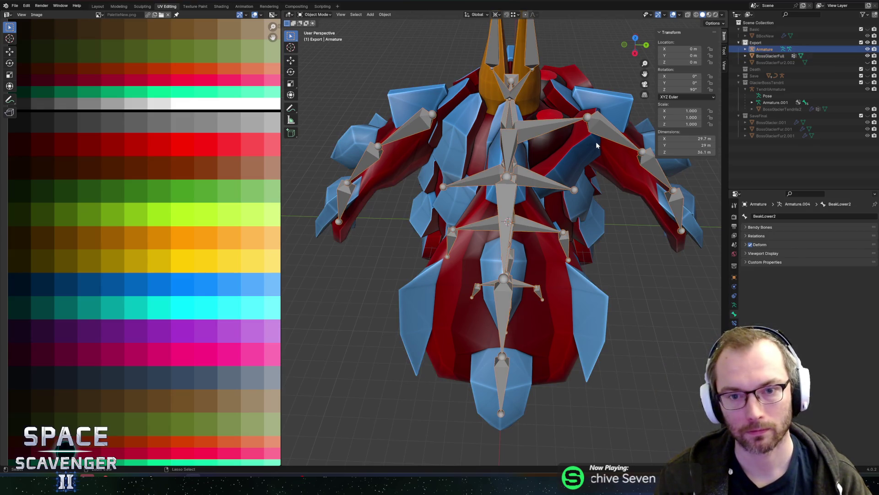
pyautogui.press('Tab')
# - Get back into bone editing and select the WingUpper1.L and WingUpper2.L wing bones
pyautogui.click(534, 129)
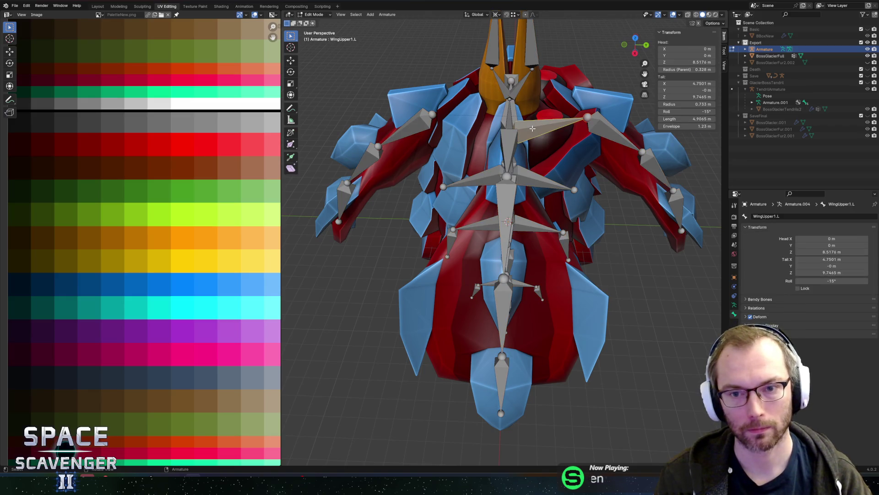
pyautogui.hotkey('ctrl', 'z')
pyautogui.hotkey('ctrl', 'z')
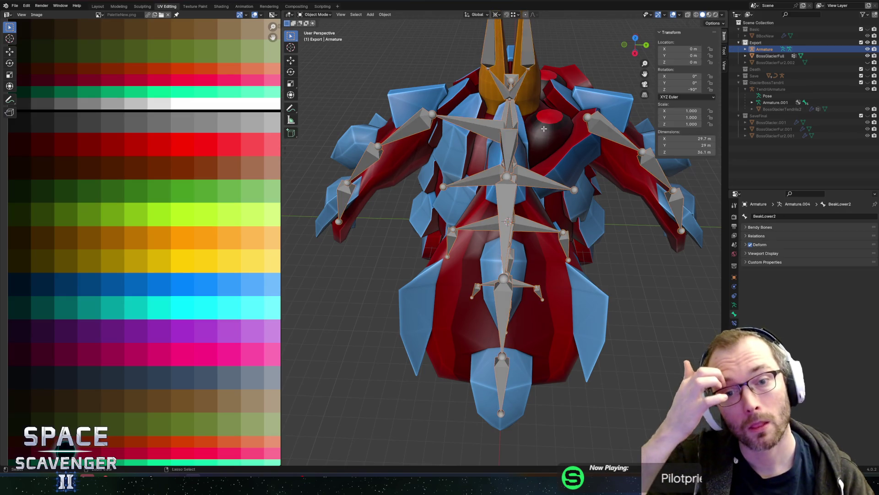
pyautogui.hotkey('ctrl', 'shift', 'z')
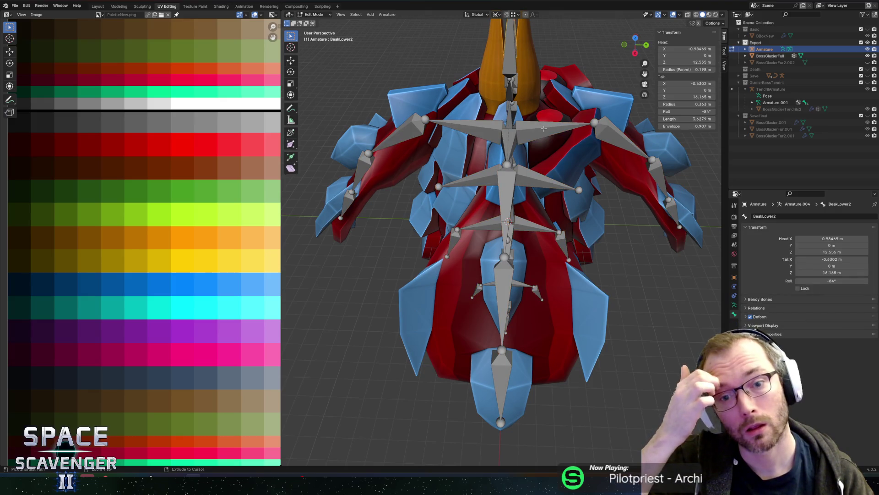
pyautogui.moveTo(553, 126); pyautogui.dragTo(513, 112, button='middle')
pyautogui.keyDown('ctrl'); pyautogui.click(511, 112); pyautogui.keyUp('ctrl')
pyautogui.click(487, 118)
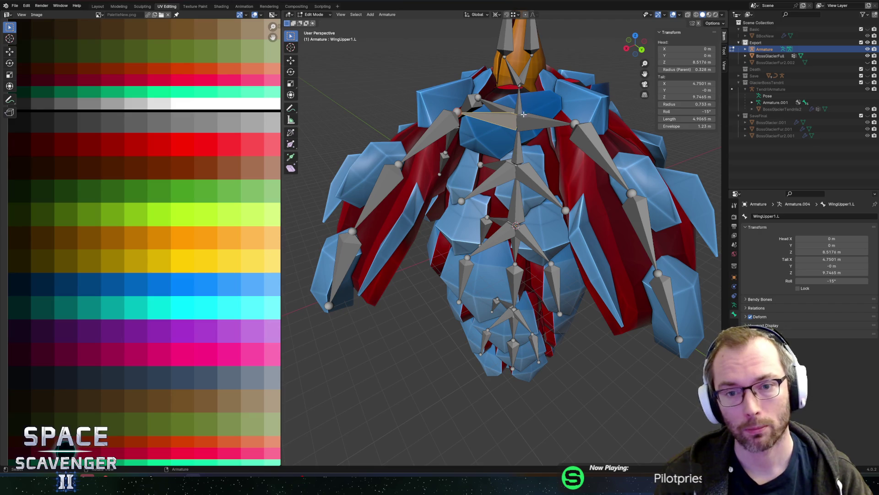
pyautogui.click(441, 124)
pyautogui.click(497, 116)
pyautogui.click(445, 126)
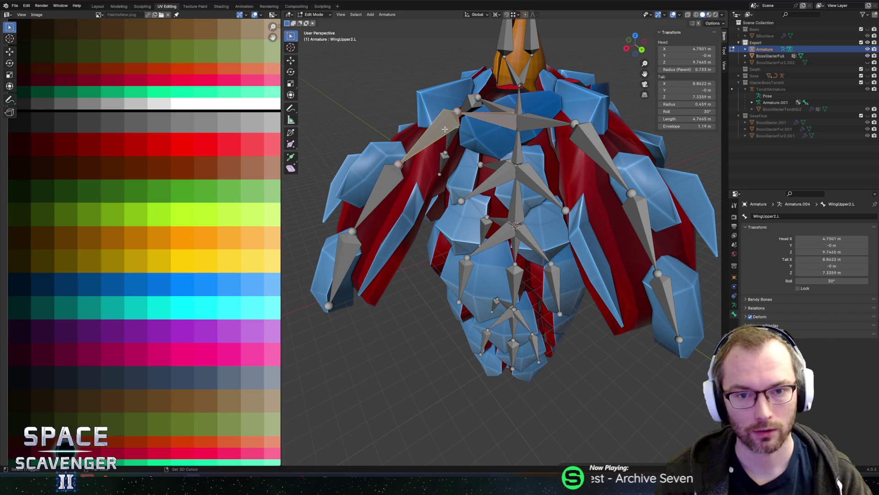
# - Add WingUpper3.L, WingUpper4.L and ShoulderUpper.L to the selection, ending on Head2
pyautogui.keyDown('shift'); pyautogui.click(396, 183); pyautogui.keyUp('shift')
pyautogui.keyDown('shift'); pyautogui.click(351, 251); pyautogui.keyUp('shift')
pyautogui.keyDown('shift'); pyautogui.click(494, 178); pyautogui.keyUp('shift')
pyautogui.moveTo(494, 178); pyautogui.dragTo(480, 220, button='middle')
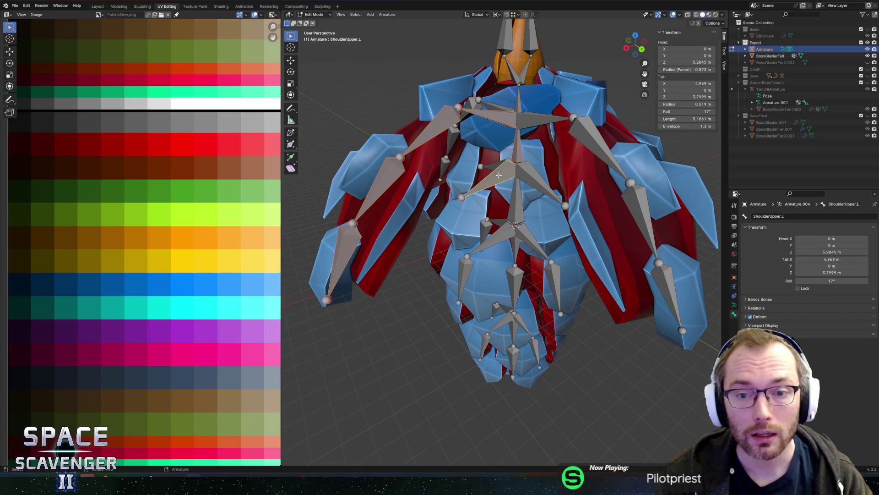
pyautogui.keyDown('shift'); pyautogui.click(516, 154); pyautogui.keyUp('shift')
pyautogui.keyDown('shift'); pyautogui.click(509, 124); pyautogui.keyUp('shift')
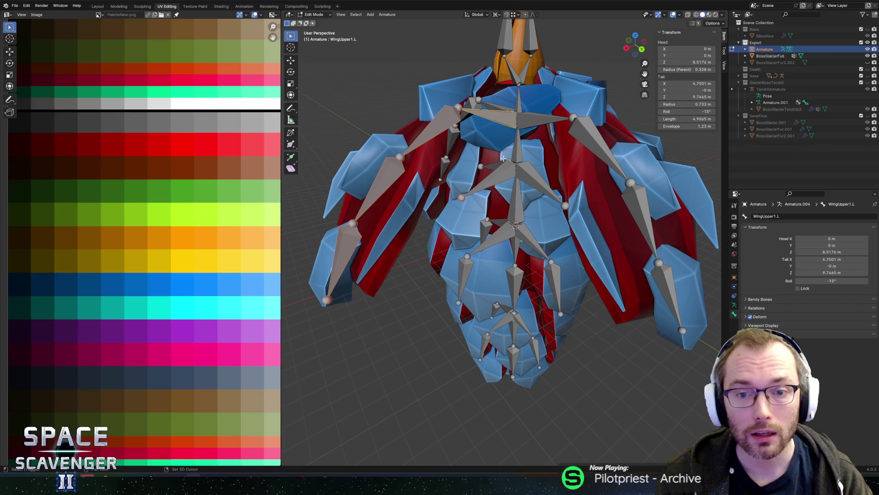
pyautogui.keyDown('shift'); pyautogui.click(503, 170); pyautogui.keyUp('shift')
pyautogui.click(519, 148)
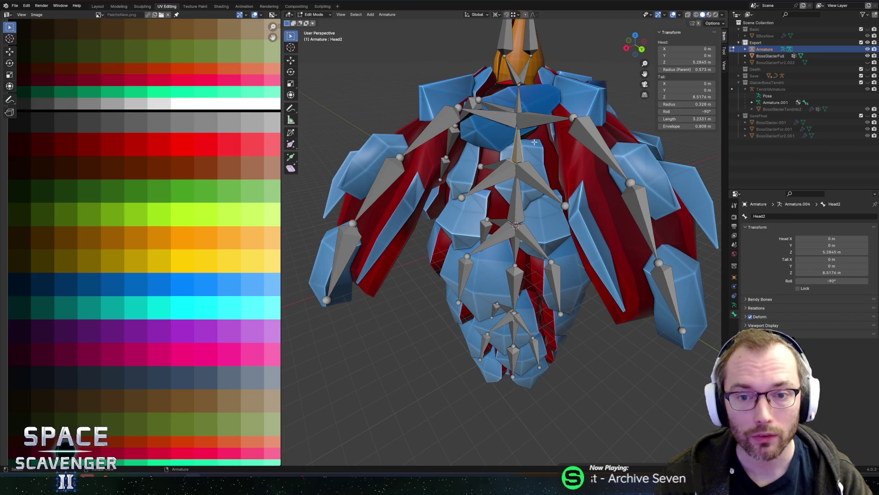
# - Reselect the left wing chain, ShoulderUpper.L and body bones down to BodyBackUpper2.L
pyautogui.moveTo(519, 148); pyautogui.dragTo(502, 120, button='middle')
pyautogui.keyDown('shift'); pyautogui.click(502, 120); pyautogui.keyUp('shift')
pyautogui.keyDown('shift'); pyautogui.click(497, 177); pyautogui.keyUp('shift')
pyautogui.click(440, 128)
pyautogui.click(391, 183)
pyautogui.click(364, 236)
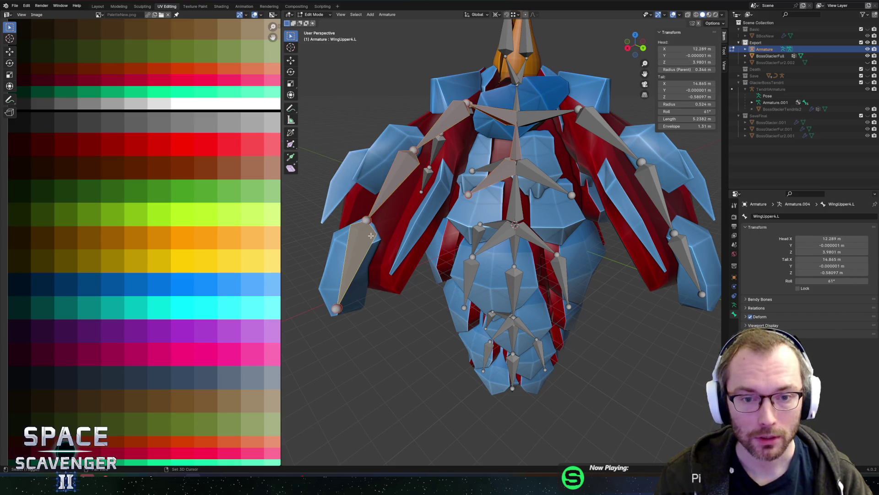
pyautogui.keyDown('shift'); pyautogui.click(486, 229); pyautogui.keyUp('shift')
pyautogui.keyDown('shift'); pyautogui.click(474, 277); pyautogui.keyUp('shift')
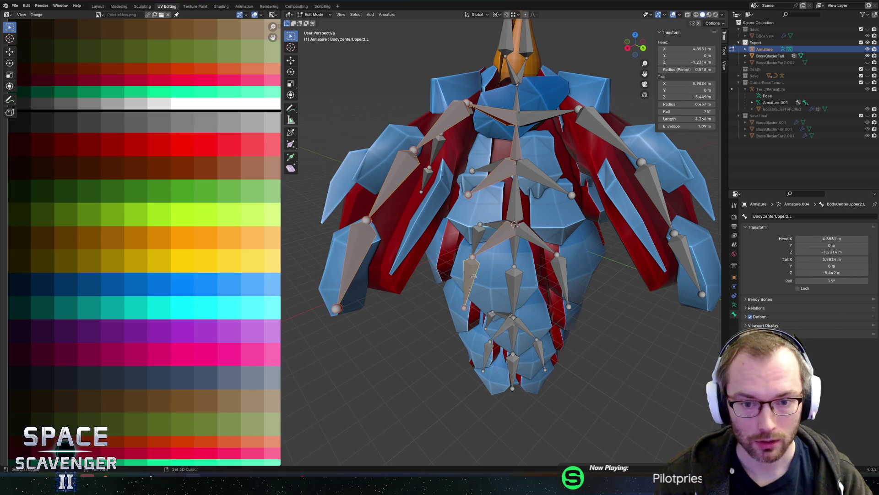
pyautogui.keyDown('shift'); pyautogui.click(503, 331); pyautogui.keyUp('shift')
pyautogui.keyDown('shift'); pyautogui.click(487, 350); pyautogui.keyUp('shift')
pyautogui.moveTo(536, 242)
pyautogui.mouseDown(button='middle')
pyautogui.moveTo(605, 182)
pyautogui.moveTo(411, 172)
pyautogui.mouseUp(button='middle')
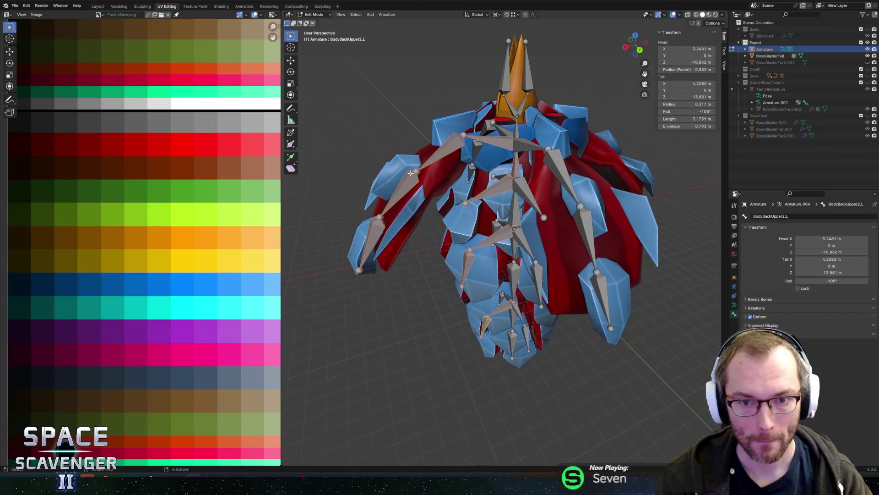
pyautogui.click(387, 16)
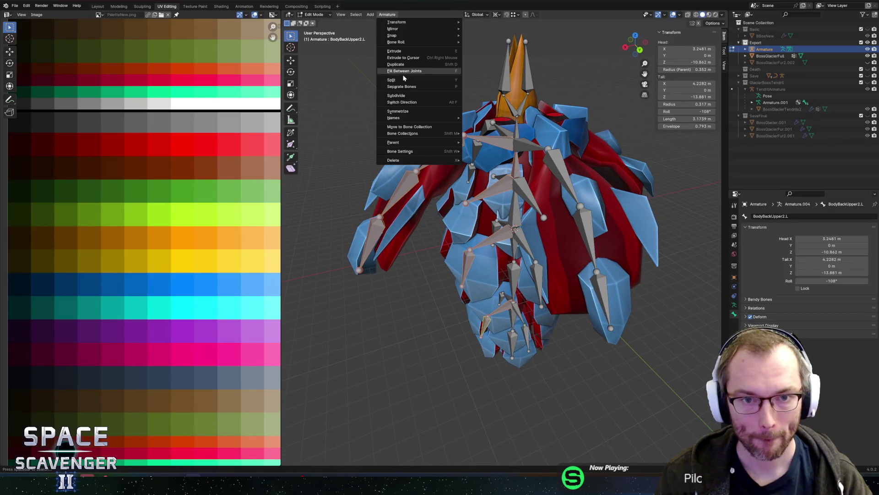
# - Symmetrize the selected left bones into right-side copies like BodyBackUpper2.R, then return to Object Mode
pyautogui.click(404, 109)
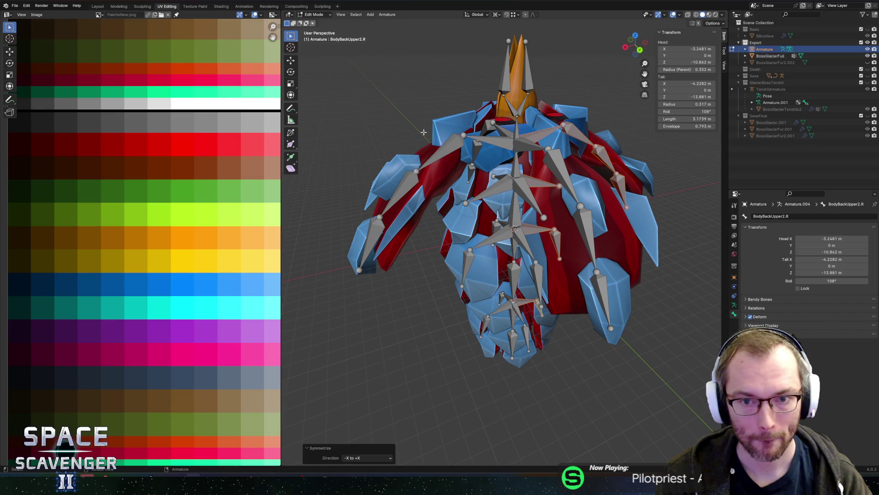
pyautogui.moveTo(457, 163)
pyautogui.mouseDown(button='middle')
pyautogui.moveTo(459, 143)
pyautogui.moveTo(520, 137)
pyautogui.mouseUp(button='middle')
pyautogui.press('Tab')
pyautogui.moveTo(566, 111); pyautogui.dragTo(589, 109, button='middle')
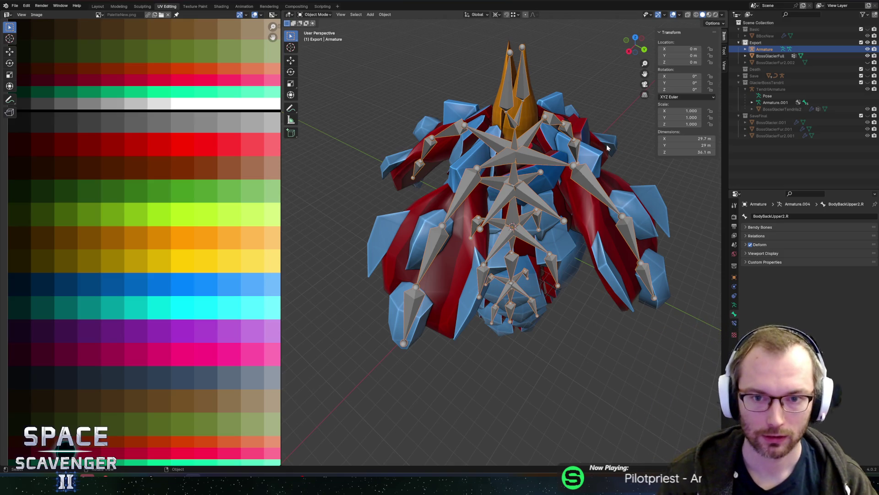
# - Rotate the armature 90° about Z with rz90, check the BeakUpper2 bone, and apply rotation
pyautogui.write('rz')
pyautogui.write('90')
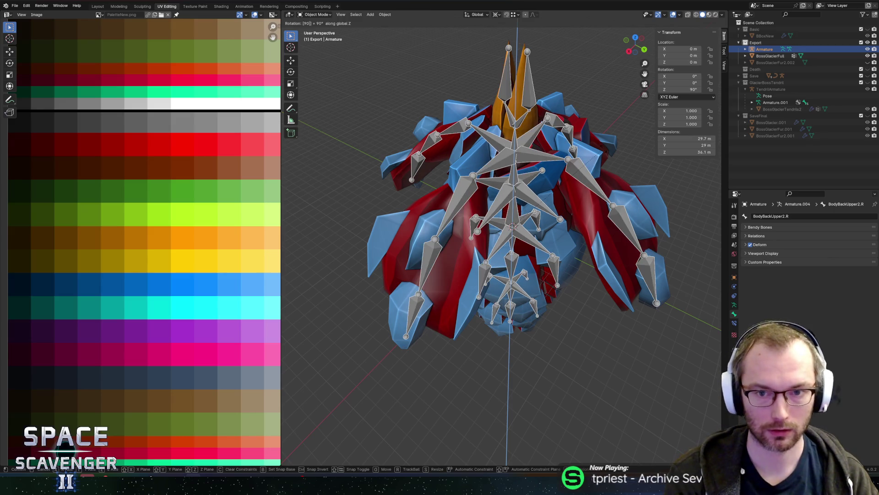
pyautogui.press('Return')
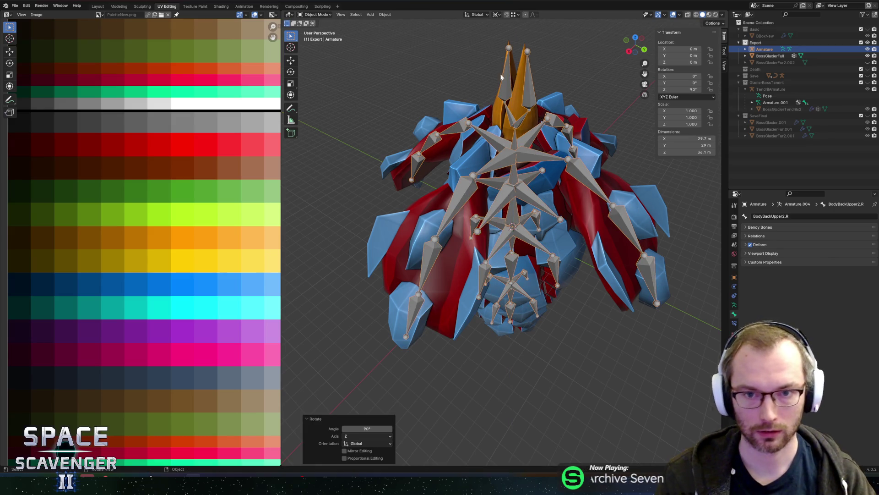
pyautogui.press('Tab')
pyautogui.click(533, 87)
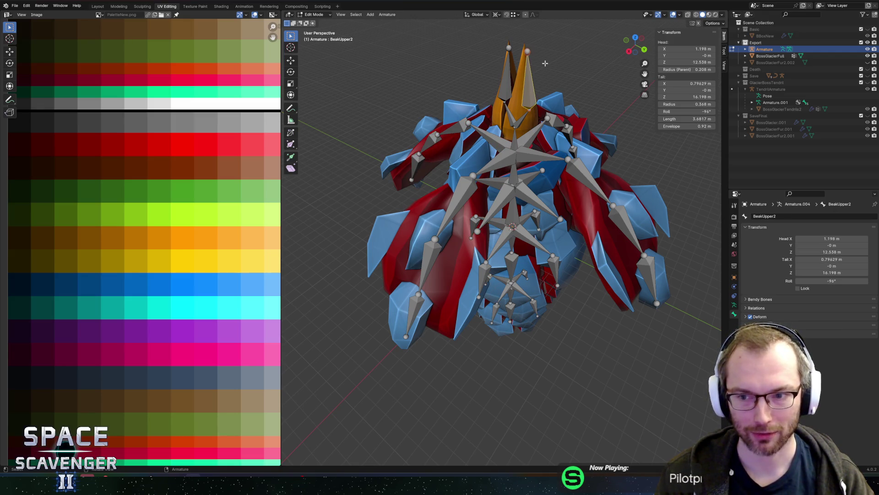
pyautogui.press('Tab')
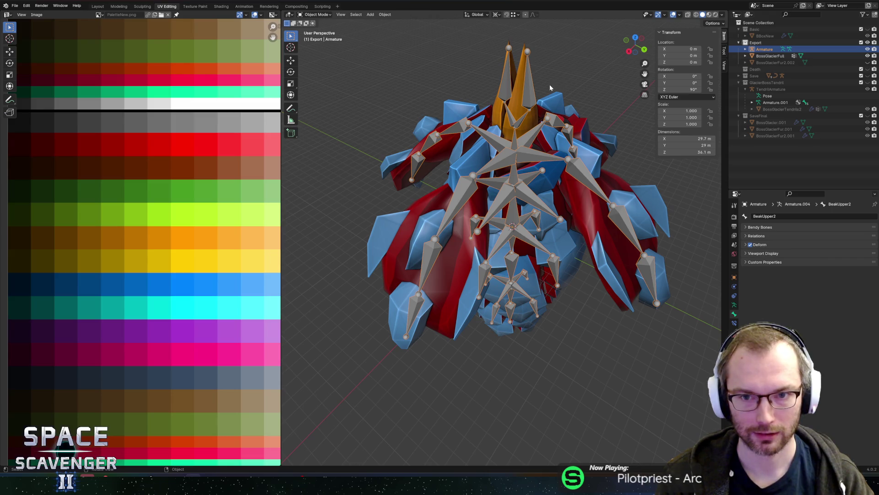
pyautogui.hotkey('ctrl', 'a')
pyautogui.click(510, 85)
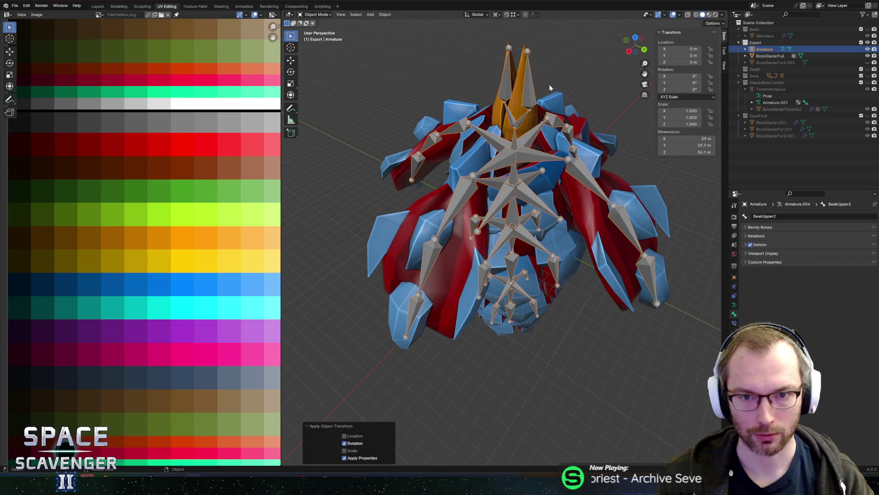
# - Test rotating the armature -90° then 90° about X, applying rotation in between
pyautogui.write('rx-90')
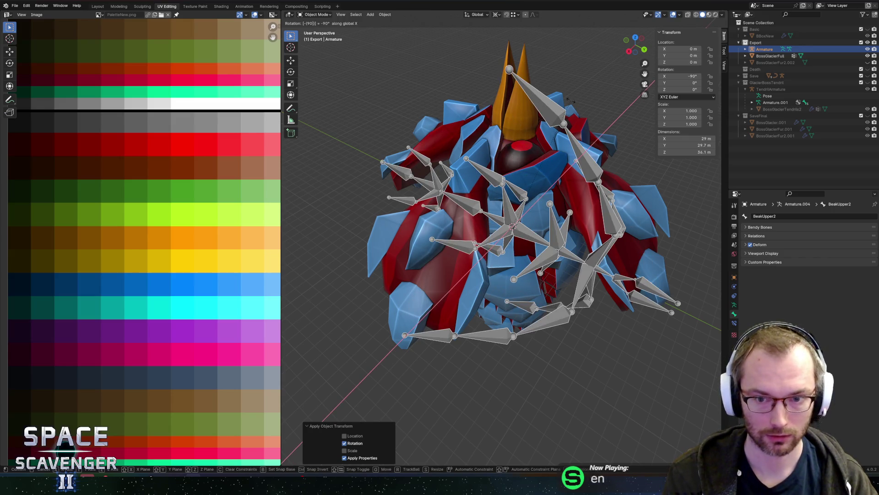
pyautogui.press('Return')
pyautogui.hotkey('ctrl', 'a')
pyautogui.click(570, 100)
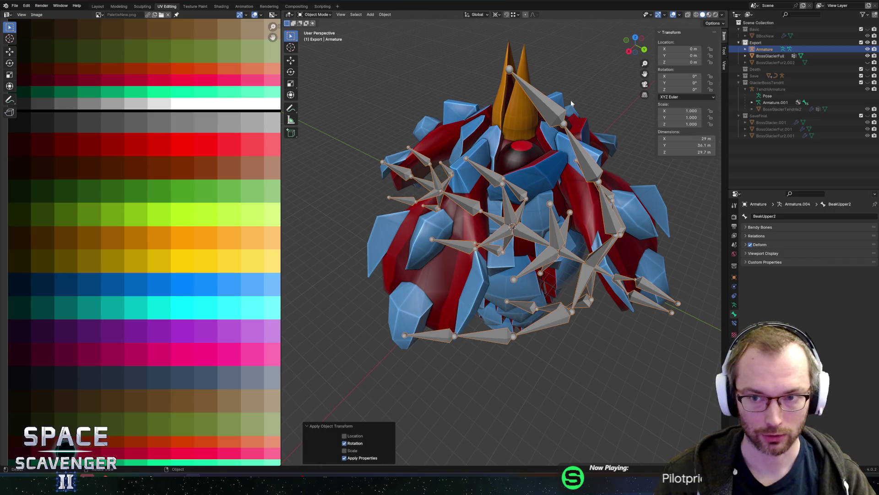
pyautogui.write('rx90')
pyautogui.press('Return')
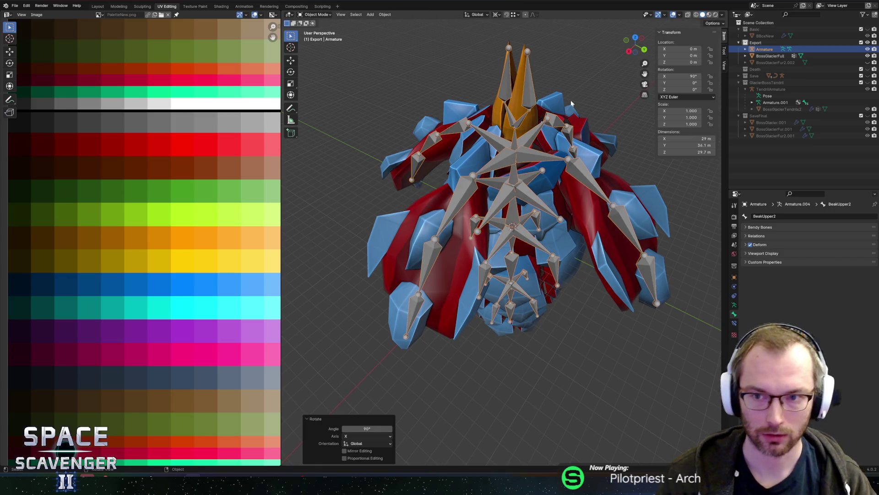
pyautogui.scroll(-5, 571, 103)
pyautogui.moveTo(536, 116)
pyautogui.mouseDown(button='middle')
pyautogui.moveTo(479, 89)
pyautogui.moveTo(535, 103)
pyautogui.moveTo(528, 120)
pyautogui.moveTo(557, 101)
pyautogui.moveTo(615, 103)
pyautogui.moveTo(568, 97)
pyautogui.moveTo(626, 100)
pyautogui.moveTo(565, 103)
pyautogui.moveTo(587, 102)
pyautogui.mouseUp(button='middle')
pyautogui.scroll(3, 528, 120)
# - Save BossGlacier.blend, apply the armature's rotation, and select the BossGlacierFull mesh
pyautogui.hotkey('ctrl', 's')
pyautogui.hotkey('ctrl', 'a')
pyautogui.click(579, 98)
pyautogui.click(524, 156)
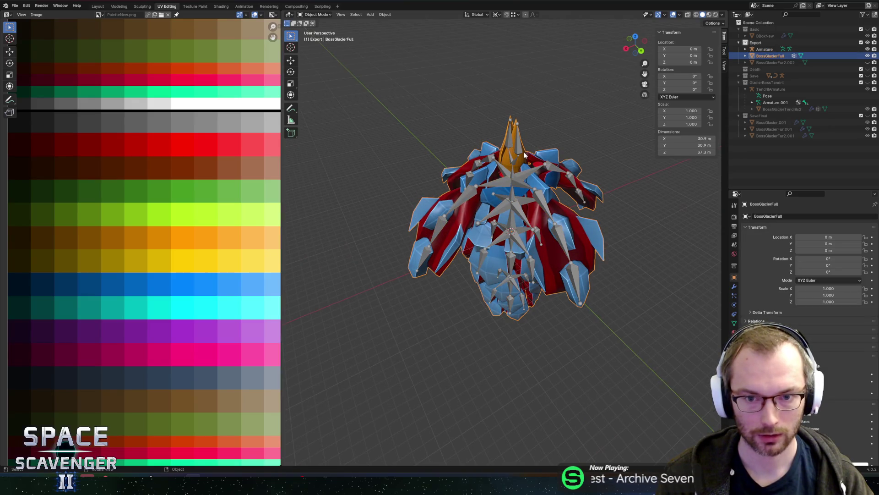
# - Parent the BossGlacierFull mesh to the armature with automatic weights
pyautogui.keyDown('shift'); pyautogui.click(519, 149); pyautogui.keyUp('shift')
pyautogui.moveTo(557, 116); pyautogui.dragTo(602, 122, button='middle')
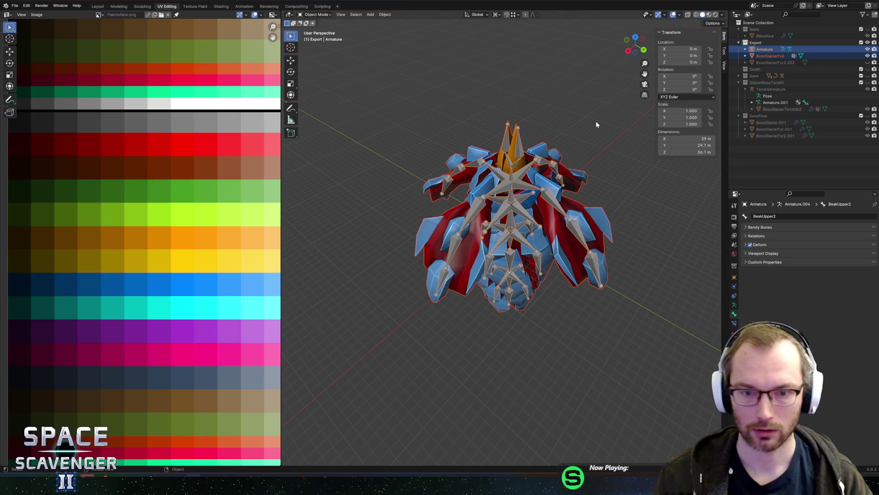
pyautogui.hotkey('ctrl', 'p')
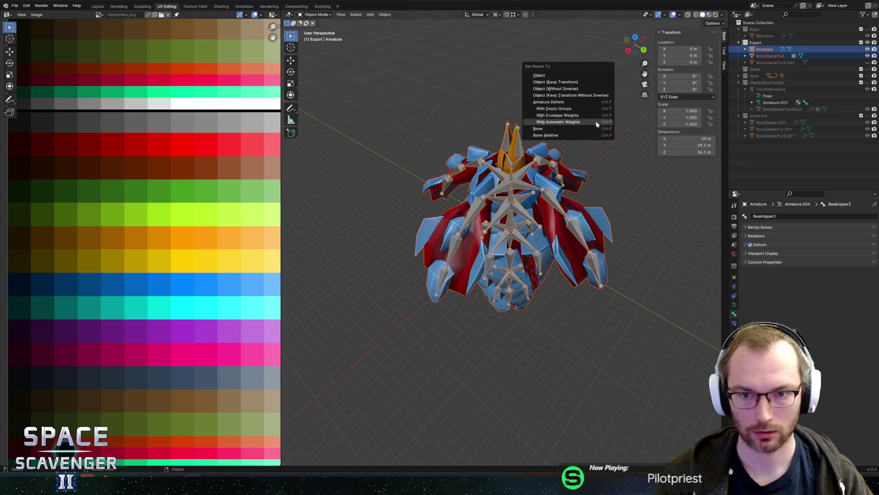
pyautogui.click(596, 121)
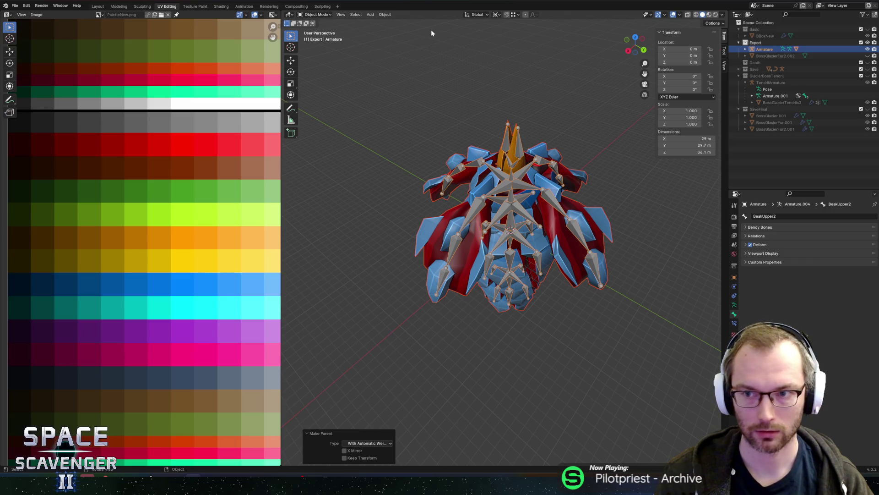
# - In Pose Mode, test-rotate the BeakUpper1 and BeakLower1 bones, cancelling each
pyautogui.click(316, 14)
pyautogui.click(316, 36)
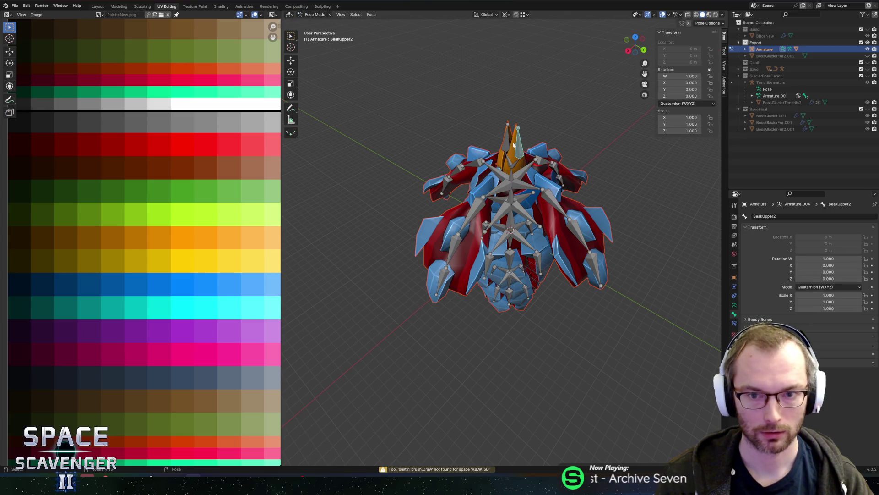
pyautogui.click(516, 162)
pyautogui.press('r')
pyautogui.press('x')
pyautogui.press('Escape')
pyautogui.click(518, 163)
pyautogui.press('r')
pyautogui.press('Escape')
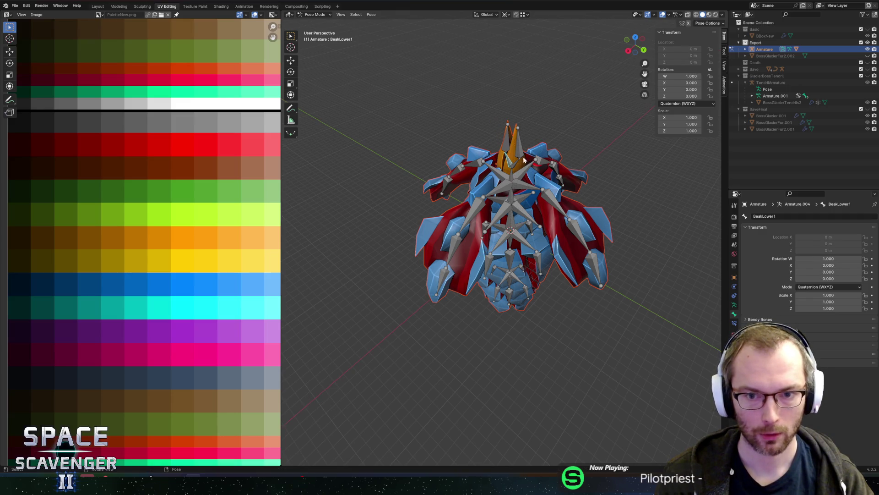
# - Test-rotate WingSide1.R on Y and X, clearing its rotation and location
pyautogui.moveTo(562, 160)
pyautogui.mouseDown(button='middle')
pyautogui.moveTo(564, 190)
pyautogui.moveTo(562, 131)
pyautogui.moveTo(582, 146)
pyautogui.mouseUp(button='middle')
pyautogui.press('r')
pyautogui.press('y')
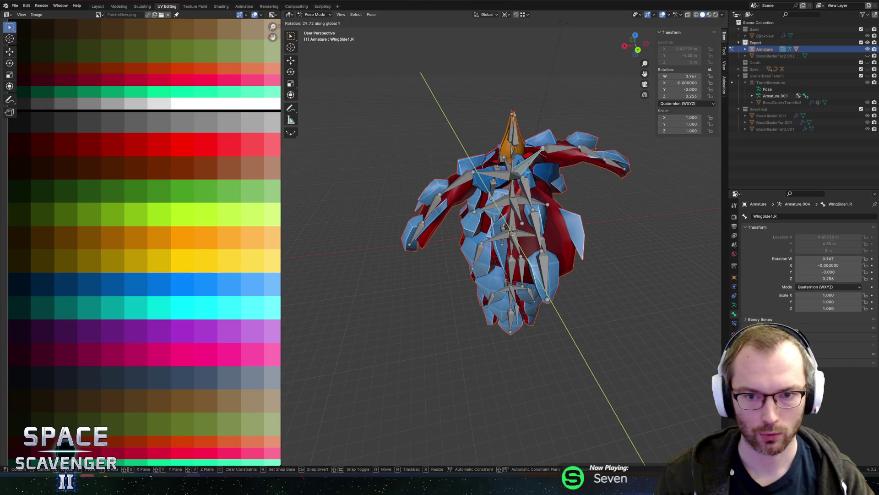
pyautogui.press('Escape')
pyautogui.hotkey('alt', 'r')
pyautogui.hotkey('alt', 'g')
pyautogui.moveTo(576, 94)
pyautogui.mouseDown(button='middle')
pyautogui.moveTo(555, 133)
pyautogui.moveTo(544, 98)
pyautogui.moveTo(592, 111)
pyautogui.moveTo(550, 172)
pyautogui.moveTo(458, 183)
pyautogui.moveTo(534, 155)
pyautogui.mouseUp(button='middle')
pyautogui.scroll(5, 544, 98)
pyautogui.scroll(-4, 593, 111)
pyautogui.press('r')
pyautogui.press('x')
pyautogui.press('Escape')
# - Test-swing WingSide2.R and WingSide1.R, leave Pose Mode, and make BossGlacierFull active
pyautogui.click(506, 133)
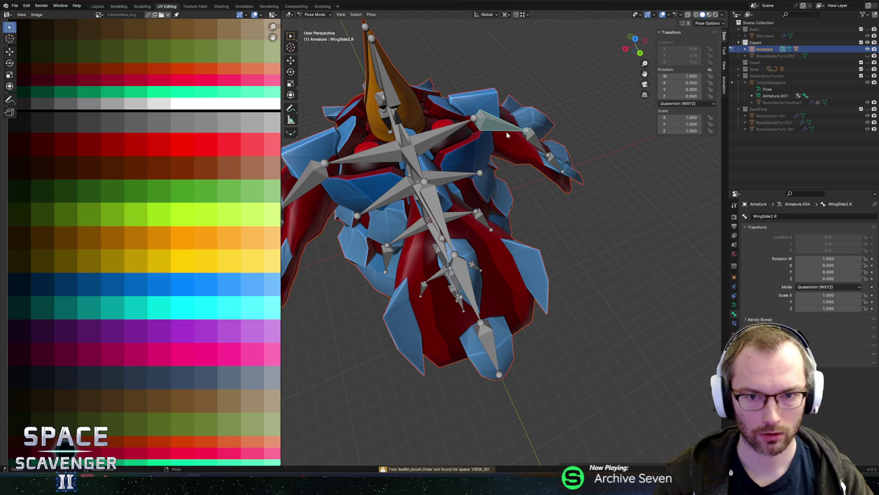
pyautogui.press('r')
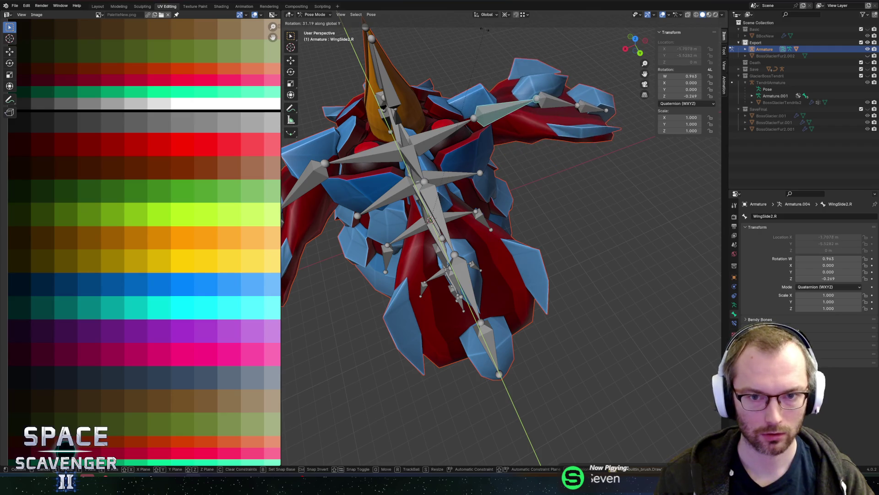
pyautogui.press('Escape')
pyautogui.click(447, 128)
pyautogui.press('r')
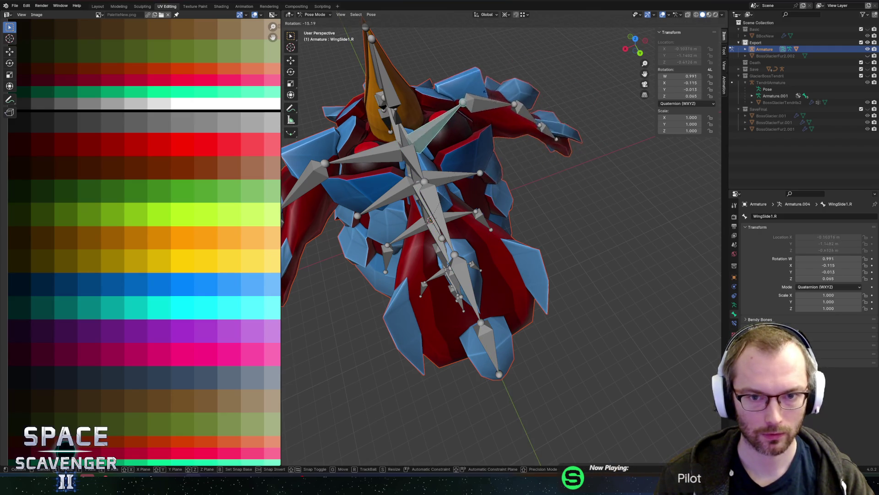
pyautogui.press('Escape')
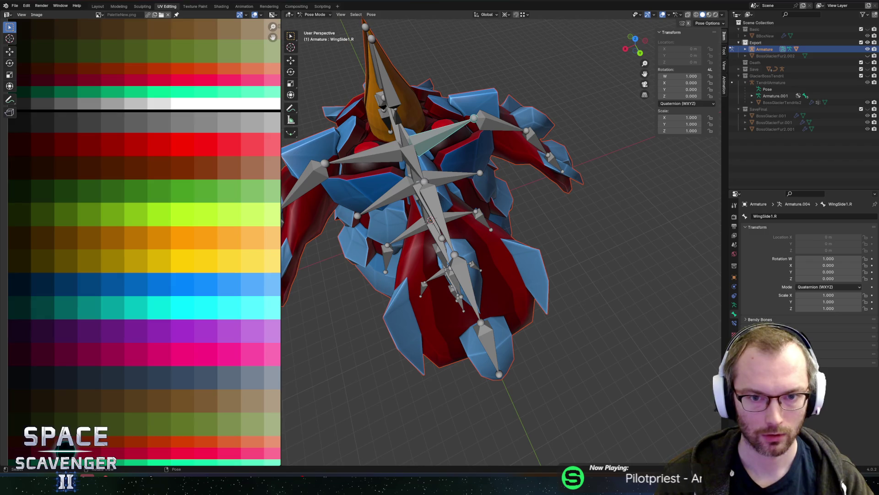
pyautogui.moveTo(426, 278); pyautogui.dragTo(402, 345, button='middle')
pyautogui.moveTo(440, 297)
pyautogui.mouseDown(button='middle')
pyautogui.moveTo(443, 263)
pyautogui.moveTo(472, 216)
pyautogui.mouseUp(button='middle')
pyautogui.click(444, 263)
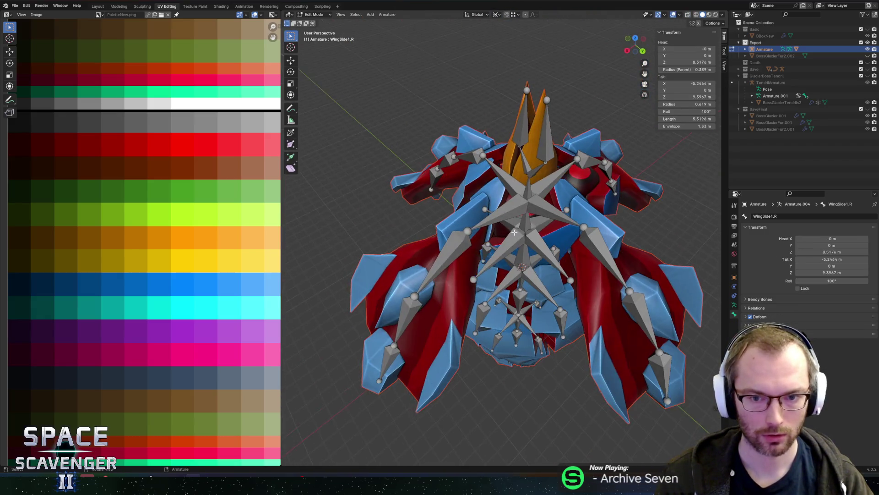
pyautogui.hotkey('ctrl', 'Tab')
pyautogui.click(469, 198)
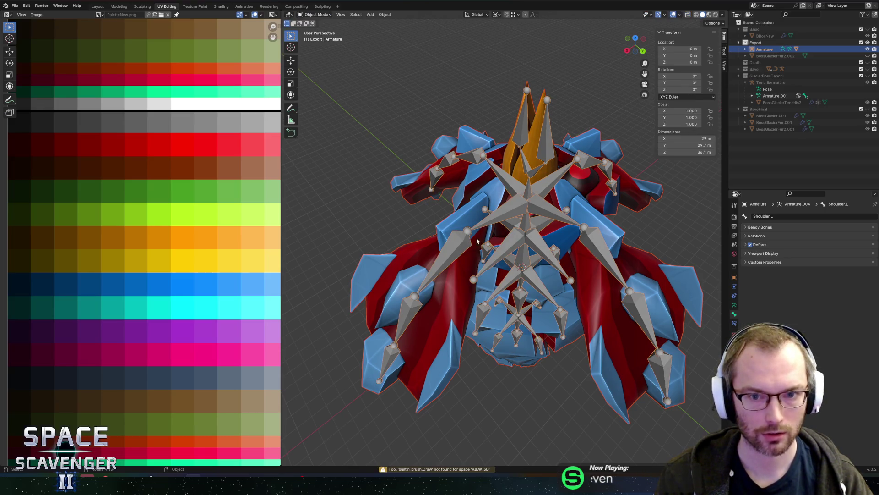
# - Preview the BossGlacierFull mesh in X-ray while in Edit Mode, then leave Edit Mode
pyautogui.press('Tab')
pyautogui.hotkey('alt', 'z')
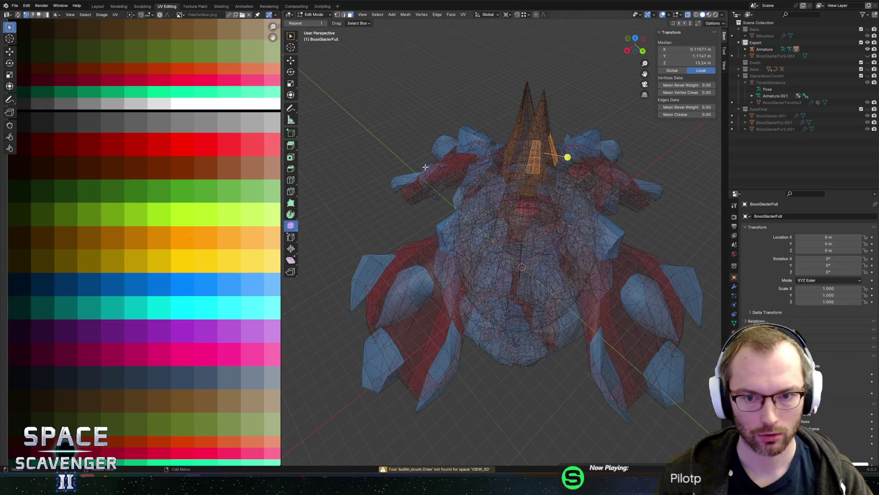
pyautogui.hotkey('alt', 'z')
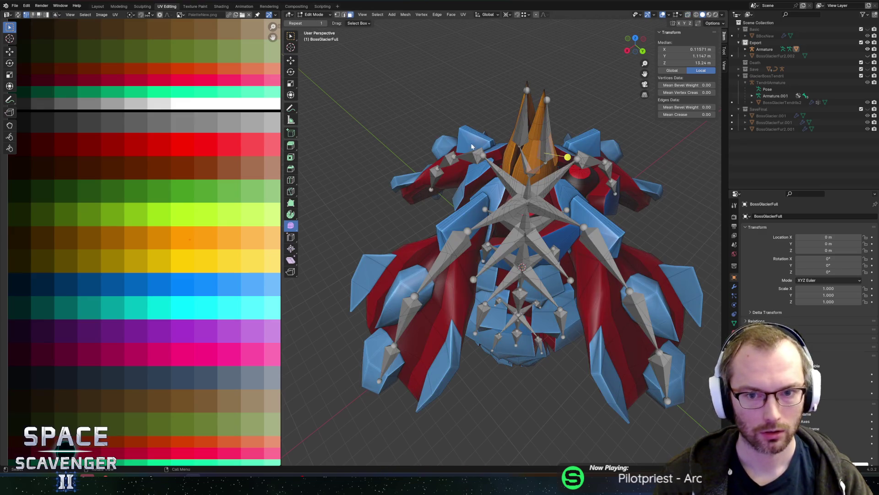
pyautogui.press('Tab')
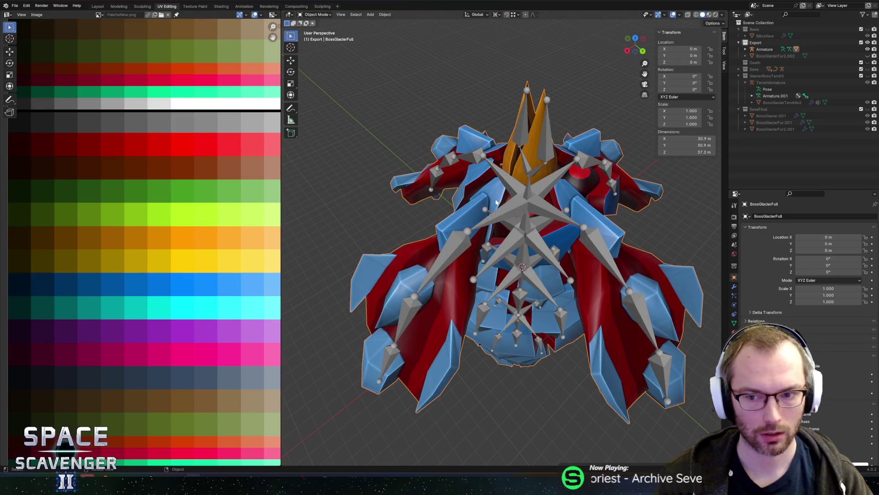
# - Hide the armature, select the upper red eye dome, and check one vertex's weights
pyautogui.press('h')
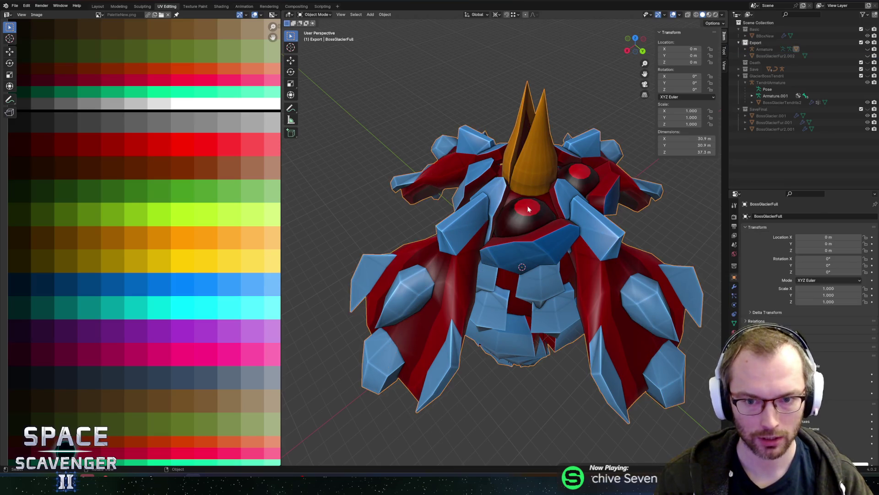
pyautogui.press('Tab')
pyautogui.press('l')
pyautogui.moveTo(527, 222)
pyautogui.mouseDown(button='middle')
pyautogui.moveTo(456, 238)
pyautogui.moveTo(527, 222)
pyautogui.moveTo(526, 232)
pyautogui.moveTo(504, 228)
pyautogui.moveTo(536, 206)
pyautogui.moveTo(558, 220)
pyautogui.mouseUp(button='middle')
pyautogui.hotkey('alt', 'z')
pyautogui.scroll(3, 455, 238)
pyautogui.hotkey('alt', 'z')
pyautogui.scroll(4, 505, 228)
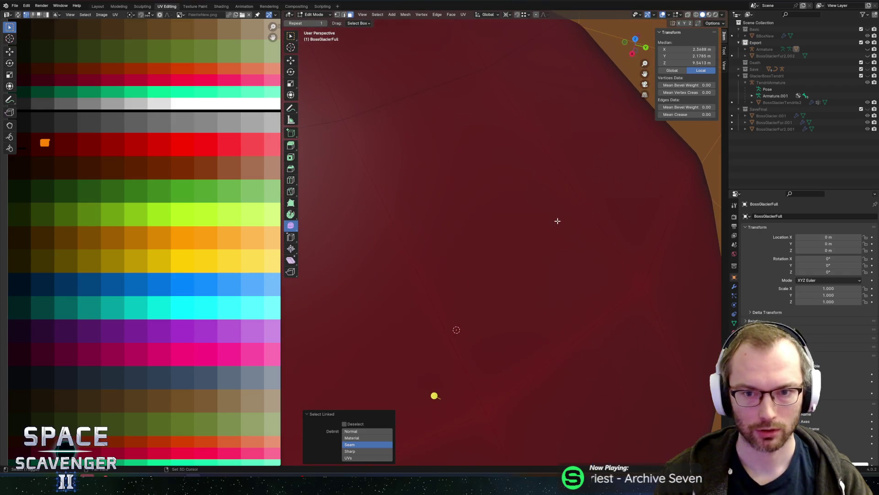
pyautogui.keyDown('shift'); pyautogui.click(486, 78); pyautogui.keyUp('shift')
# - Select the lower red dome, check a vertex's weights, and return to Object Mode
pyautogui.scroll(-6, 588, 218)
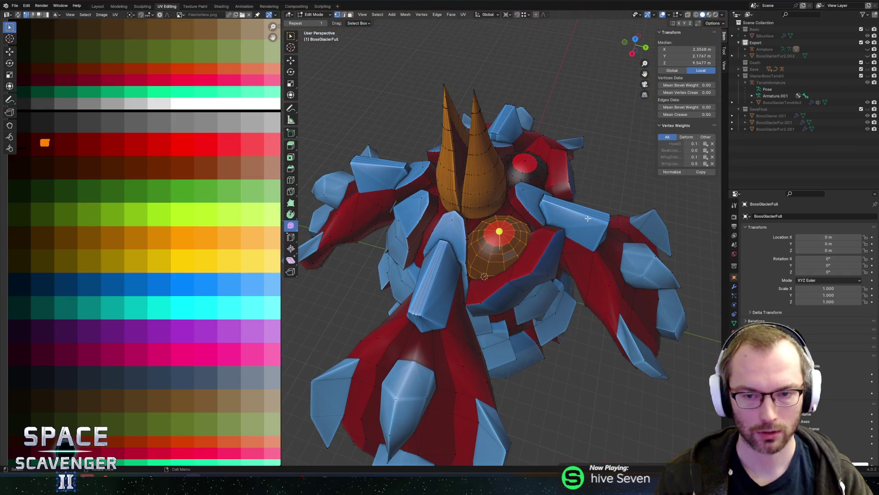
pyautogui.moveTo(527, 163); pyautogui.dragTo(538, 192, button='middle')
pyautogui.scroll(5, 541, 267)
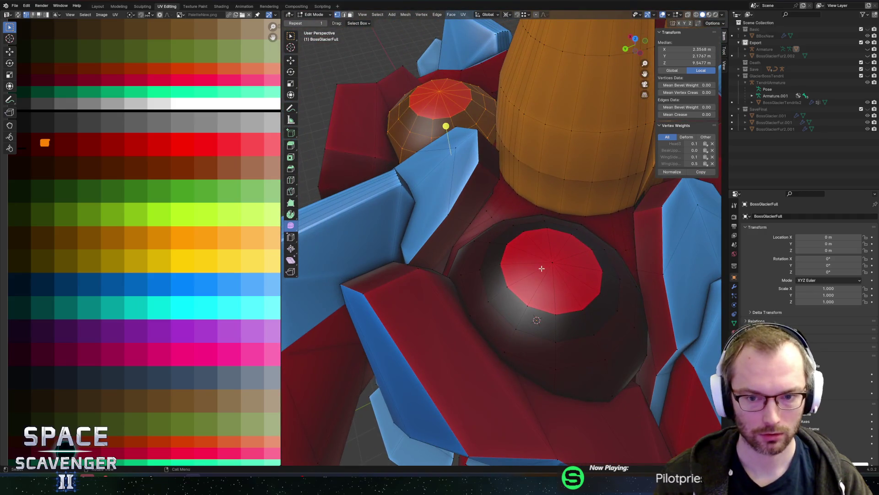
pyautogui.click(554, 261)
pyautogui.hotkey('ctrl', 'l')
pyautogui.hotkey('alt', 'z')
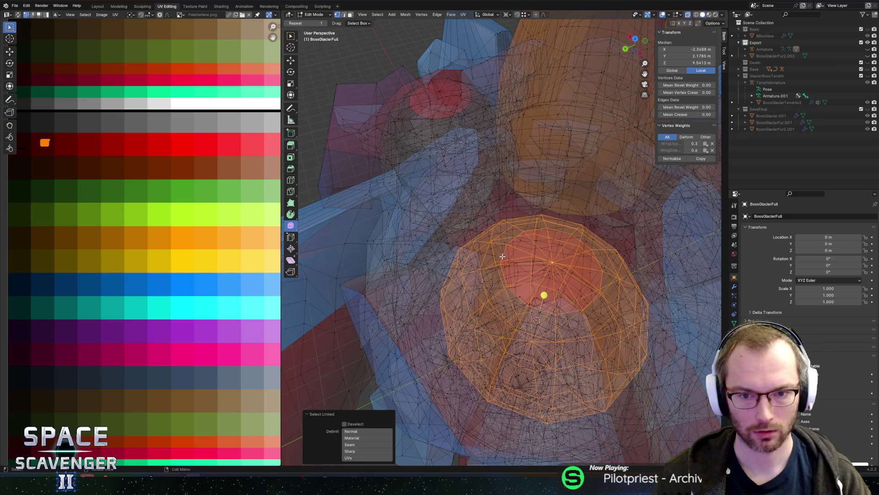
pyautogui.press('KP_Decimal')
pyautogui.moveTo(479, 253); pyautogui.dragTo(475, 235, button='middle')
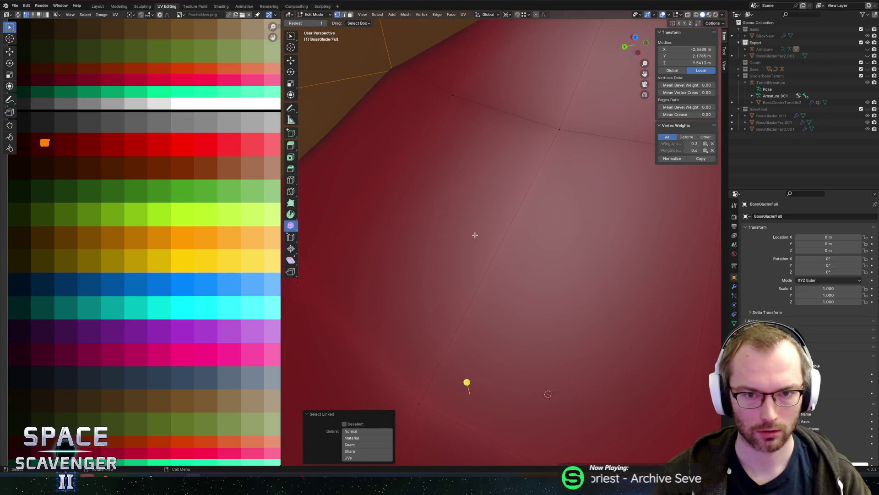
pyautogui.click(448, 96)
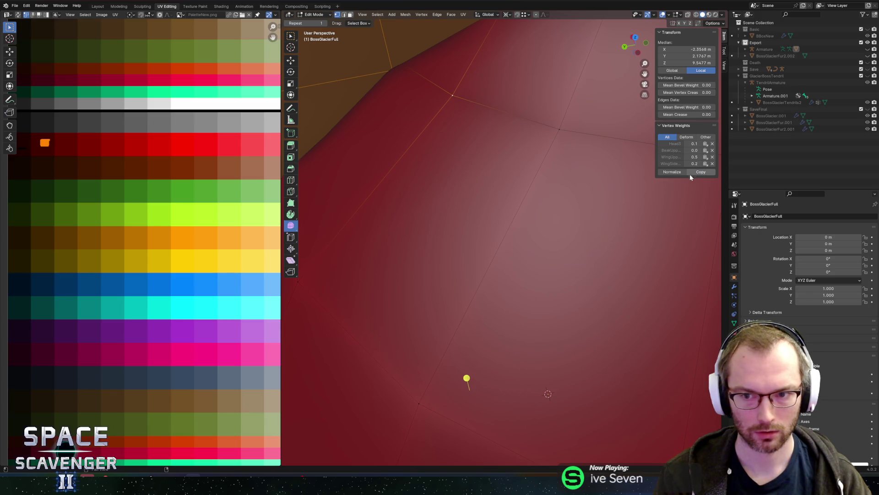
pyautogui.press('Tab')
pyautogui.press('KP_Decimal')
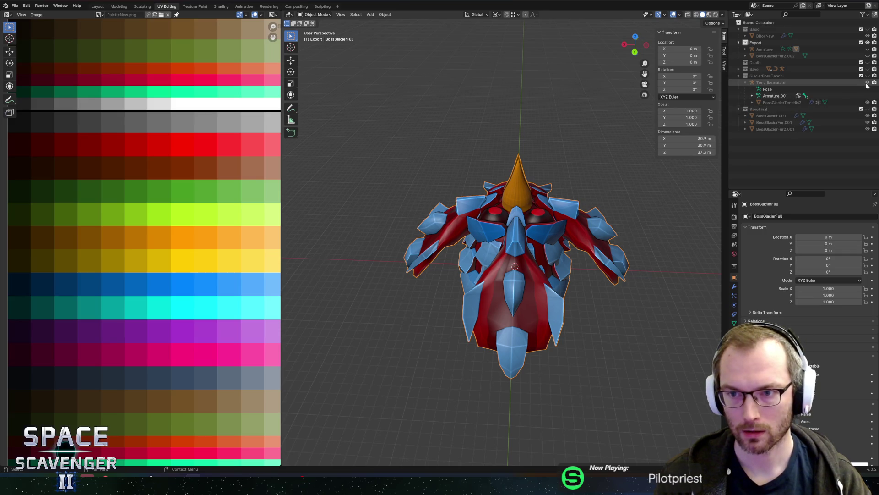
# - Unhide the boss armature and switch it to Pose Mode
pyautogui.click(868, 49)
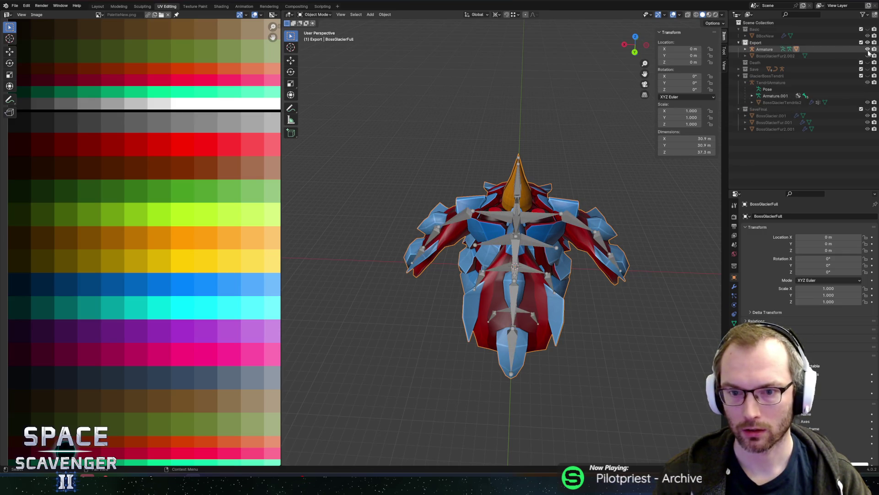
pyautogui.click(507, 218)
pyautogui.click(329, 16)
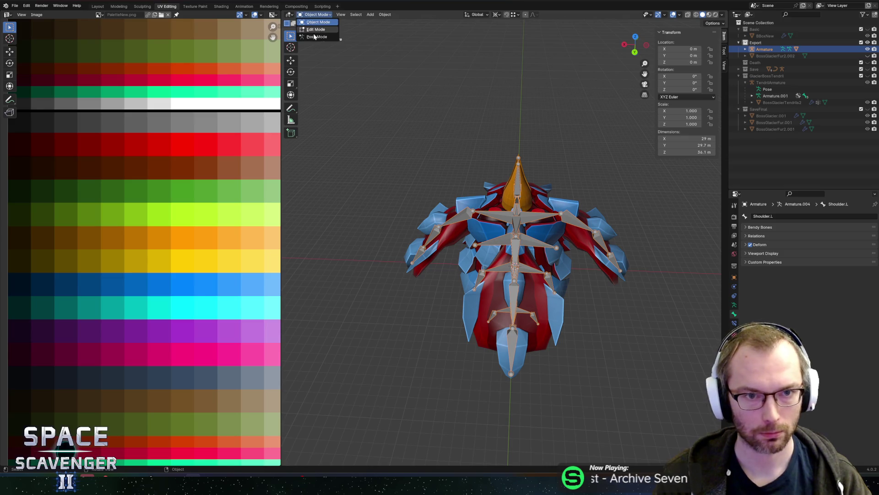
pyautogui.click(316, 33)
pyautogui.scroll(2, 572, 227)
# - Test-rotate the WingSide1.R wing on Y and the Shoulder.R bone, cancelling each
pyautogui.click(573, 207)
pyautogui.press('r')
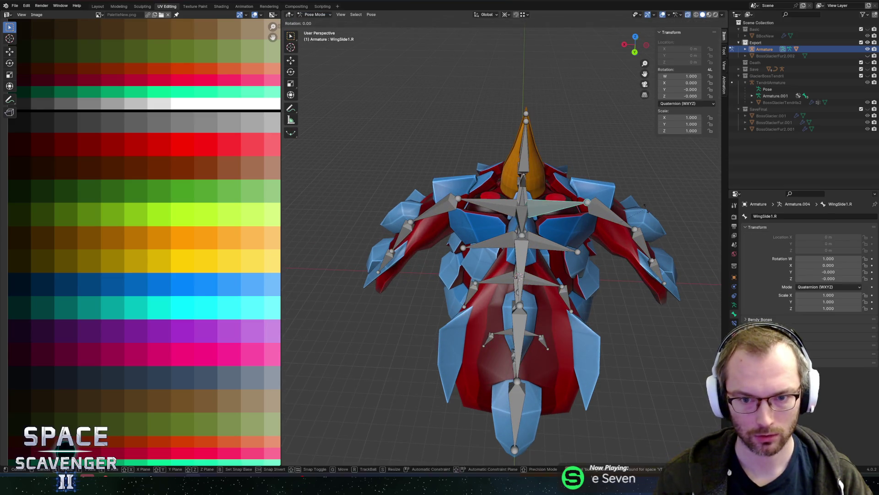
pyautogui.press('y')
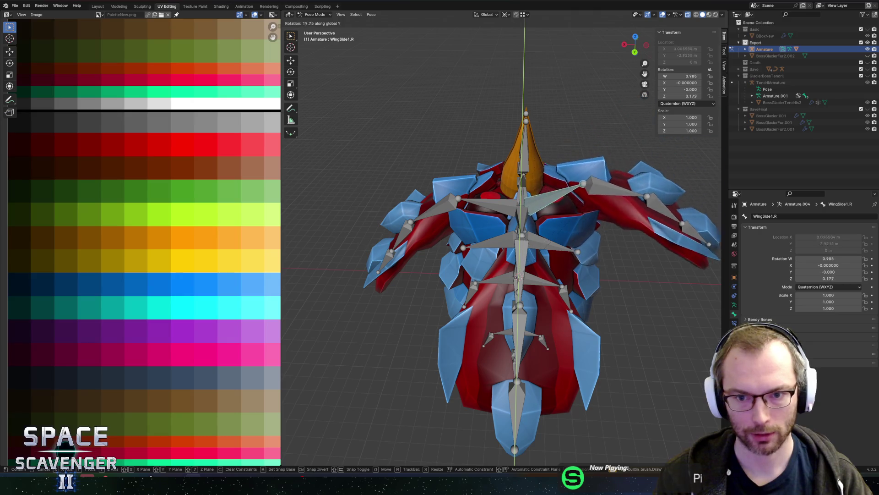
pyautogui.press('Escape')
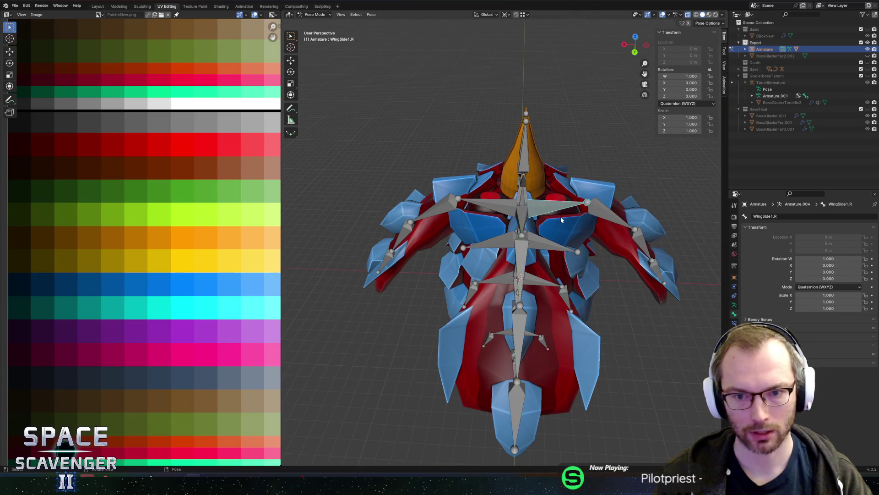
pyautogui.press('r')
pyautogui.press('y')
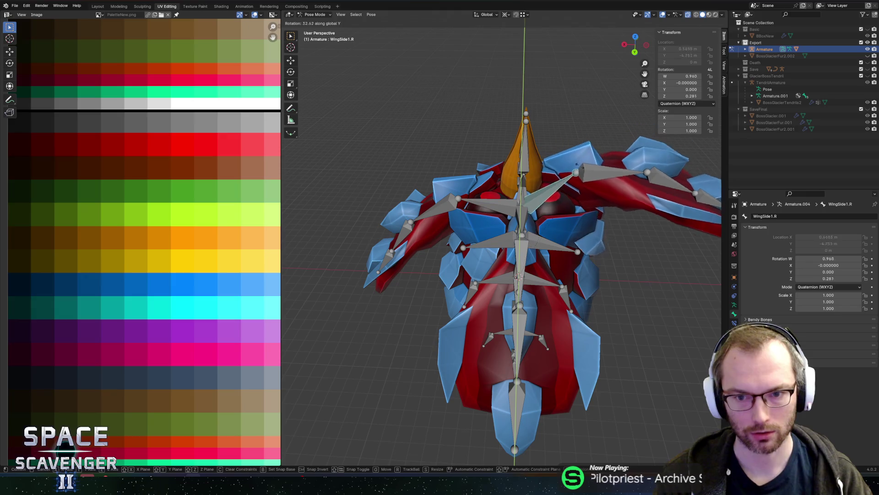
pyautogui.press('Escape')
pyautogui.click(547, 249)
pyautogui.moveTo(547, 248); pyautogui.dragTo(564, 249, button='middle')
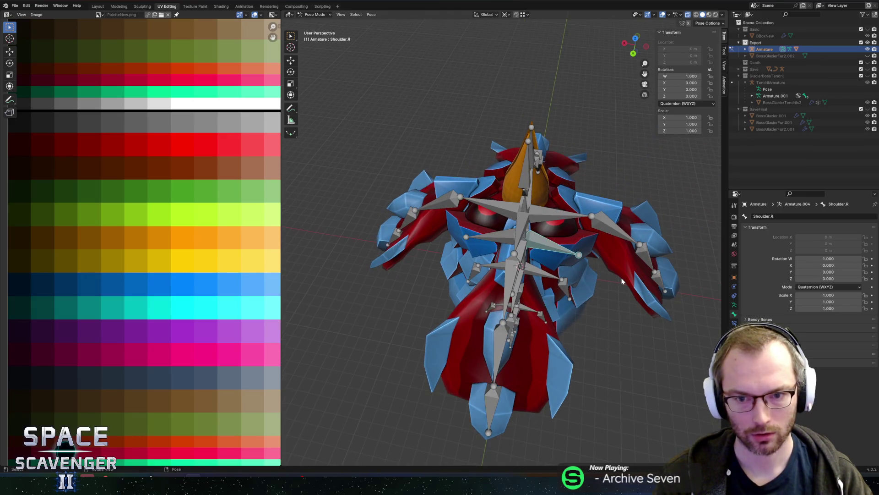
pyautogui.press('r')
pyautogui.press('Escape')
pyautogui.moveTo(595, 275)
pyautogui.mouseDown(button='middle')
pyautogui.moveTo(627, 286)
pyautogui.moveTo(585, 255)
pyautogui.mouseUp(button='middle')
# - Rotate BodyCenter2.R 74.8° and BodyCenter2.L -71.5° on Y, then undo the left one
pyautogui.click(565, 274)
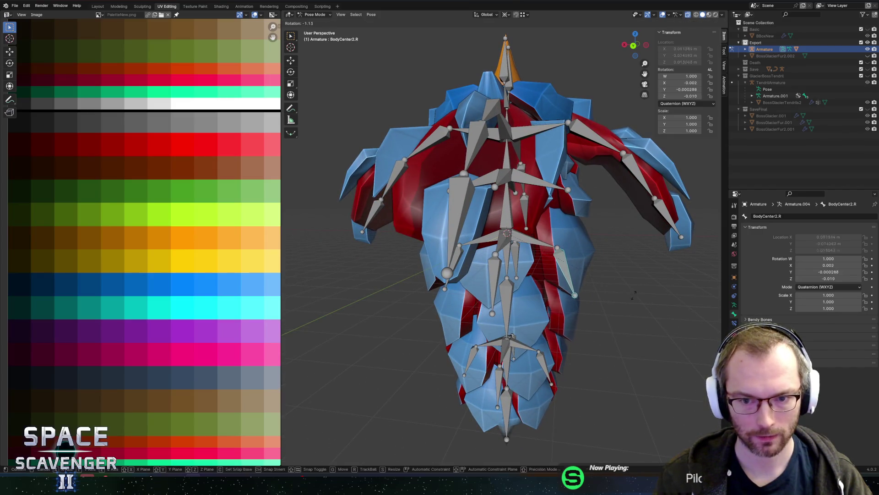
pyautogui.press('r')
pyautogui.press('y')
pyautogui.click(571, 157)
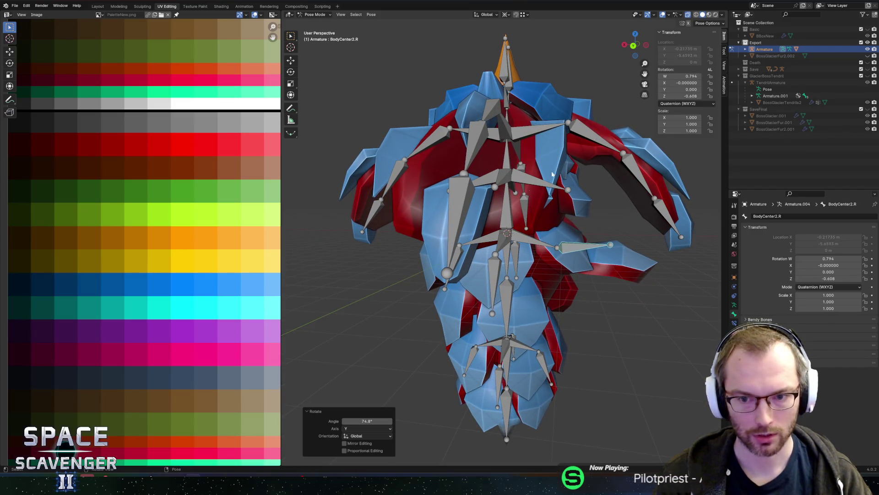
pyautogui.click(462, 257)
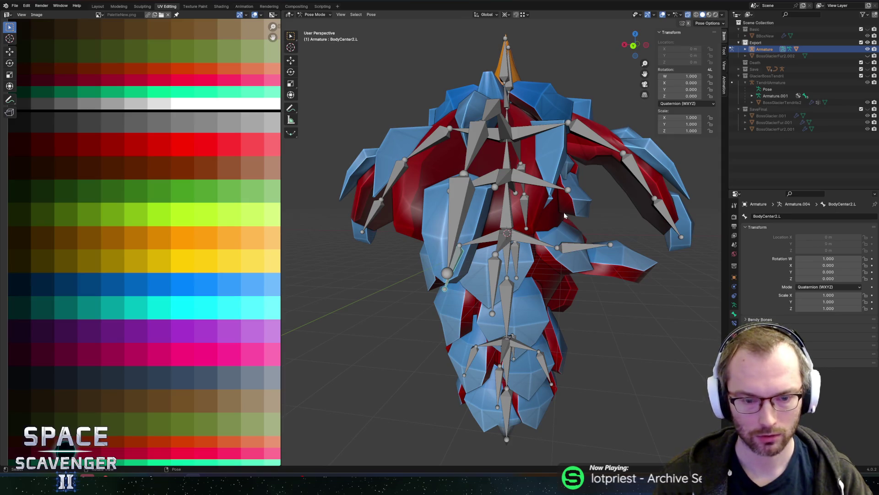
pyautogui.press('r')
pyautogui.press('y')
pyautogui.click(285, 334)
pyautogui.moveTo(613, 312)
pyautogui.mouseDown(button='middle')
pyautogui.moveTo(603, 270)
pyautogui.moveTo(659, 265)
pyautogui.moveTo(553, 273)
pyautogui.moveTo(573, 260)
pyautogui.moveTo(537, 279)
pyautogui.moveTo(531, 300)
pyautogui.mouseUp(button='middle')
pyautogui.hotkey('ctrl', 'z')
pyautogui.click(543, 258)
# - Test-bend the tail at Tail2 and Tail1, leaving the tail hanging straight
pyautogui.click(509, 286)
pyautogui.press('r')
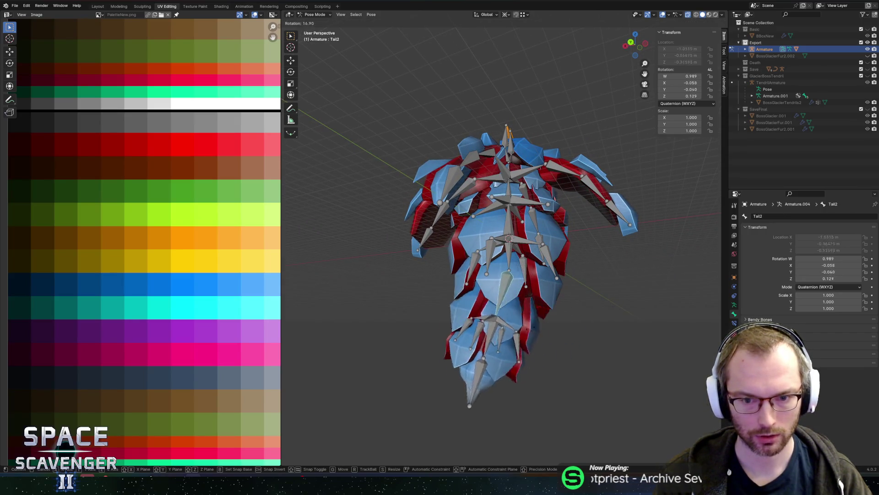
pyautogui.press('Escape')
pyautogui.click(504, 302)
pyautogui.press('r')
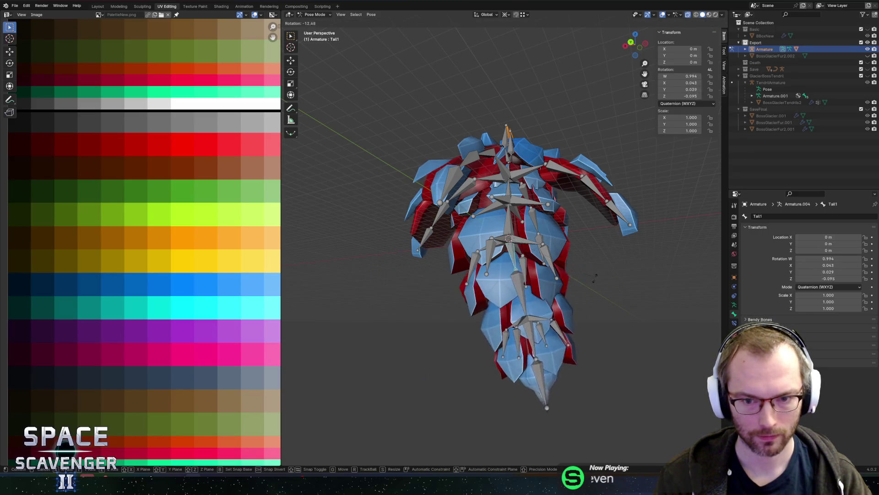
pyautogui.press('Escape')
# - Test-rotate Head1 on the X axis and then Head2, cancelling both
pyautogui.click(505, 220)
pyautogui.press('r')
pyautogui.press('x')
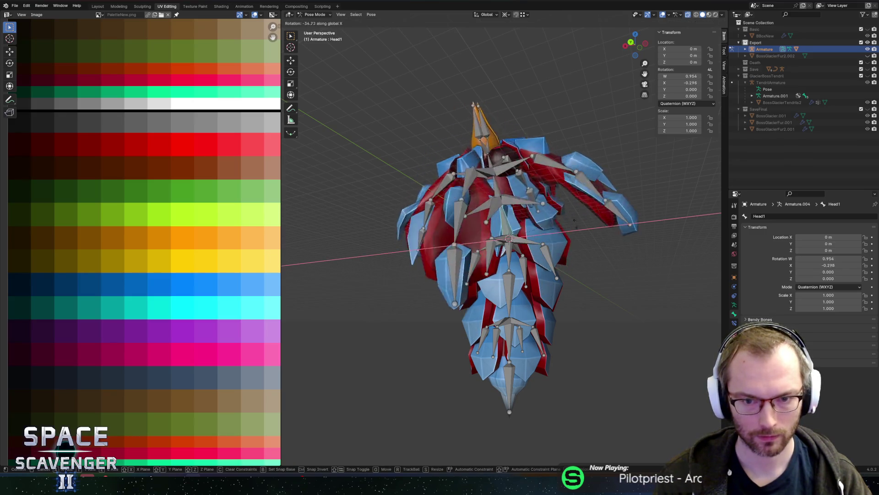
pyautogui.press('Escape')
pyautogui.moveTo(582, 226)
pyautogui.mouseDown(button='middle')
pyautogui.moveTo(562, 257)
pyautogui.moveTo(541, 267)
pyautogui.moveTo(563, 260)
pyautogui.moveTo(510, 205)
pyautogui.mouseUp(button='middle')
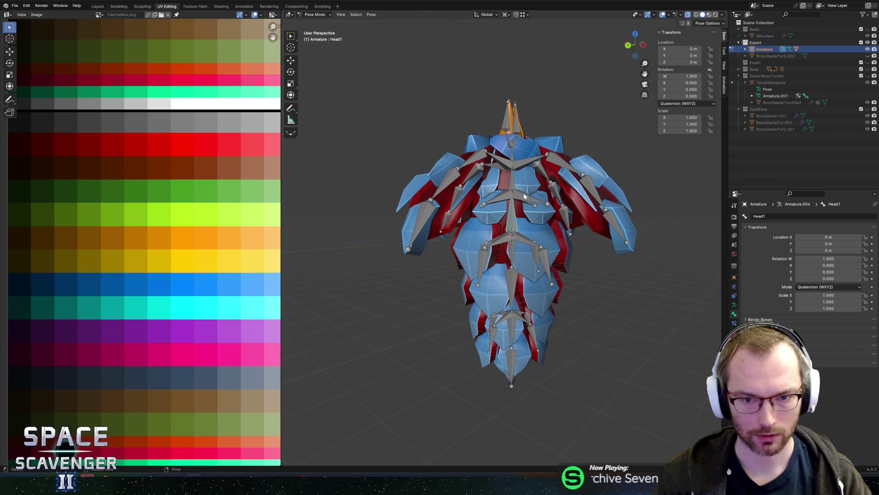
pyautogui.click(511, 189)
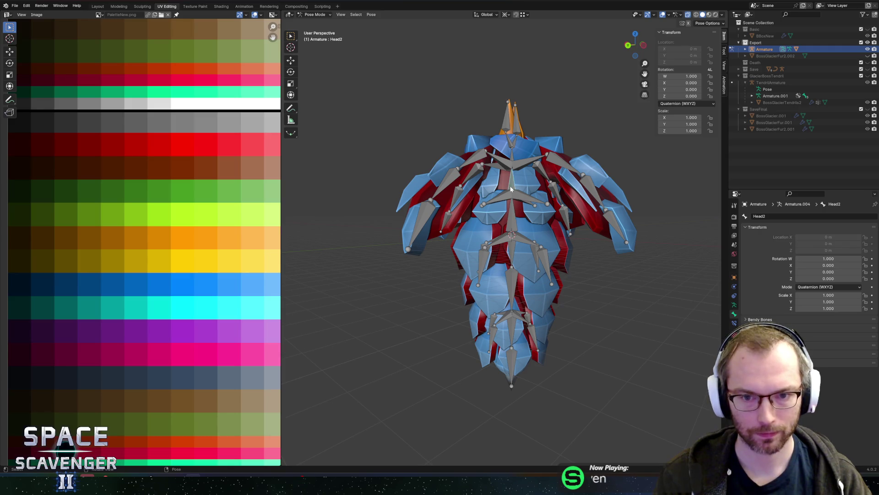
pyautogui.press('r')
pyautogui.press('Escape')
pyautogui.moveTo(526, 274); pyautogui.dragTo(572, 291, button='middle')
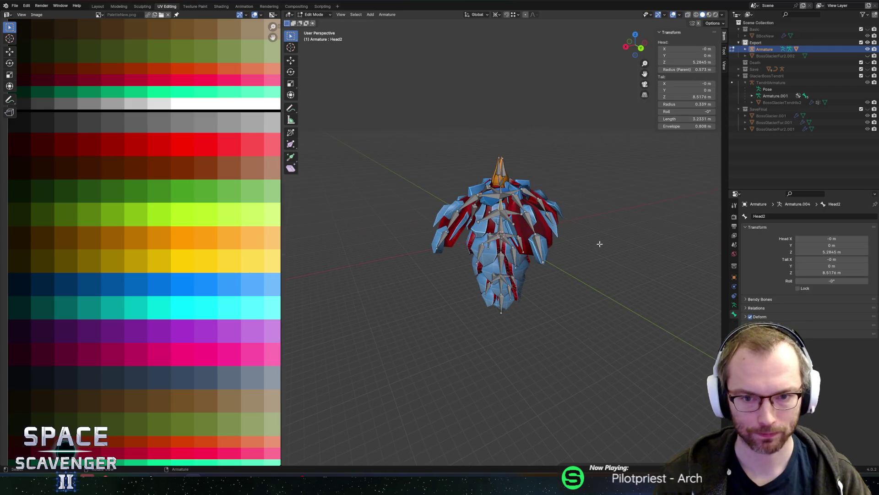
# - Test-rotate the WingUpper3.L wing bone and cancel it
pyautogui.click(533, 213)
pyautogui.press('r')
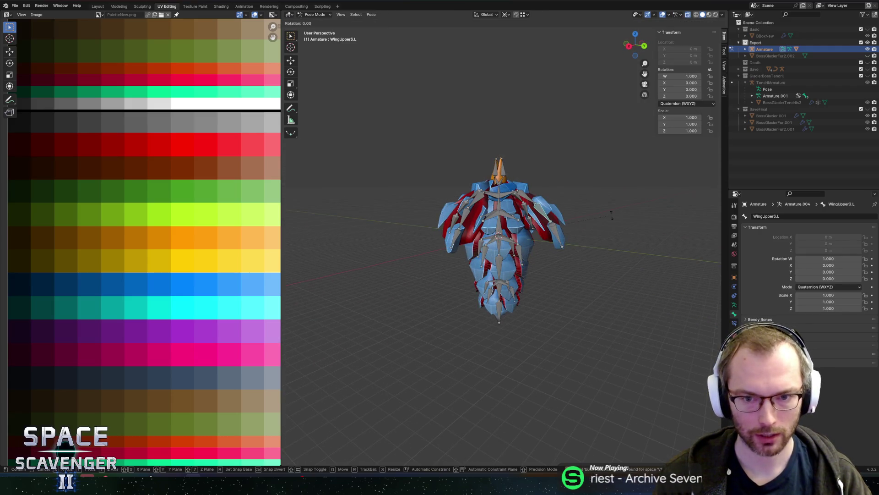
pyautogui.press('Escape')
pyautogui.moveTo(571, 177)
pyautogui.mouseDown(button='middle')
pyautogui.moveTo(626, 186)
pyautogui.moveTo(600, 194)
pyautogui.mouseUp(button='middle')
# - Select the Export collection, return to Object Mode, and export it as BossGlacier.fbx
pyautogui.click(746, 49)
pyautogui.click(756, 42)
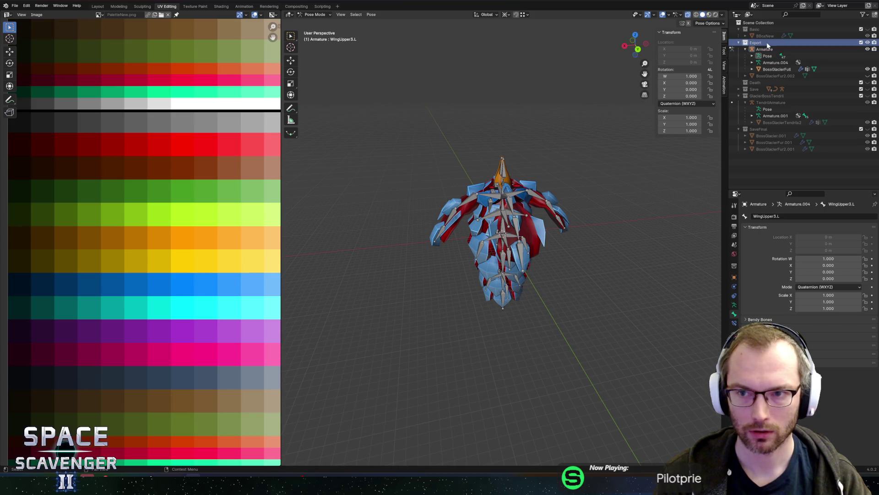
pyautogui.hotkey('shift', 'e')
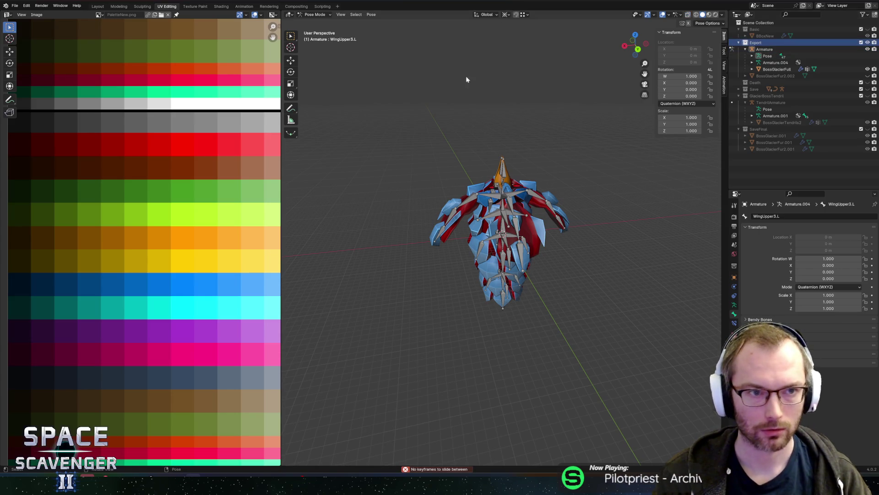
pyautogui.click(316, 15)
pyautogui.click(314, 23)
pyautogui.hotkey('ctrl', 'shift', 'e')
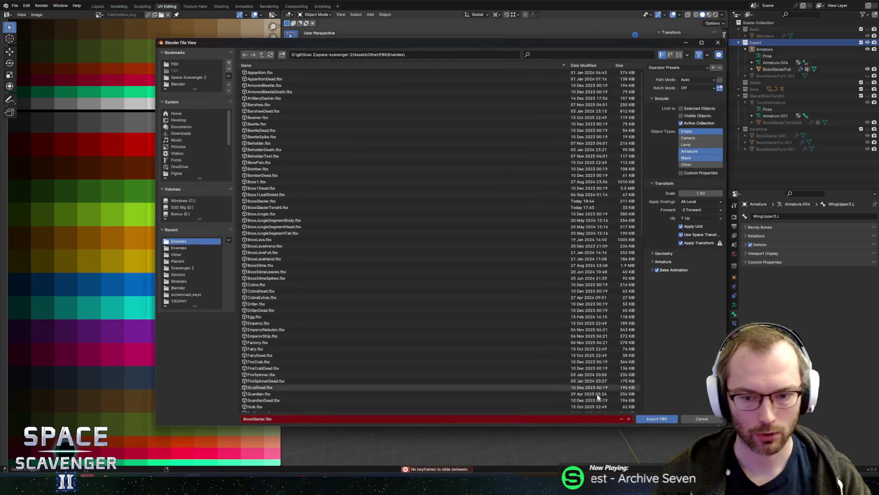
pyautogui.click(661, 419)
pyautogui.hotkey('alt', 'Tab')
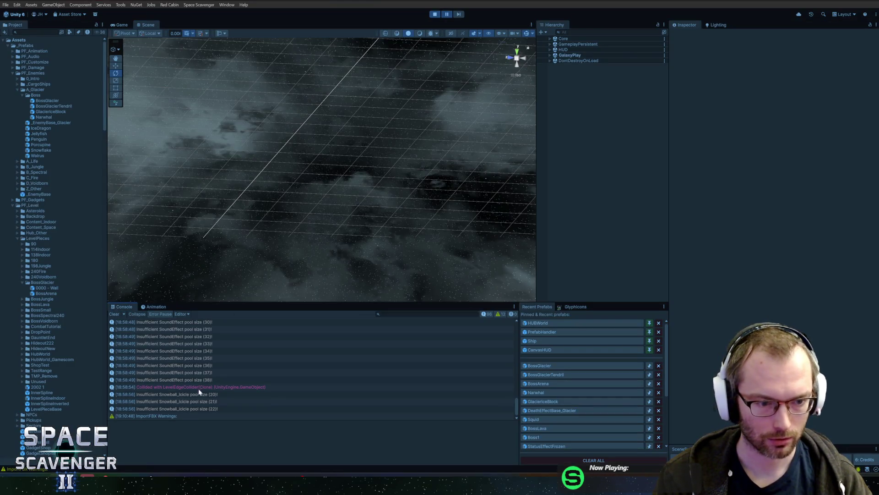
# - Read Unity's warning that 154 of 3655 vertices lack bone weight, then Blender armature Edit Mode
pyautogui.click(170, 415)
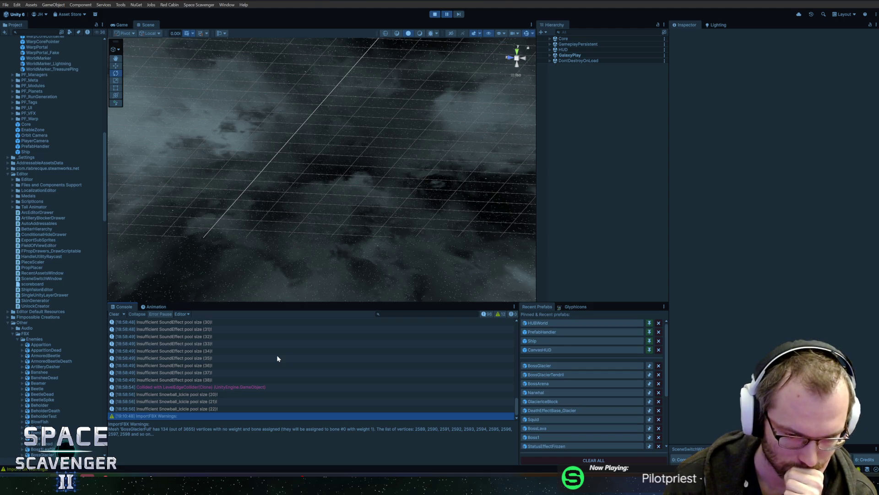
pyautogui.hotkey('alt', 'Tab')
pyautogui.moveTo(471, 207)
pyautogui.mouseDown(button='middle')
pyautogui.moveTo(544, 152)
pyautogui.moveTo(581, 167)
pyautogui.moveTo(572, 191)
pyautogui.moveTo(552, 184)
pyautogui.moveTo(529, 200)
pyautogui.moveTo(539, 201)
pyautogui.mouseUp(button='middle')
pyautogui.press('Tab')
pyautogui.hotkey('alt', 'Tab')
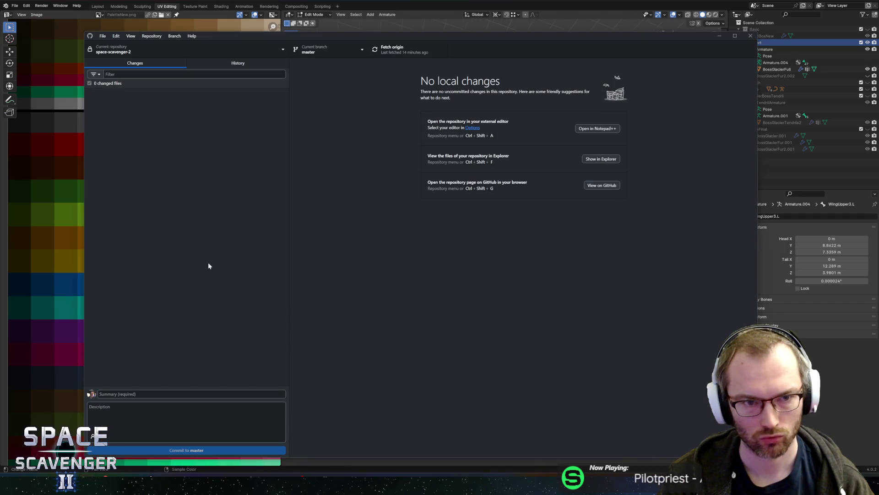
# - Switch editing to the BossGlacierFull mesh and select its whole red sphere piece
pyautogui.click(718, 36)
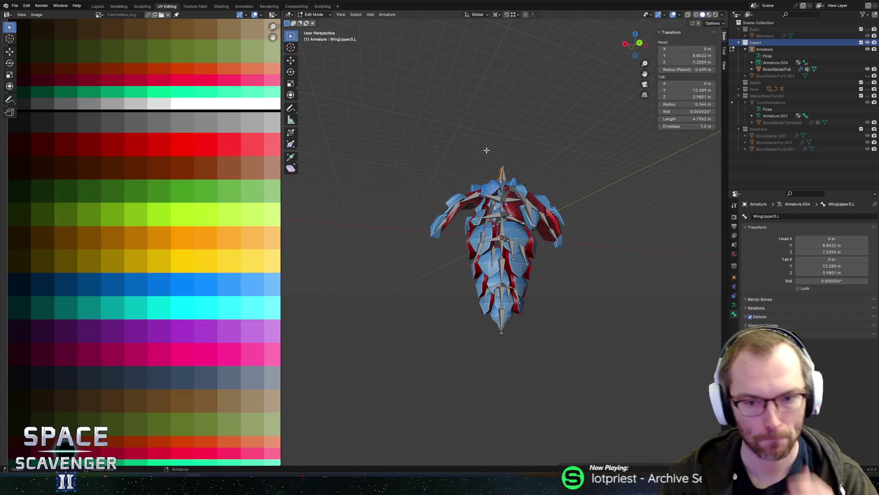
pyautogui.moveTo(563, 194)
pyautogui.mouseDown(button='middle')
pyautogui.moveTo(515, 180)
pyautogui.moveTo(561, 215)
pyautogui.moveTo(615, 209)
pyautogui.mouseUp(button='middle')
pyautogui.scroll(4, 520, 190)
pyautogui.hotkey('alt', 'q')
pyautogui.press('l')
pyautogui.click(579, 146)
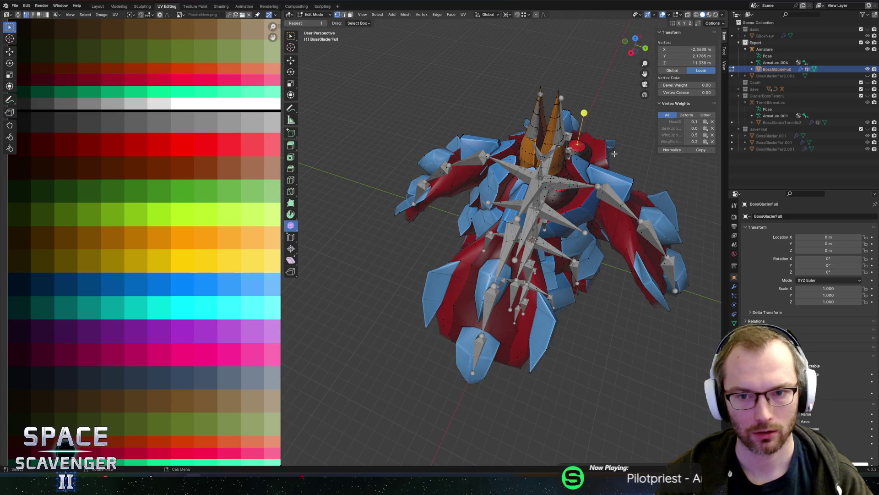
pyautogui.scroll(5, 438, 182)
pyautogui.press('l')
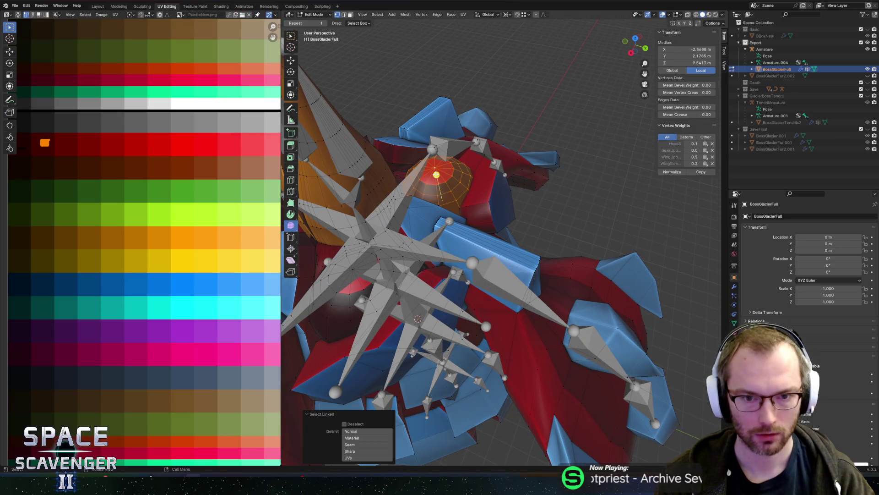
# - Turn on Statistics in the Viewport Overlays to show vertex, edge and face counts
pyautogui.click(668, 15)
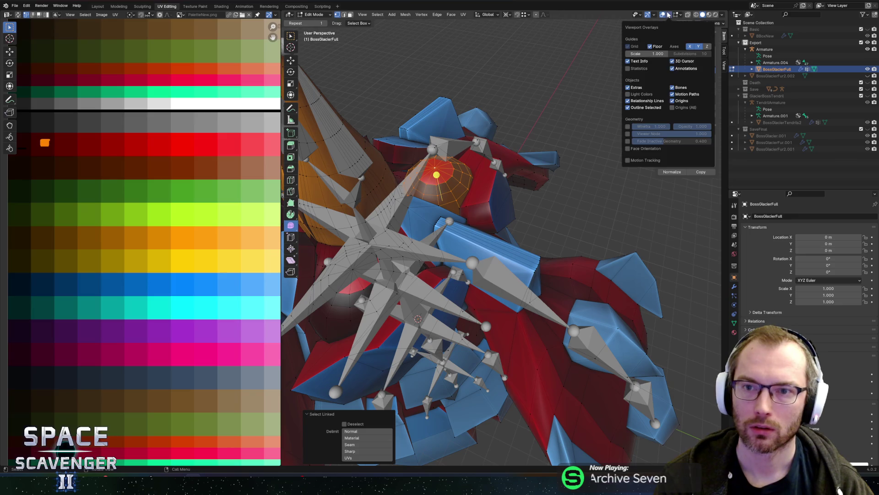
pyautogui.click(634, 68)
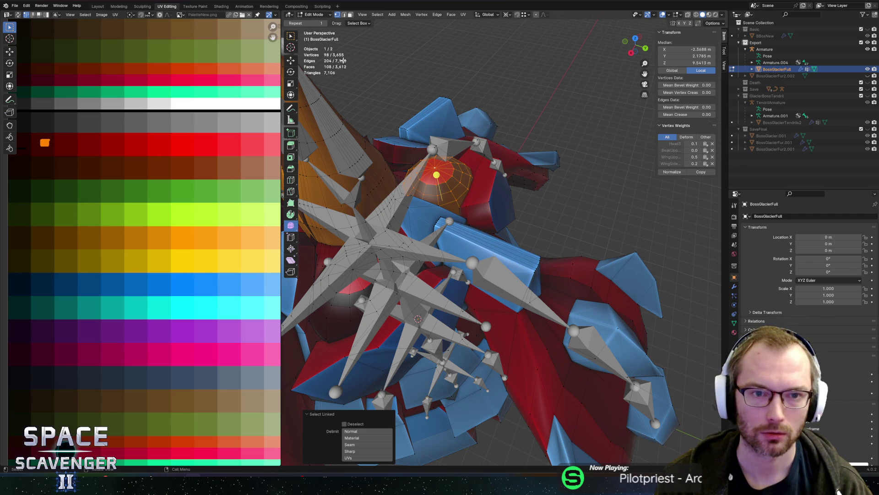
pyautogui.hotkey('alt', 'Tab')
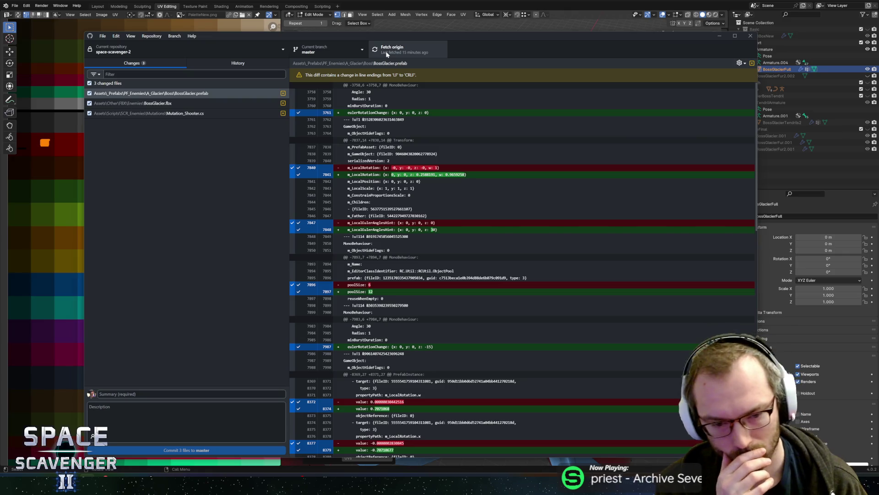
# - Add the second red sphere piece to the selection, then glance at the GalaxyPlay Unity window
pyautogui.hotkey('alt', 'Tab')
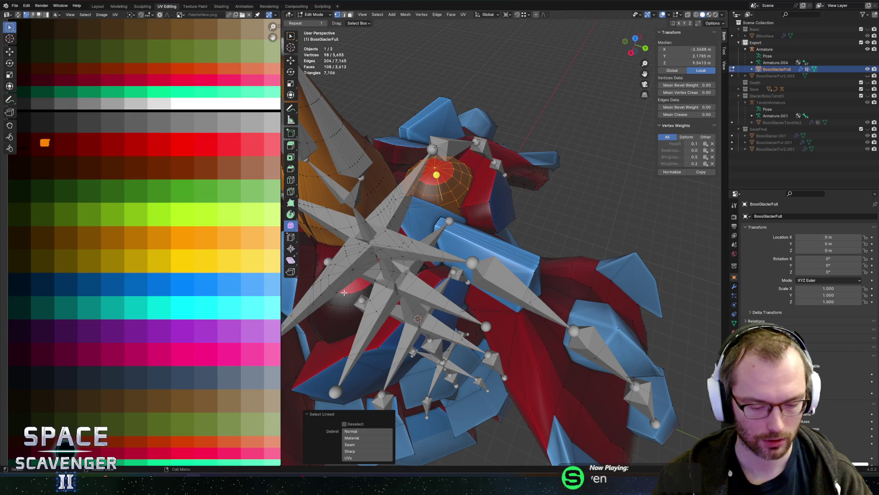
pyautogui.press('l')
pyautogui.moveTo(389, 181); pyautogui.dragTo(475, 183, button='middle')
pyautogui.hotkey('alt', 'Tab')
pyautogui.hotkey('alt', 'Tab')
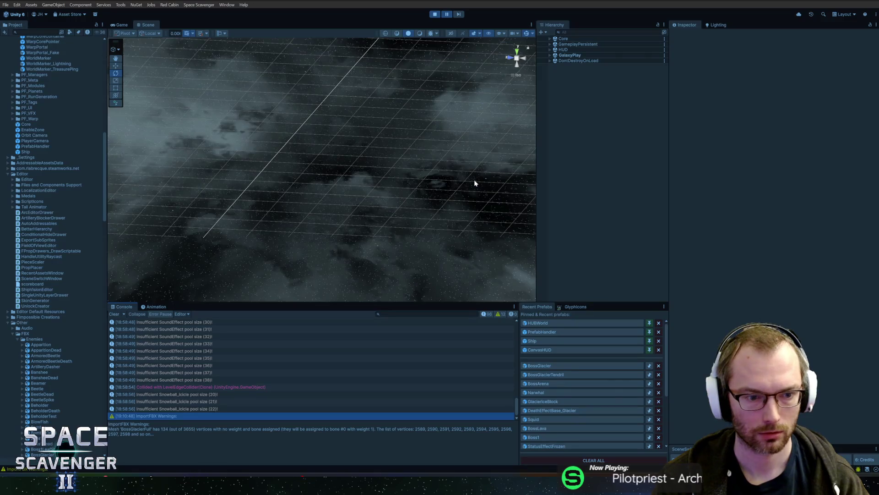
pyautogui.hotkey('alt', 'Tab')
pyautogui.scroll(-3, 482, 179)
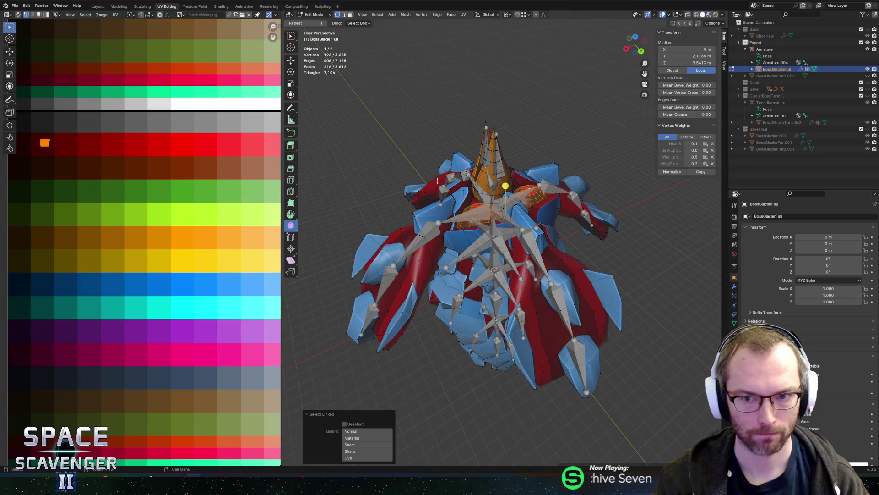
# - Select all BossGlacierFull vertices, leave Edit Mode, and view the boss from the front
pyautogui.press('a')
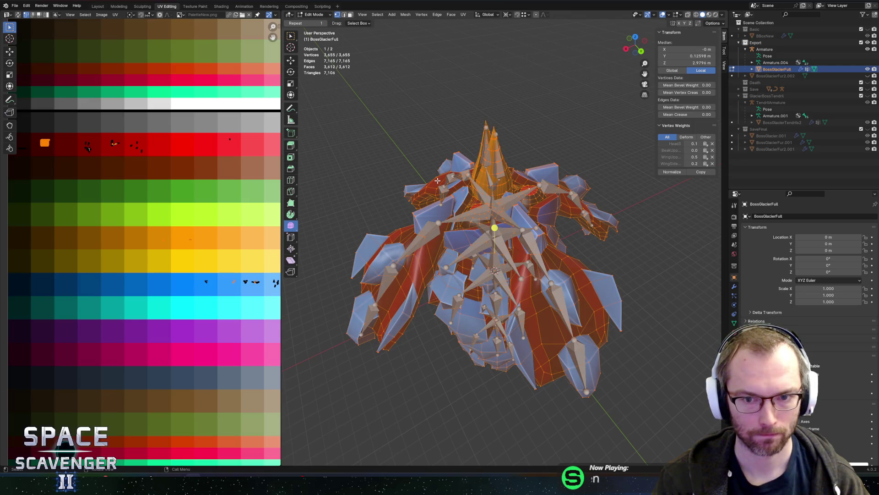
pyautogui.press('Tab')
pyautogui.moveTo(450, 175)
pyautogui.mouseDown(button='middle')
pyautogui.moveTo(570, 116)
pyautogui.moveTo(604, 72)
pyautogui.moveTo(558, 133)
pyautogui.moveTo(506, 95)
pyautogui.mouseUp(button='middle')
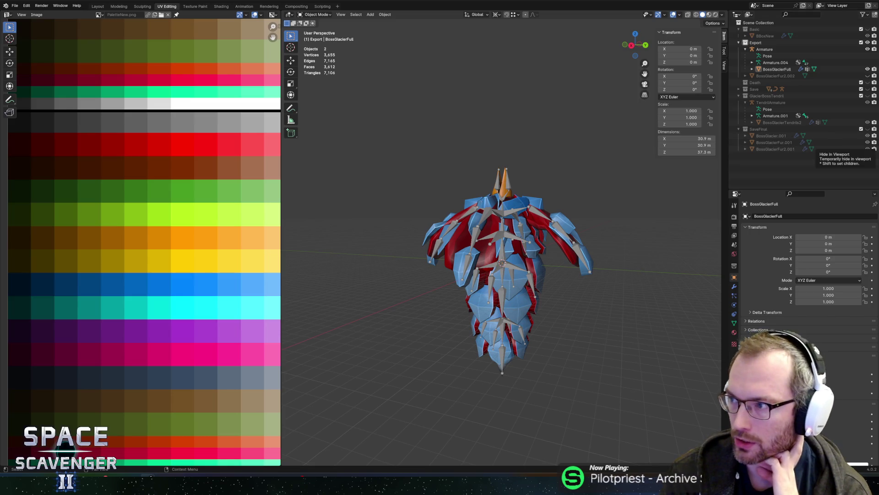
pyautogui.hotkey('alt', 'Tab')
# - Read the answer's advice on showing the armature modifier in edit mode and browse its screenshots
pyautogui.scroll(-5, 362, 315)
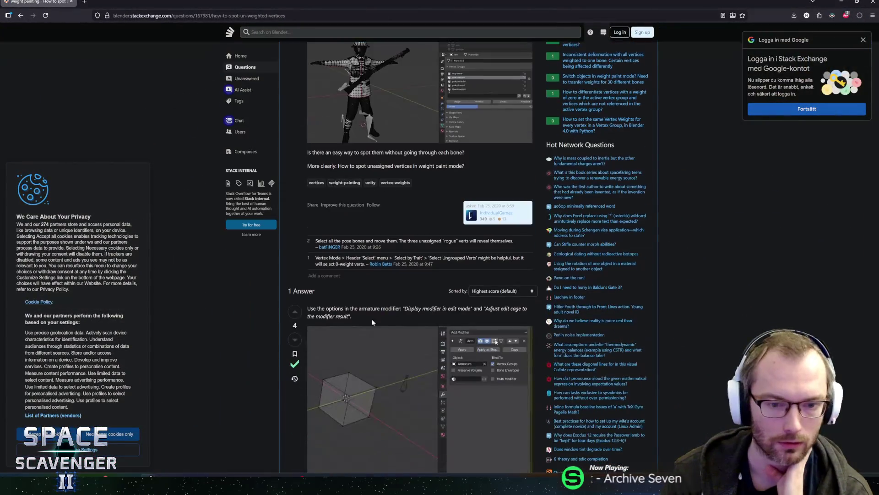
pyautogui.scroll(-3, 396, 323)
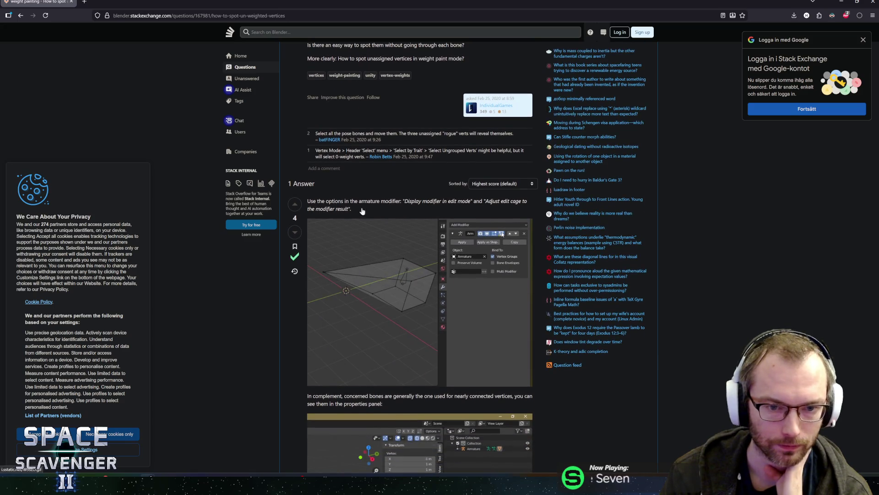
pyautogui.moveTo(510, 201); pyautogui.dragTo(327, 201)
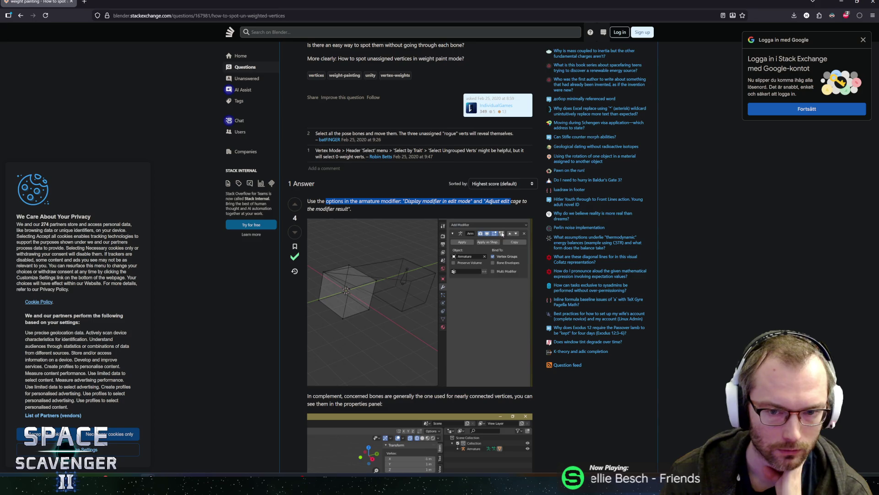
pyautogui.click(332, 208)
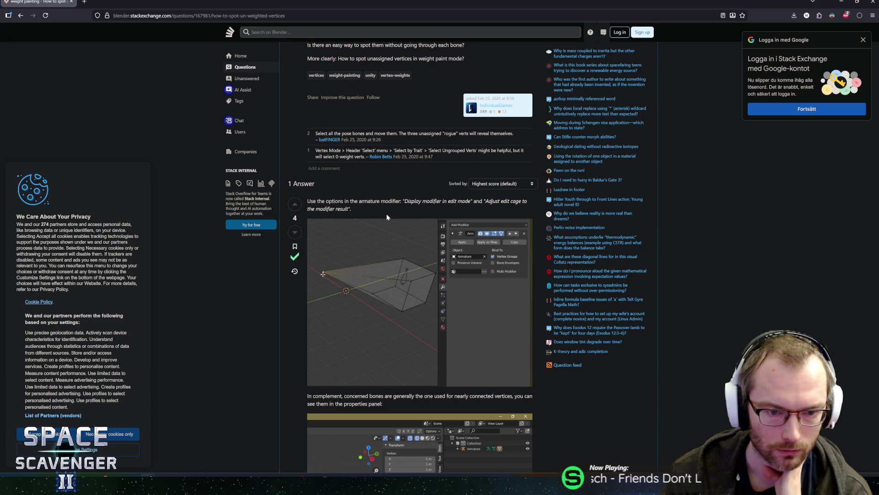
pyautogui.scroll(-3, 402, 216)
pyautogui.scroll(-1, 404, 221)
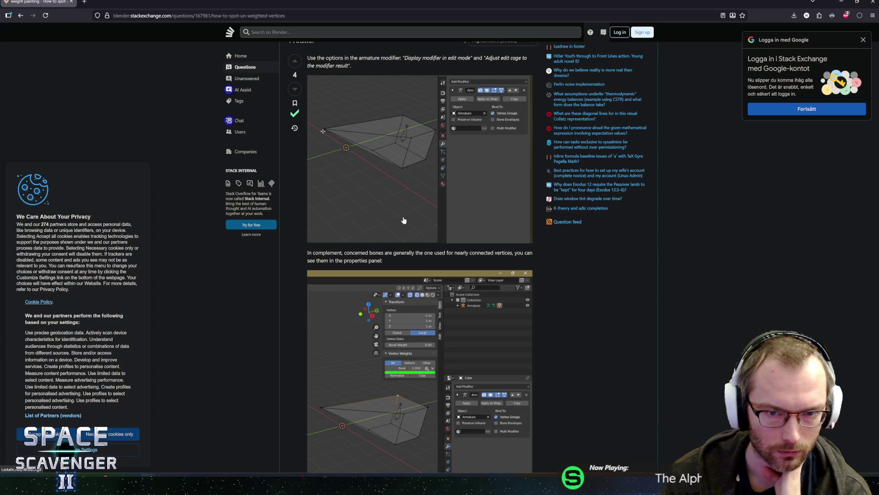
pyautogui.scroll(-4, 405, 222)
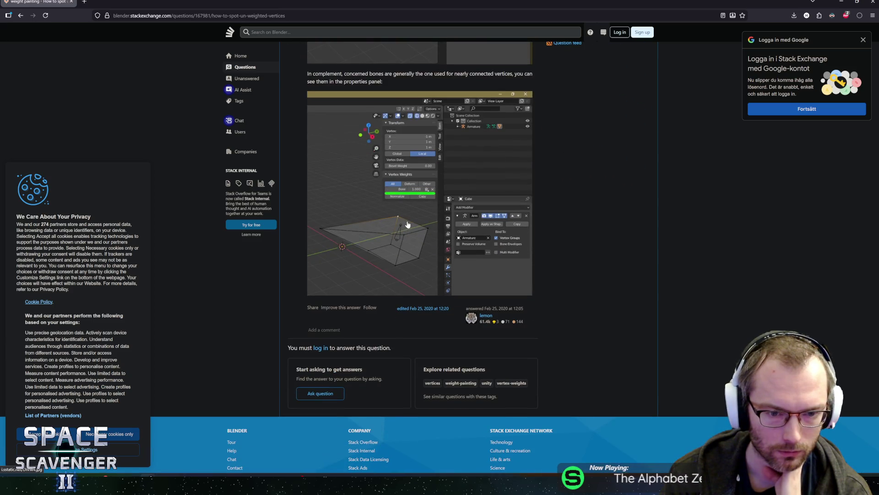
pyautogui.scroll(4, 407, 225)
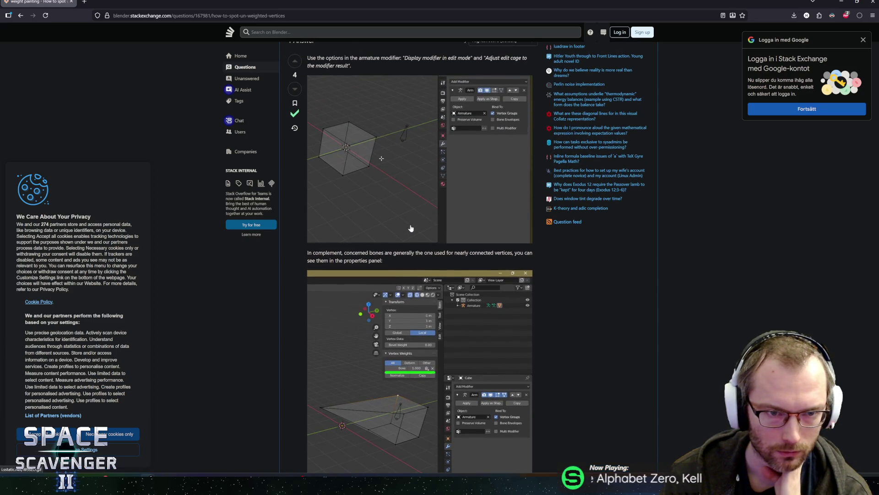
pyautogui.scroll(1, 410, 228)
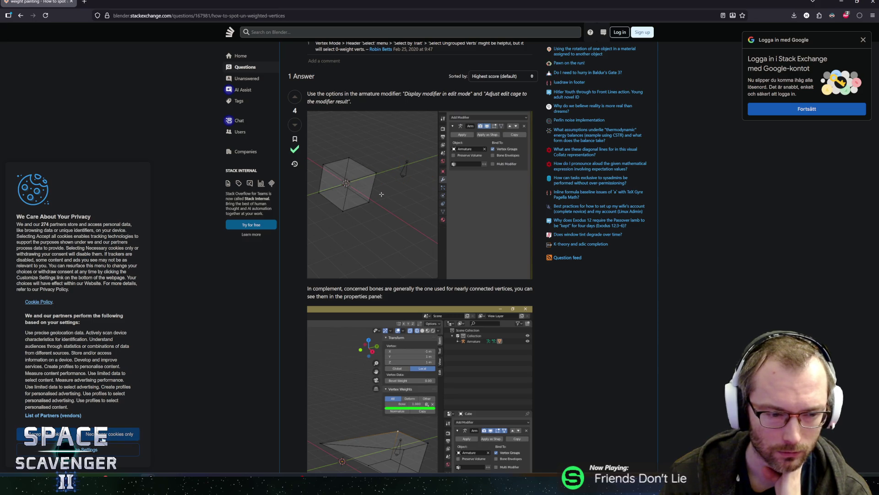
pyautogui.scroll(2, 325, 302)
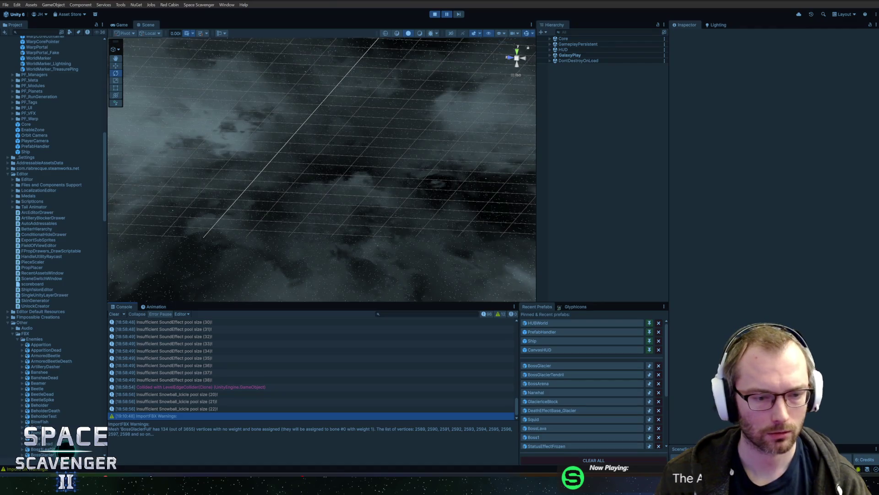
# - Select the BossGlacierFull mesh and display its Armature modifier in the Modifier properties tab
pyautogui.click(242, 455)
pyautogui.scroll(2, 567, 191)
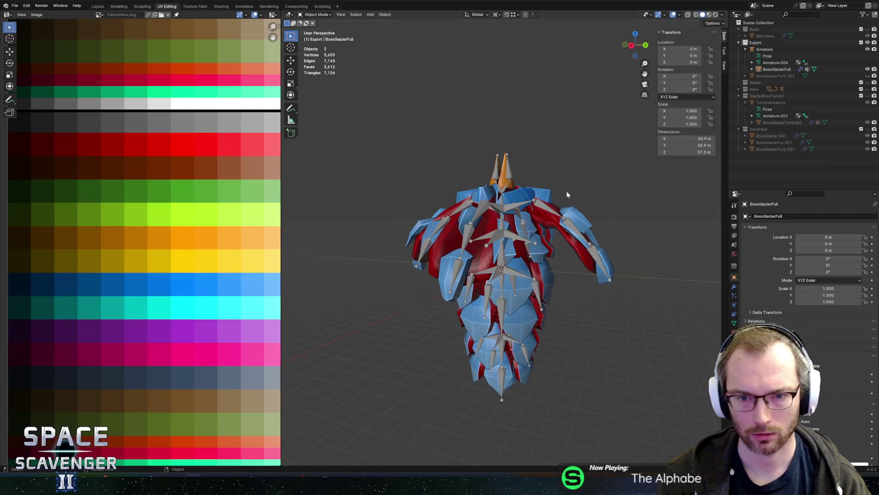
pyautogui.click(512, 159)
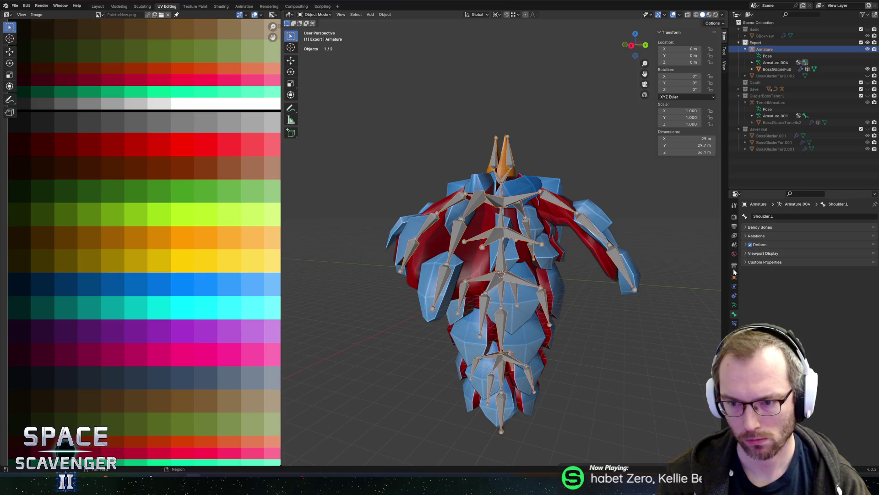
pyautogui.click(523, 184)
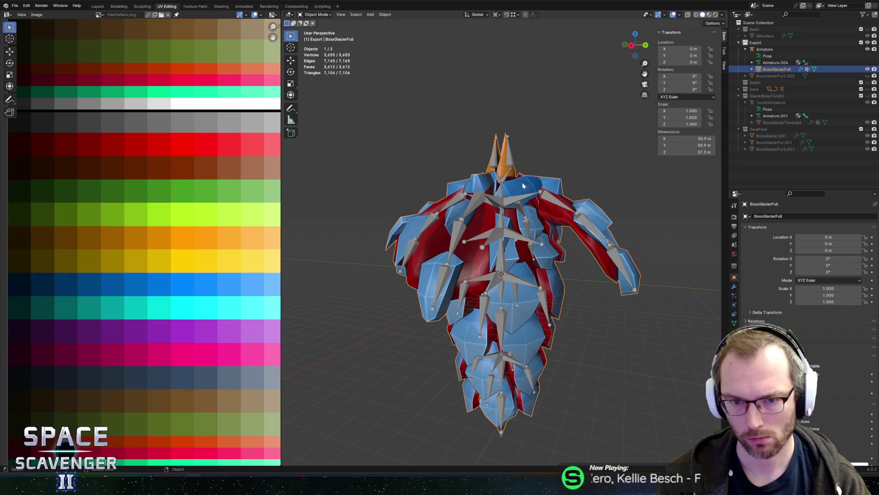
pyautogui.click(734, 286)
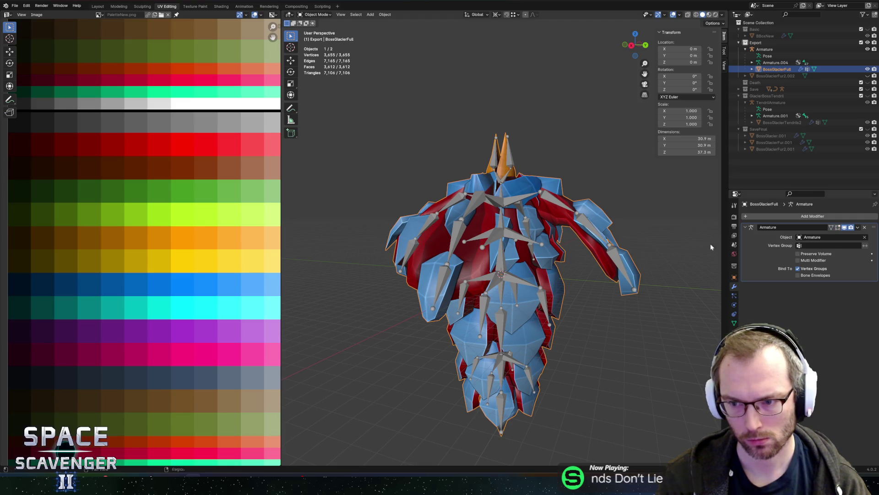
pyautogui.moveTo(568, 243)
pyautogui.mouseDown(button='middle')
pyautogui.moveTo(567, 258)
pyautogui.moveTo(558, 255)
pyautogui.mouseUp(button='middle')
pyautogui.scroll(5, 572, 261)
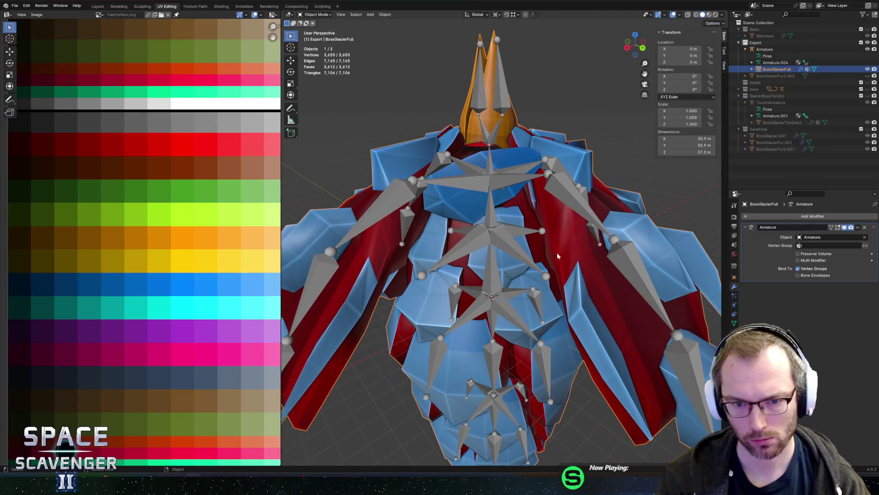
# - Select the Head2 bone in armature Edit Mode and try a rotation, cancelling it
pyautogui.click(488, 220)
pyautogui.press('Tab')
pyautogui.click(488, 220)
pyautogui.press('r')
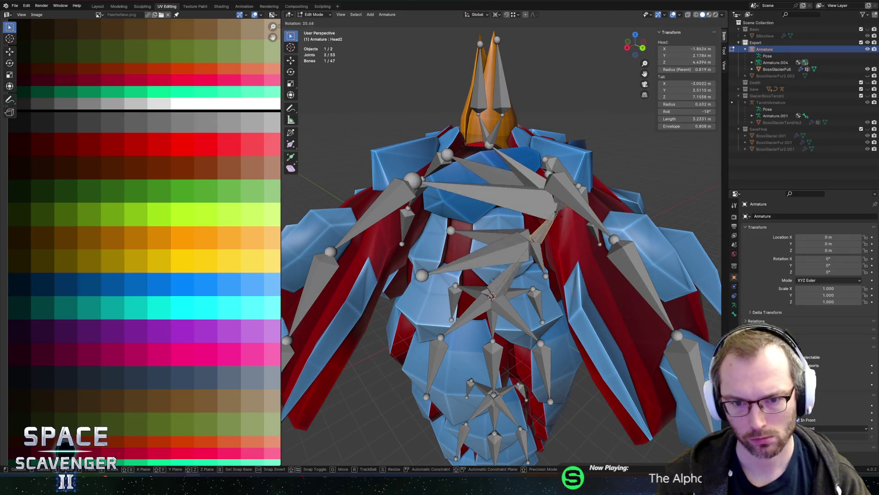
pyautogui.press('Escape')
# - In Pose Mode, test Head2 with normal and trackball rotations, cancelling both back to rest pose
pyautogui.click(313, 15)
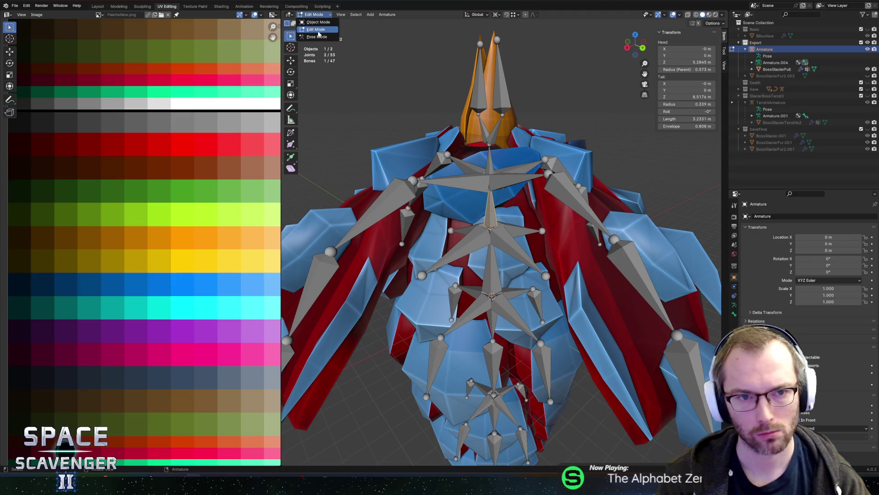
pyautogui.click(316, 37)
pyautogui.scroll(-5, 500, 257)
pyautogui.press('r')
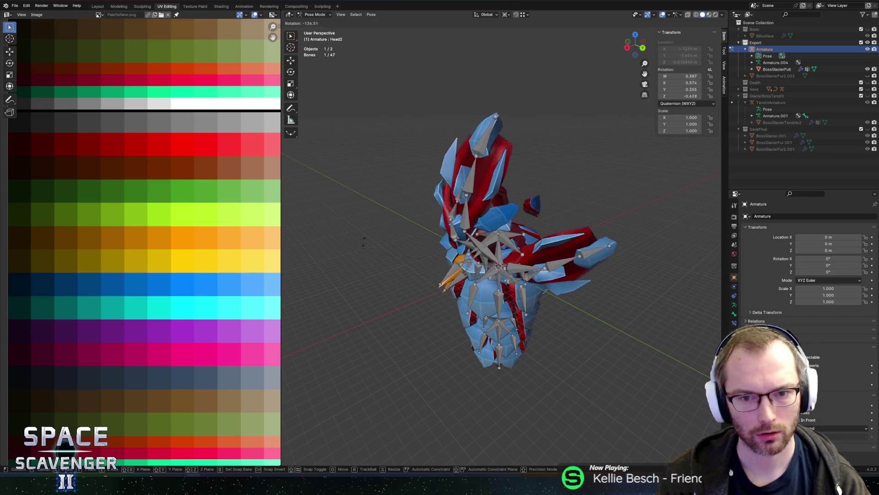
pyautogui.moveTo(591, 277)
pyautogui.mouseDown(button='middle')
pyautogui.moveTo(578, 318)
pyautogui.moveTo(616, 145)
pyautogui.moveTo(538, 156)
pyautogui.mouseUp(button='middle')
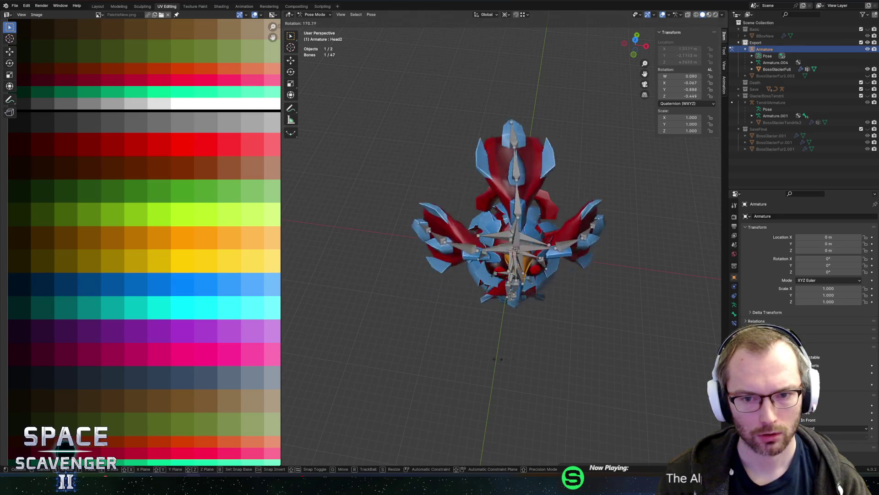
pyautogui.press('Escape')
pyautogui.scroll(3, 538, 205)
pyautogui.moveTo(694, 180)
pyautogui.mouseDown(button='middle')
pyautogui.moveTo(538, 206)
pyautogui.moveTo(596, 220)
pyautogui.mouseUp(button='middle')
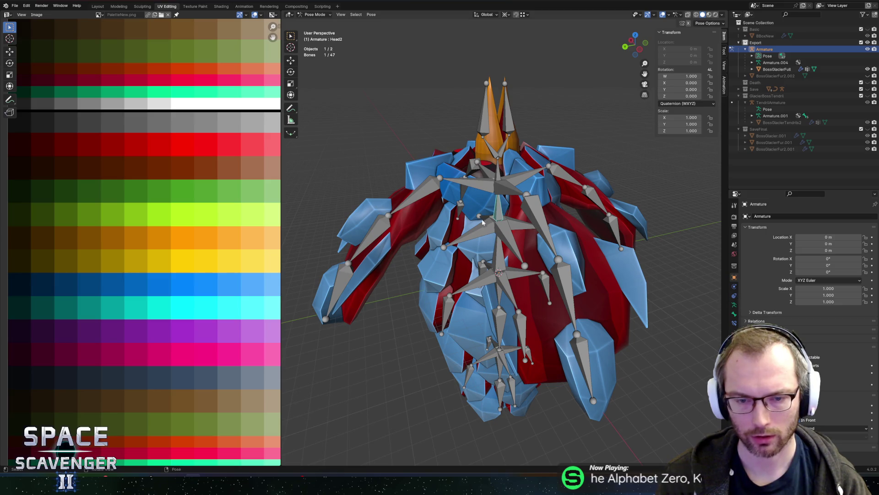
pyautogui.moveTo(510, 208)
pyautogui.mouseDown(button='middle')
pyautogui.moveTo(563, 161)
pyautogui.moveTo(560, 131)
pyautogui.moveTo(587, 127)
pyautogui.moveTo(564, 156)
pyautogui.moveTo(564, 139)
pyautogui.moveTo(560, 156)
pyautogui.mouseUp(button='middle')
pyautogui.press('r')
pyautogui.press('r')
pyautogui.press('Escape')
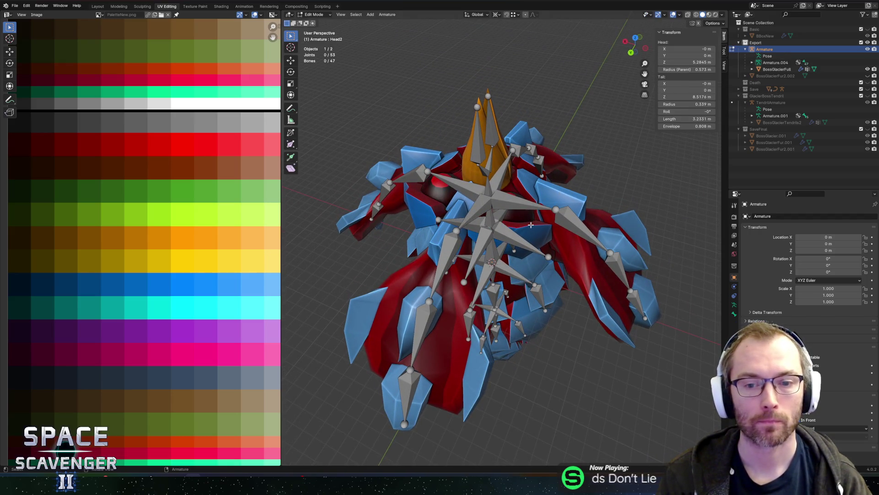
pyautogui.hotkey('ctrl', 'Tab')
pyautogui.hotkey('ctrl', 'Tab')
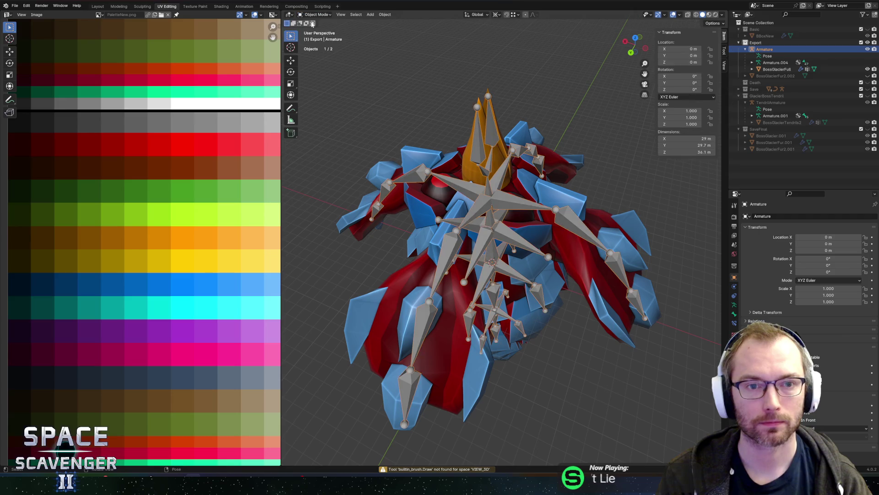
# - Select the connected BossGlacierFull pieces beside the head in Edit Mode and compare them with Unity's ImportFBX warnings
pyautogui.click(532, 216)
pyautogui.press('Tab')
pyautogui.press('l')
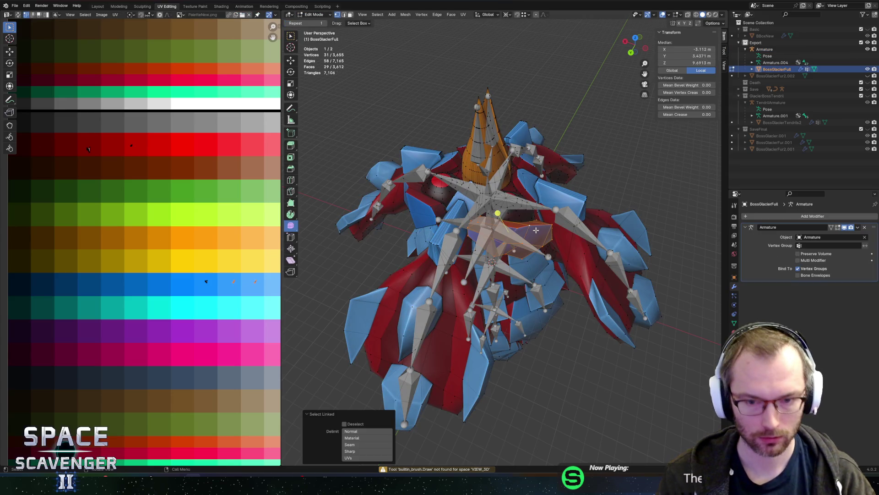
pyautogui.press('l')
pyautogui.moveTo(426, 203); pyautogui.dragTo(551, 219, button='middle')
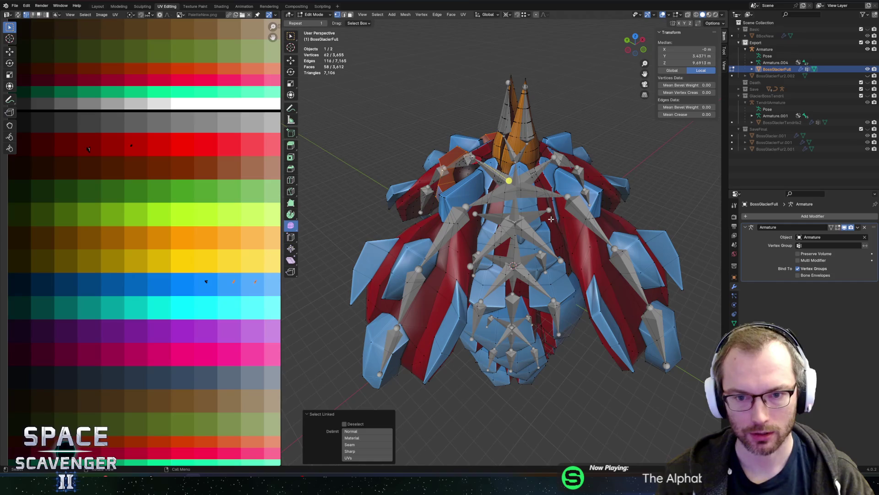
pyautogui.hotkey('alt', 'Tab')
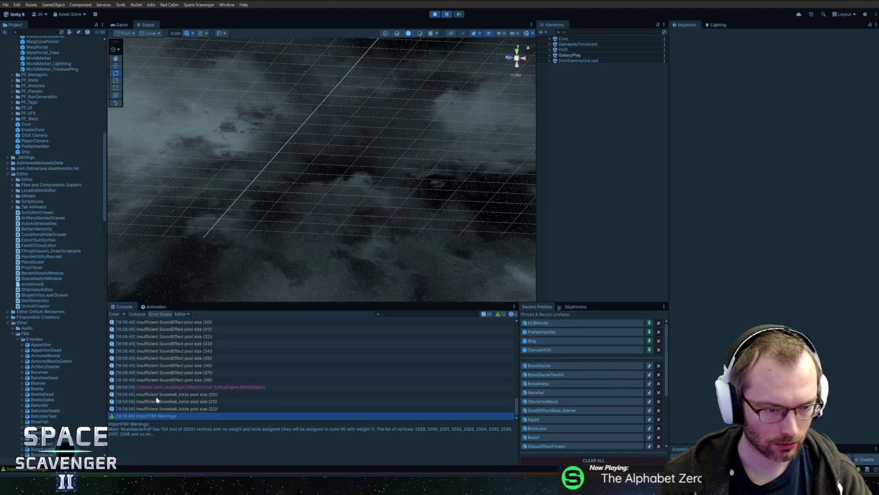
pyautogui.hotkey('alt', 'Tab')
# - Add more connected head pieces and the torso piece to the mesh selection
pyautogui.moveTo(495, 212); pyautogui.dragTo(518, 209, button='middle')
pyautogui.press('l')
pyautogui.moveTo(567, 190); pyautogui.dragTo(580, 174, button='middle')
pyautogui.press('l')
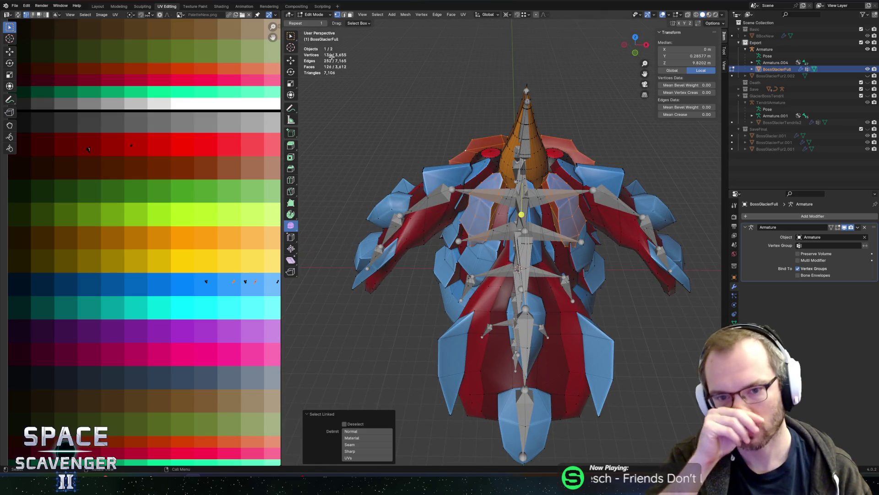
pyautogui.moveTo(331, 65); pyautogui.dragTo(440, 160, button='middle')
pyautogui.scroll(5, 451, 173)
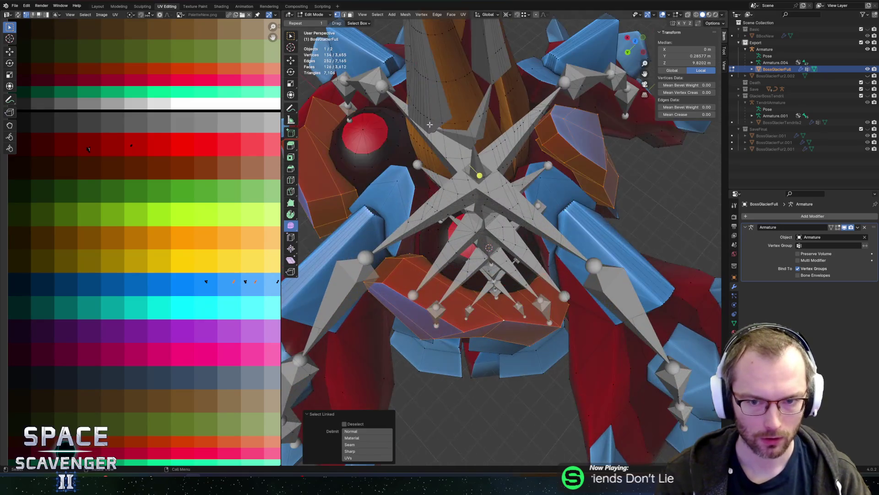
pyautogui.click(545, 204)
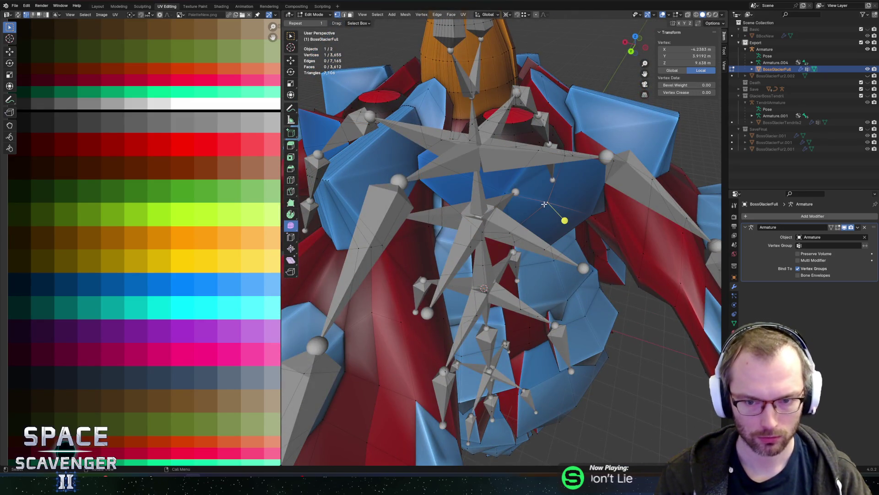
pyautogui.press('l')
# - Frame the selected piece, check its vertex groups, then return the armature to Object Mode
pyautogui.press('KP_Decimal')
pyautogui.scroll(-5, 487, 194)
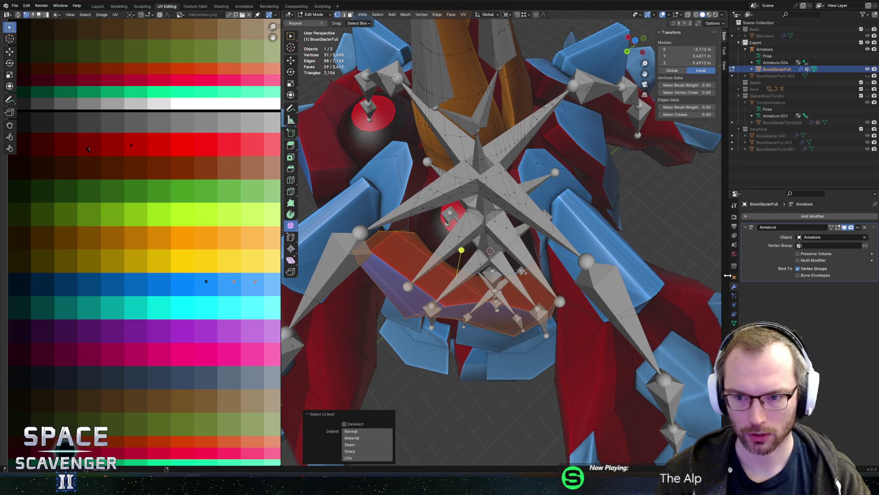
pyautogui.click(735, 323)
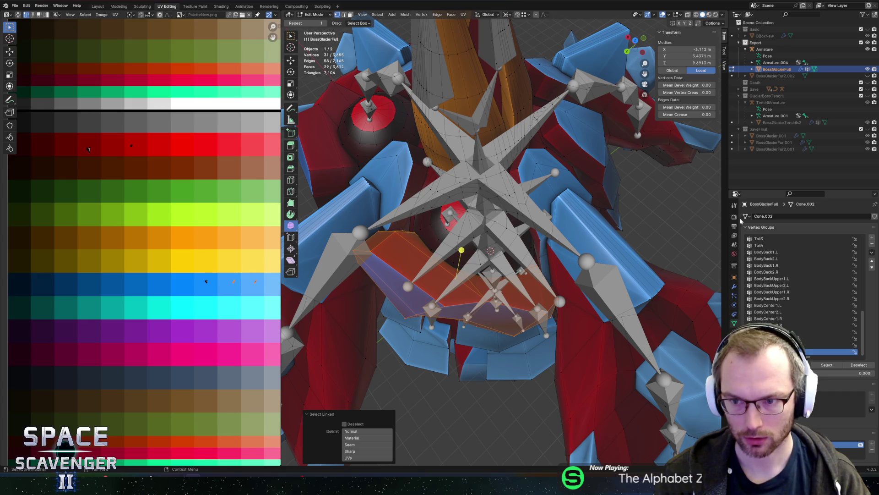
pyautogui.click(765, 49)
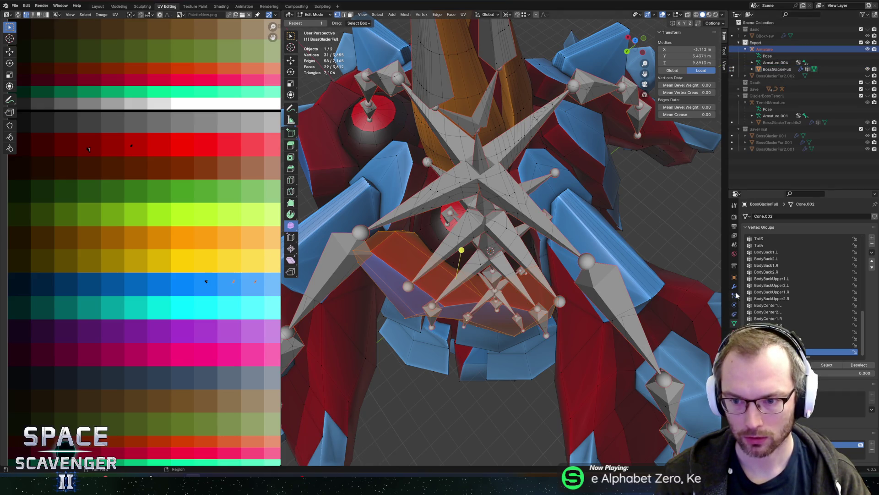
pyautogui.press('Tab')
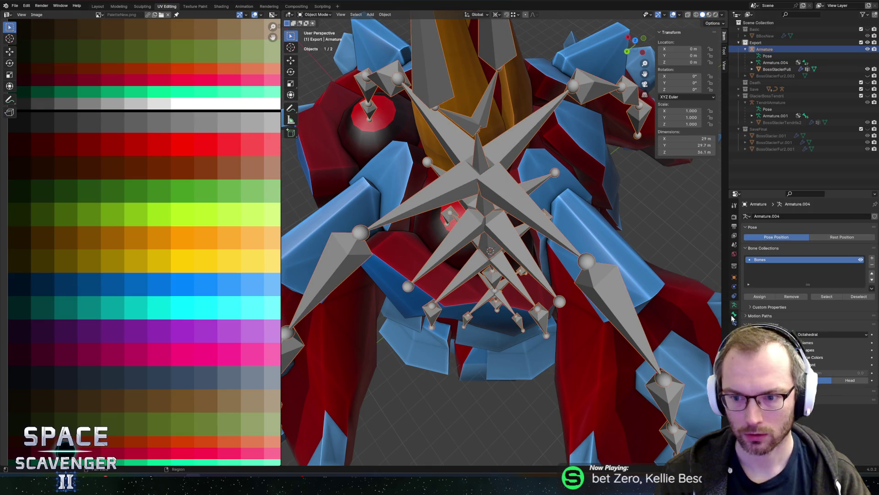
# - Hide the armature and pick a BossGlacierFull vertex in Edit Mode to read its bone weights
pyautogui.press('h')
pyautogui.click(474, 227)
pyautogui.press('Tab')
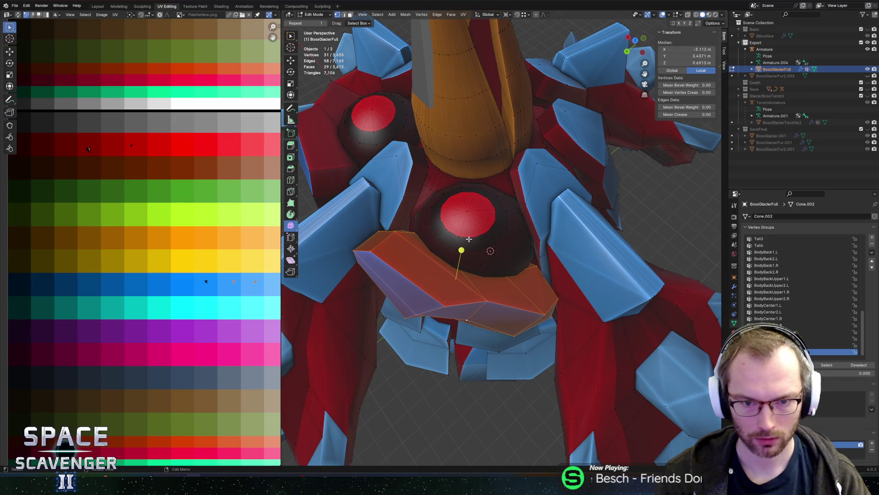
pyautogui.moveTo(476, 238); pyautogui.dragTo(436, 233, button='middle')
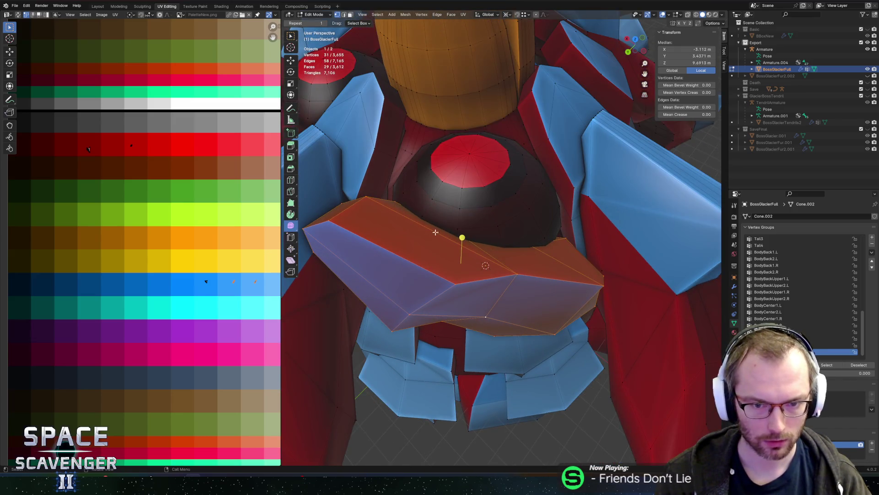
pyautogui.keyDown('shift'); pyautogui.click(423, 218); pyautogui.keyUp('shift')
pyautogui.moveTo(665, 182)
pyautogui.mouseDown(button='middle')
pyautogui.moveTo(477, 221)
pyautogui.moveTo(506, 227)
pyautogui.moveTo(490, 238)
pyautogui.mouseUp(button='middle')
# - Select the whole left wing piece and inspect its weights, briefly using see-through shading
pyautogui.click(468, 297)
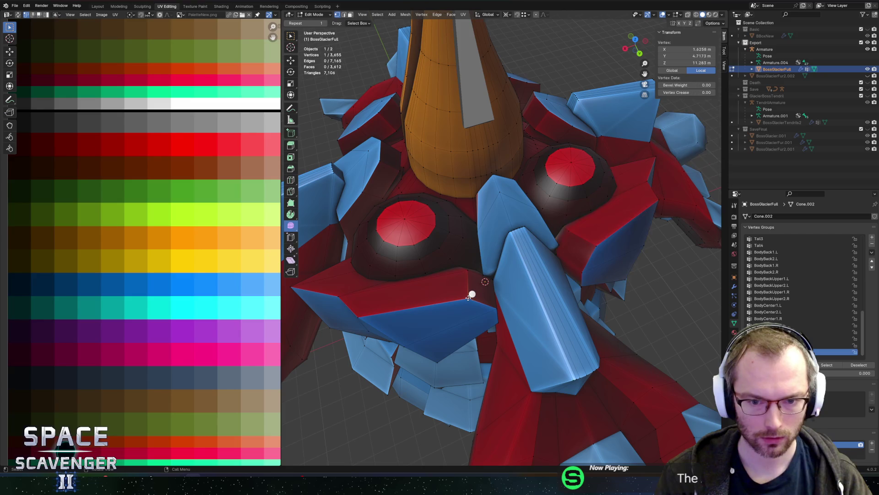
pyautogui.press('l')
pyautogui.keyDown('shift'); pyautogui.click(423, 270); pyautogui.keyUp('shift')
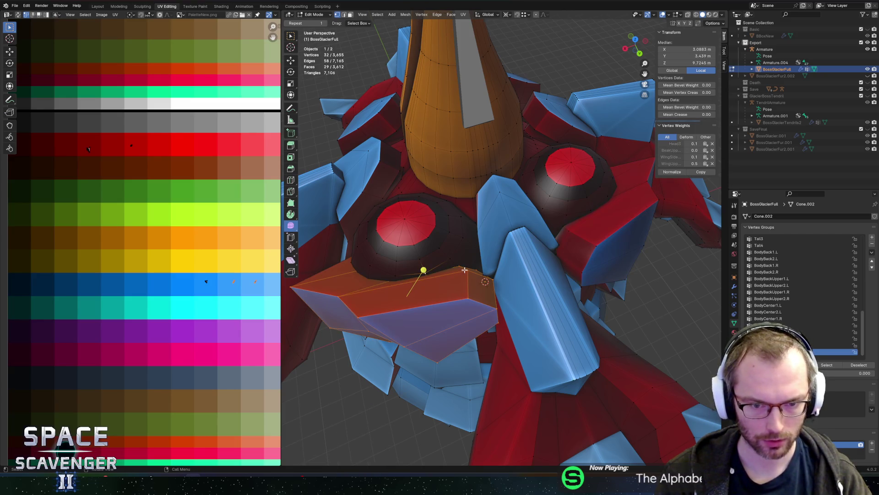
pyautogui.moveTo(632, 193)
pyautogui.mouseDown(button='middle')
pyautogui.moveTo(462, 180)
pyautogui.moveTo(520, 174)
pyautogui.moveTo(533, 192)
pyautogui.moveTo(583, 183)
pyautogui.moveTo(559, 180)
pyautogui.mouseUp(button='middle')
pyautogui.hotkey('alt', 'a')
pyautogui.click(441, 186)
pyautogui.press('l')
pyautogui.hotkey('alt', 'z')
pyautogui.scroll(4, 546, 210)
pyautogui.hotkey('alt', 'z')
# - Check the vertex weights on the orange piece beside the head, undoing the last selection change
pyautogui.moveTo(559, 180)
pyautogui.mouseDown(button='middle')
pyautogui.moveTo(517, 165)
pyautogui.moveTo(527, 204)
pyautogui.mouseUp(button='middle')
pyautogui.scroll(4, 529, 208)
pyautogui.scroll(-3, 529, 208)
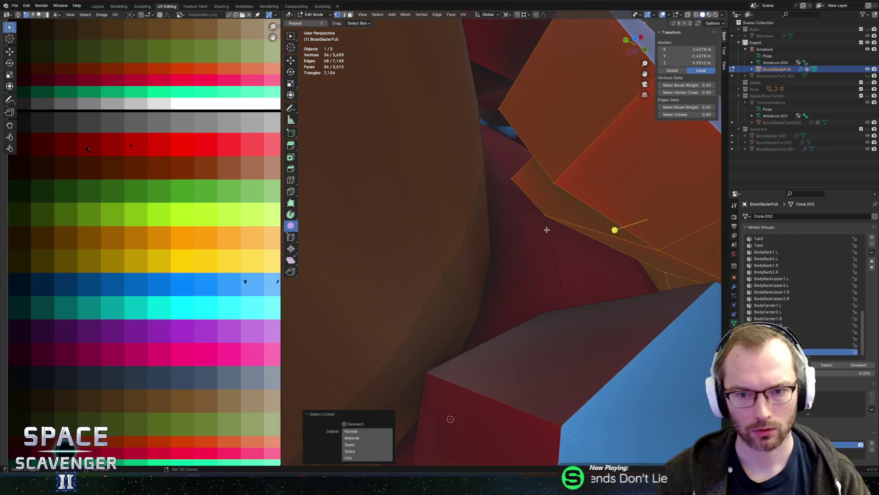
pyautogui.keyDown('shift'); pyautogui.click(546, 229); pyautogui.keyUp('shift')
pyautogui.scroll(-4, 567, 218)
pyautogui.moveTo(567, 218)
pyautogui.mouseDown(button='middle')
pyautogui.moveTo(572, 213)
pyautogui.moveTo(458, 206)
pyautogui.moveTo(475, 222)
pyautogui.mouseUp(button='middle')
pyautogui.scroll(4, 572, 202)
pyautogui.scroll(-4, 550, 206)
pyautogui.scroll(4, 450, 208)
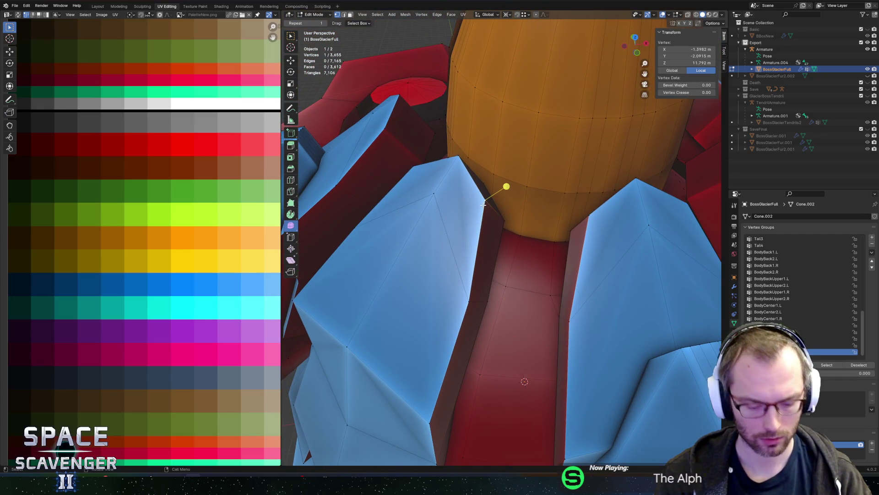
pyautogui.press('l')
pyautogui.moveTo(439, 314)
pyautogui.mouseDown(button='middle')
pyautogui.moveTo(485, 230)
pyautogui.moveTo(460, 210)
pyautogui.mouseUp(button='middle')
pyautogui.scroll(-6, 460, 210)
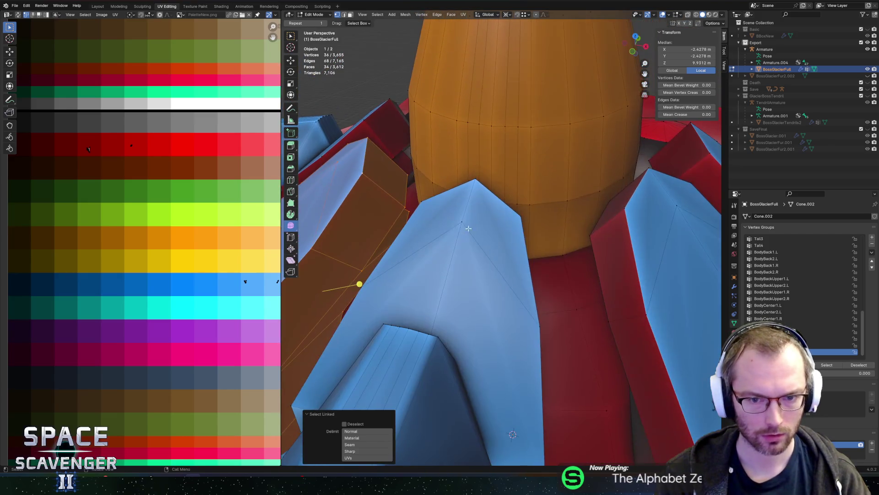
pyautogui.moveTo(390, 271); pyautogui.dragTo(415, 250, button='middle')
pyautogui.hotkey('ctrl', 'z')
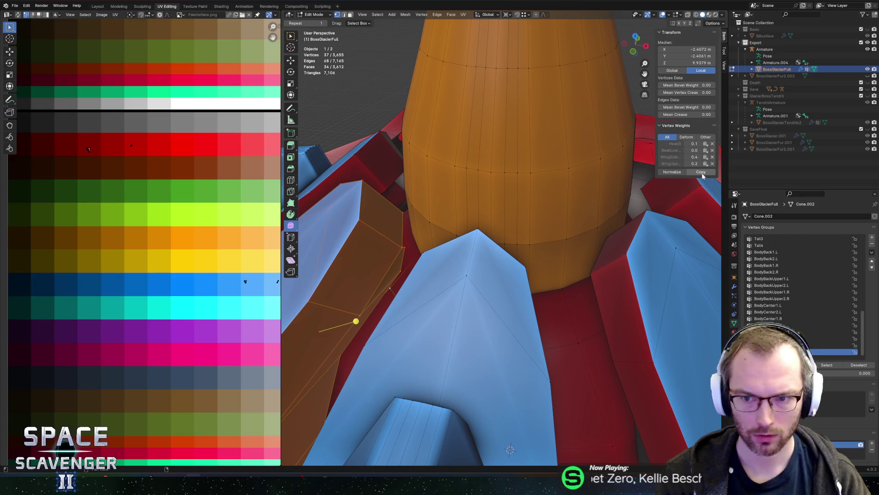
# - Return to Object Mode and export the model as BossGlacier.fbx
pyautogui.press('Tab')
pyautogui.hotkey('ctrl', 'alt', 'e')
pyautogui.click(654, 419)
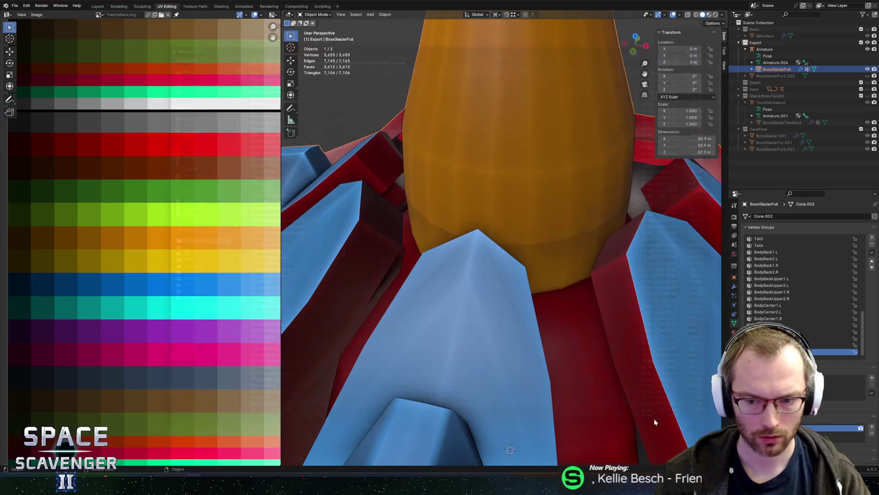
# - Put the boss armature into Pose Mode and select the Head3 bone
pyautogui.scroll(-5, 508, 255)
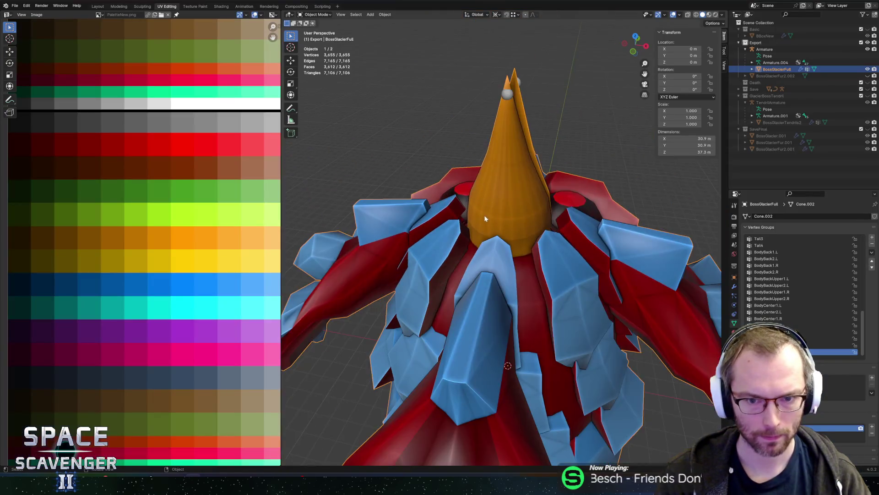
pyautogui.moveTo(484, 215); pyautogui.dragTo(456, 150, button='middle')
pyautogui.click(572, 54)
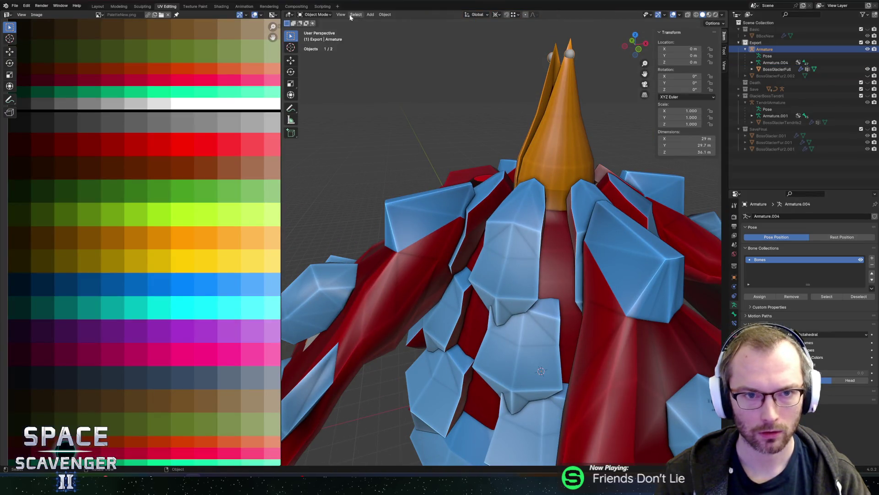
pyautogui.click(315, 14)
pyautogui.click(316, 39)
pyautogui.moveTo(460, 174); pyautogui.dragTo(609, 242, button='middle')
pyautogui.click(799, 365)
pyautogui.moveTo(595, 206)
pyautogui.mouseDown(button='middle')
pyautogui.moveTo(619, 214)
pyautogui.moveTo(573, 192)
pyautogui.moveTo(653, 171)
pyautogui.moveTo(642, 220)
pyautogui.mouseUp(button='middle')
pyautogui.click(548, 174)
# - Test-rotate the head bone around the X axis several times, cancelling each rotation
pyautogui.press('r')
pyautogui.press('Escape')
pyautogui.press('r')
pyautogui.press('x')
pyautogui.press('Escape')
pyautogui.moveTo(552, 168); pyautogui.dragTo(571, 163, button='middle')
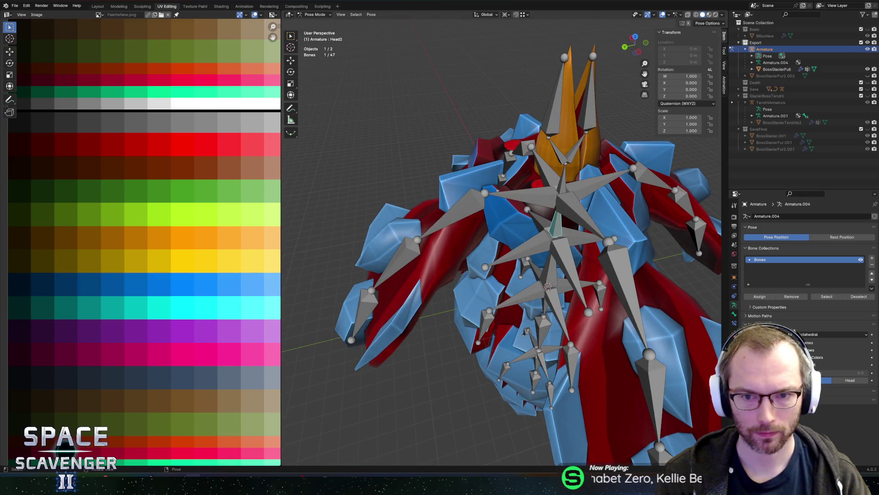
pyautogui.press('r')
pyautogui.press('x')
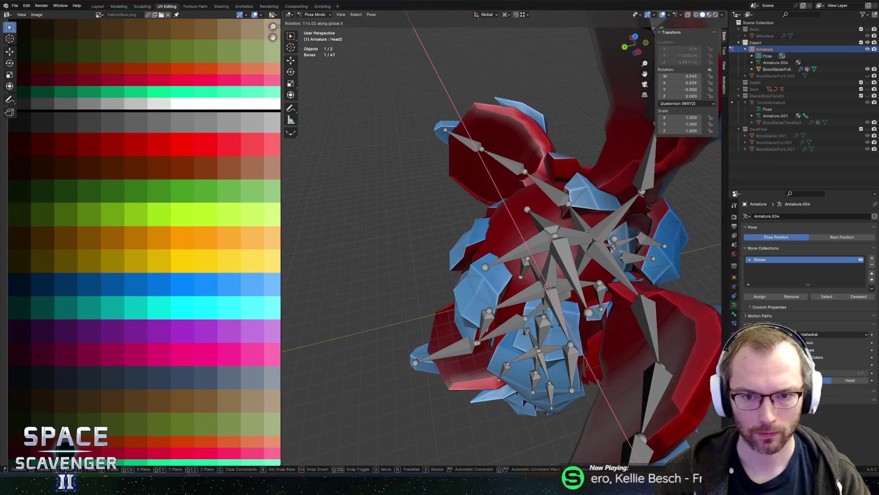
pyautogui.press('Escape')
pyautogui.moveTo(550, 184); pyautogui.dragTo(524, 158, button='middle')
# - Re-export the rigged boss as FBX from Edit Mode and switch to Unity
pyautogui.press('Tab')
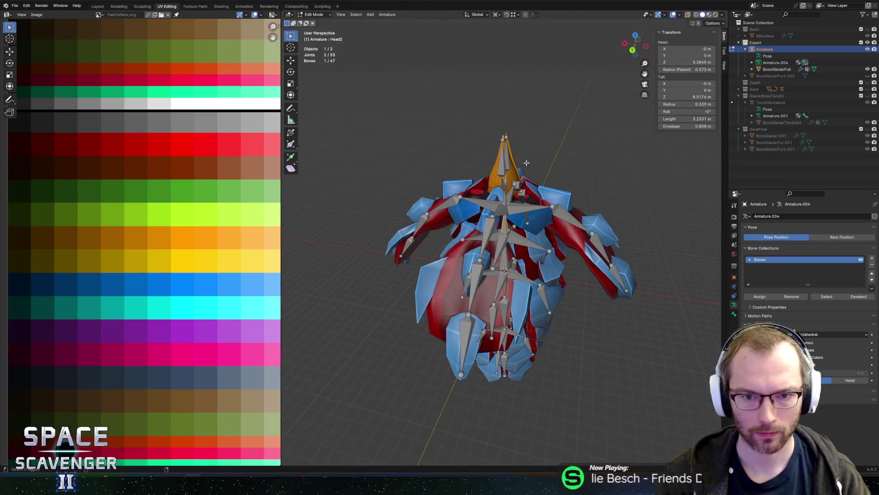
pyautogui.hotkey('ctrl', 'shift', 'e')
pyautogui.click(653, 419)
pyautogui.hotkey('alt', 'Tab')
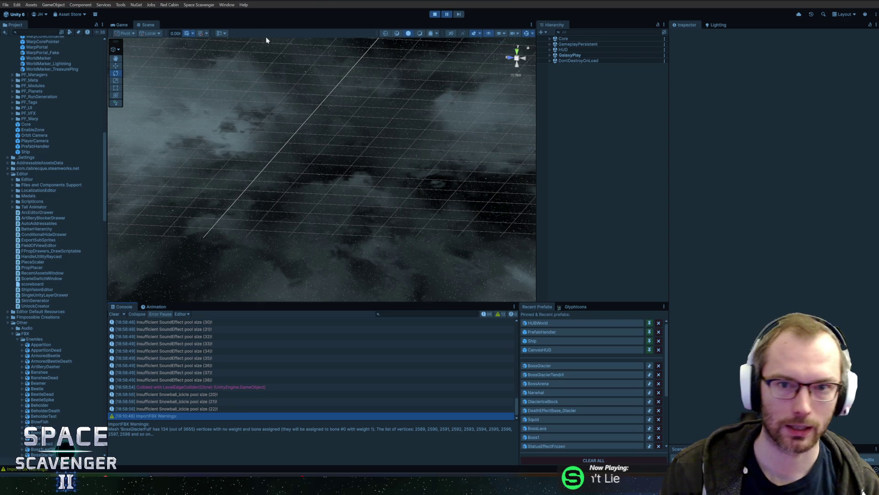
# - Playtest the Prince of Frost boss fight in the Game view, then stop Play mode
pyautogui.click(128, 25)
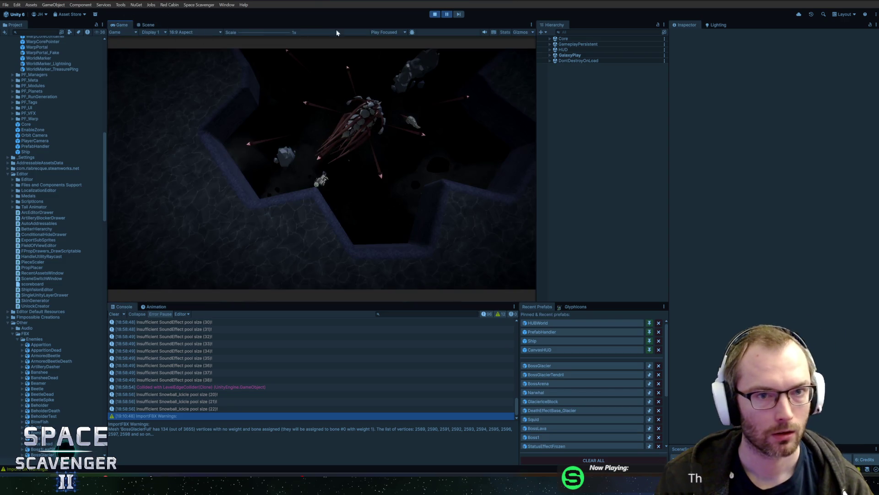
pyautogui.click(447, 14)
pyautogui.click(176, 205)
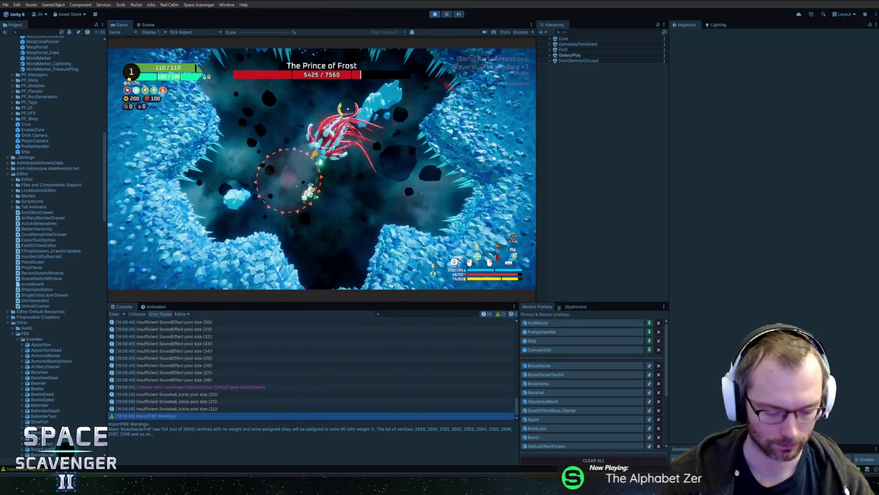
pyautogui.hotkey('ctrl', 'p')
# - Open the BossGlacier prefab from Recent Prefabs, zoom in on the Scene view, then return to Blender
pyautogui.click(539, 365)
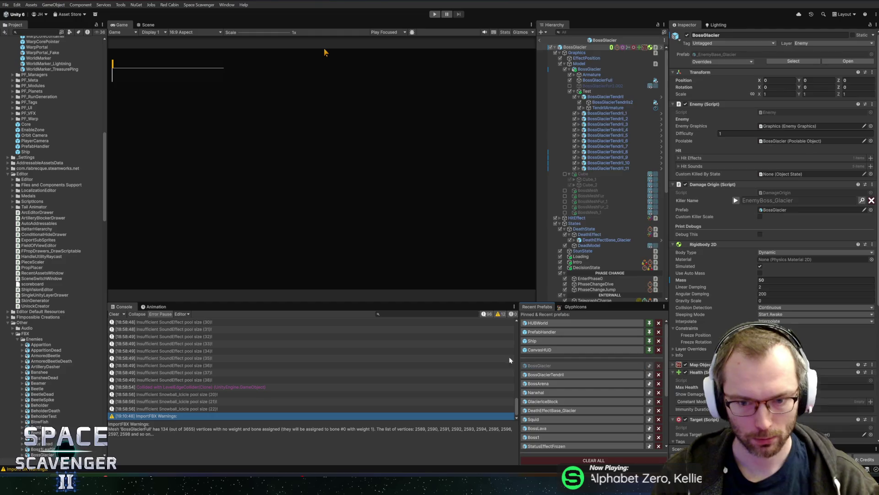
pyautogui.click(147, 25)
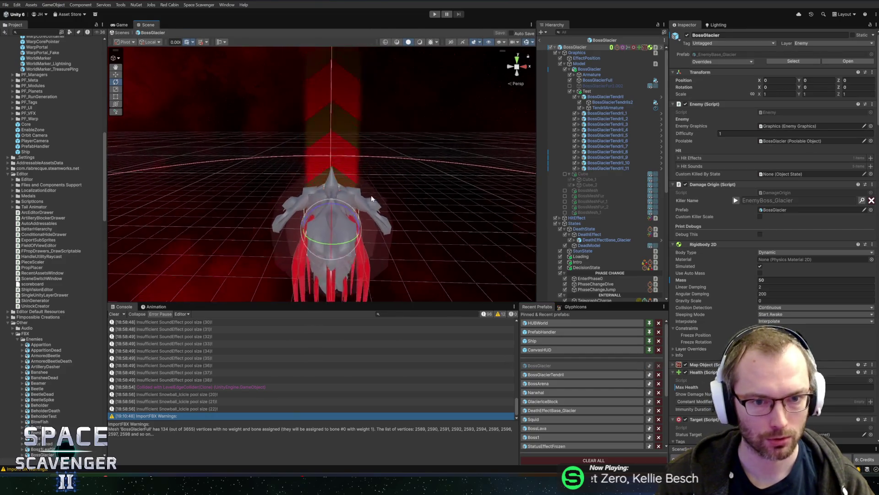
pyautogui.scroll(3, 366, 155)
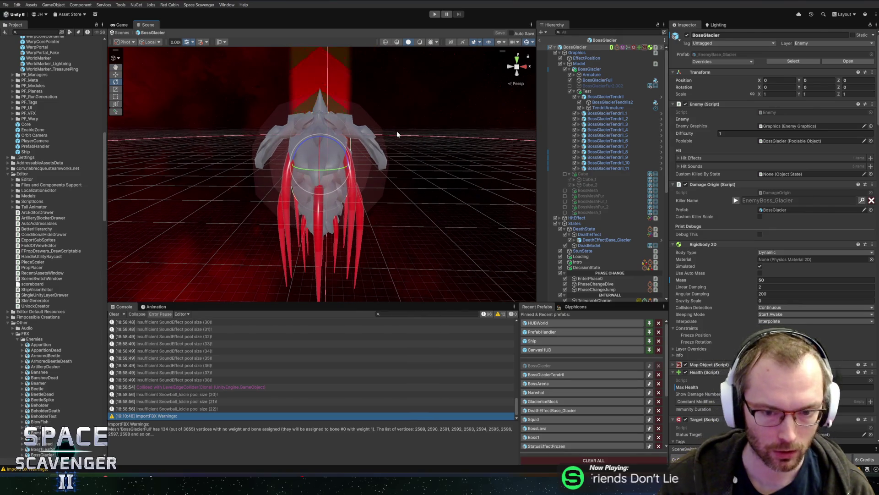
pyautogui.hotkey('alt', 'Tab')
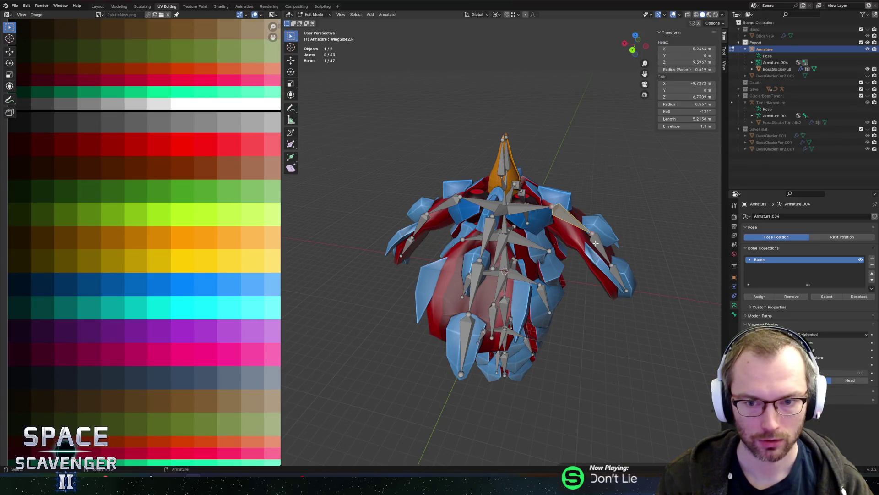
# - Read the names of the WingSide3.R, BodyCenter2.R and lower body bones
pyautogui.click(628, 272)
pyautogui.click(549, 250)
pyautogui.click(536, 283)
pyautogui.click(545, 303)
pyautogui.moveTo(530, 355)
pyautogui.mouseDown(button='middle')
pyautogui.moveTo(567, 241)
pyautogui.moveTo(566, 251)
pyautogui.moveTo(525, 261)
pyautogui.moveTo(544, 253)
pyautogui.moveTo(527, 275)
pyautogui.mouseUp(button='middle')
# - Read the Tail4, Tail2, Tail1, Head2, Head1 and BeakUpper2 bone names, then switch to Unity
pyautogui.click(512, 395)
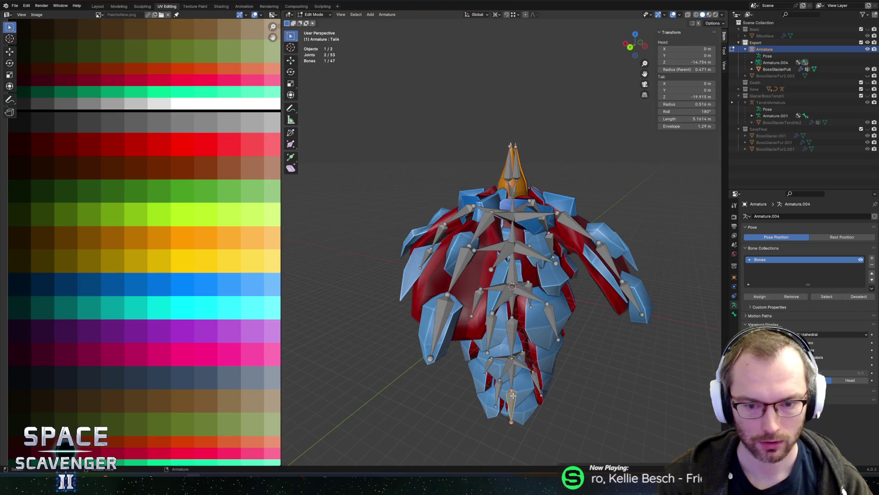
pyautogui.click(513, 326)
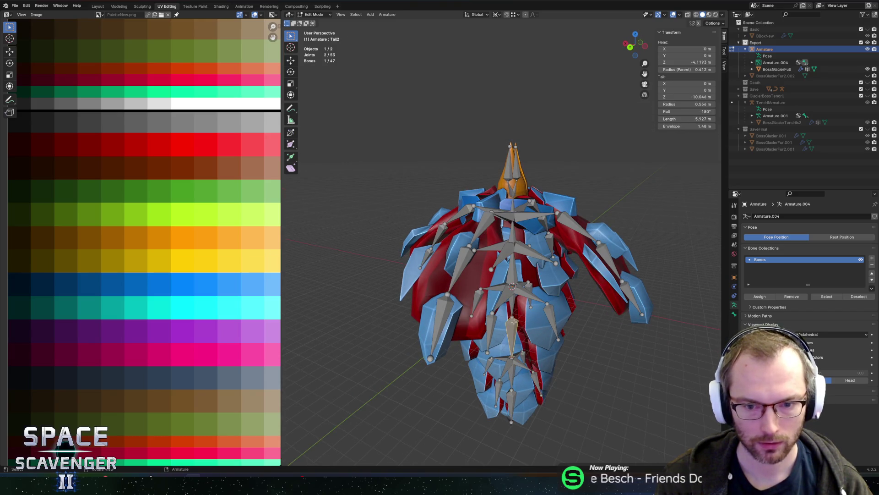
pyautogui.click(514, 307)
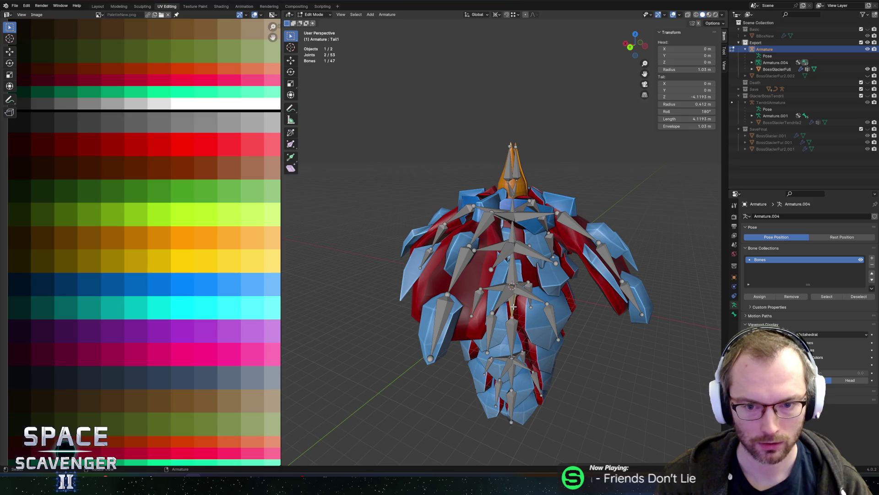
pyautogui.click(517, 239)
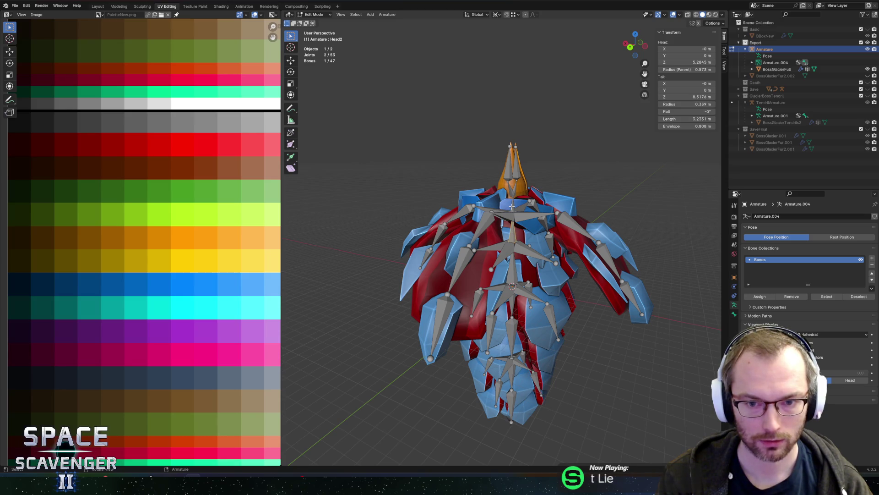
pyautogui.click(508, 227)
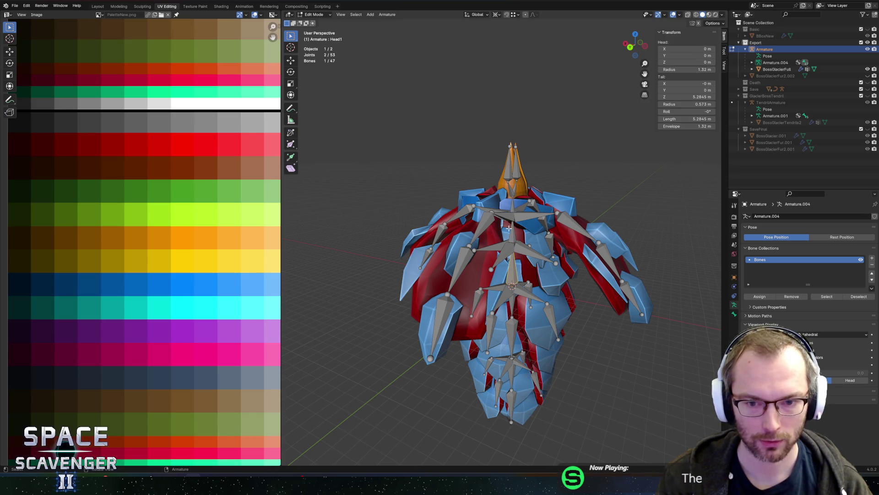
pyautogui.click(516, 171)
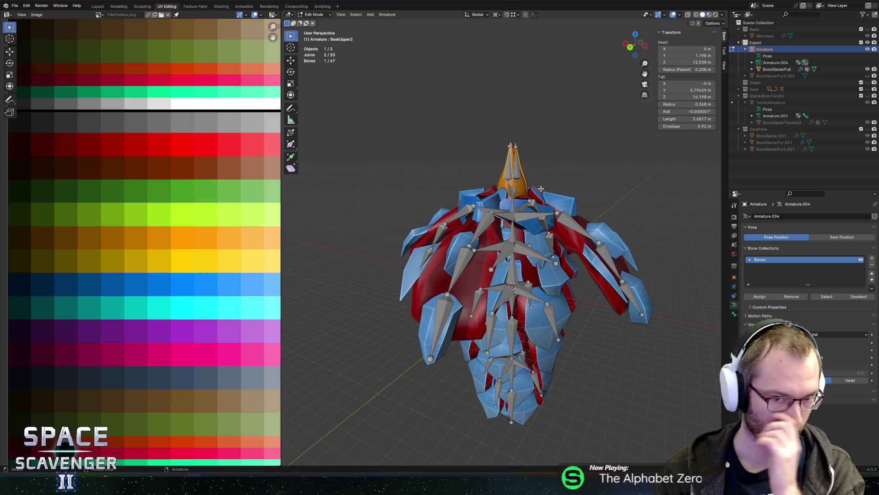
pyautogui.hotkey('alt', 'Tab')
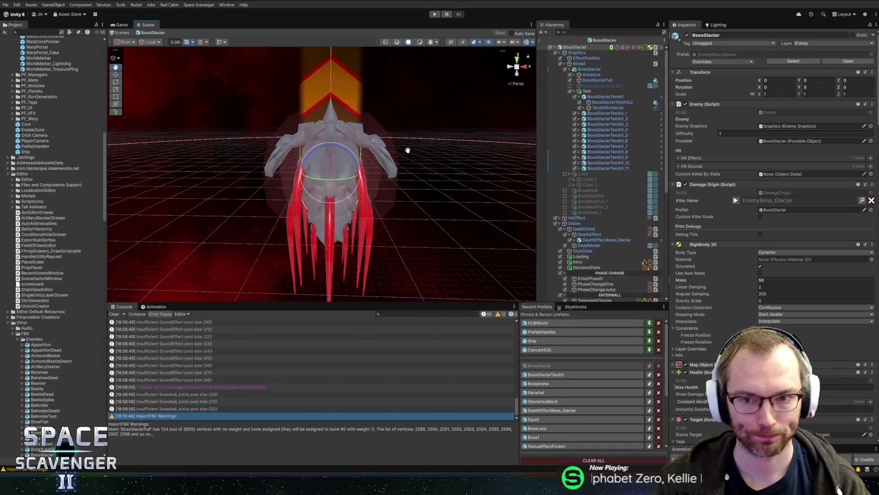
# - Assign the _Basic material to the BossGlacierFull mesh's Element 0 slot
pyautogui.click(406, 156)
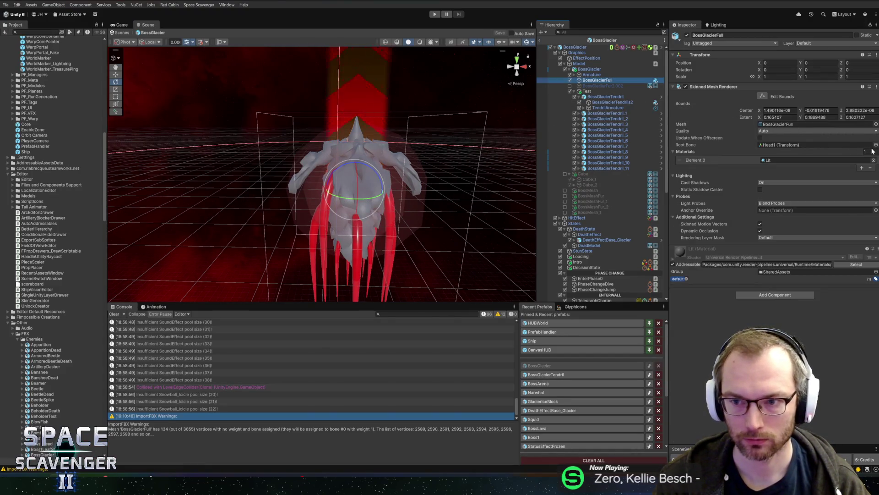
pyautogui.click(873, 160)
pyautogui.write('bas')
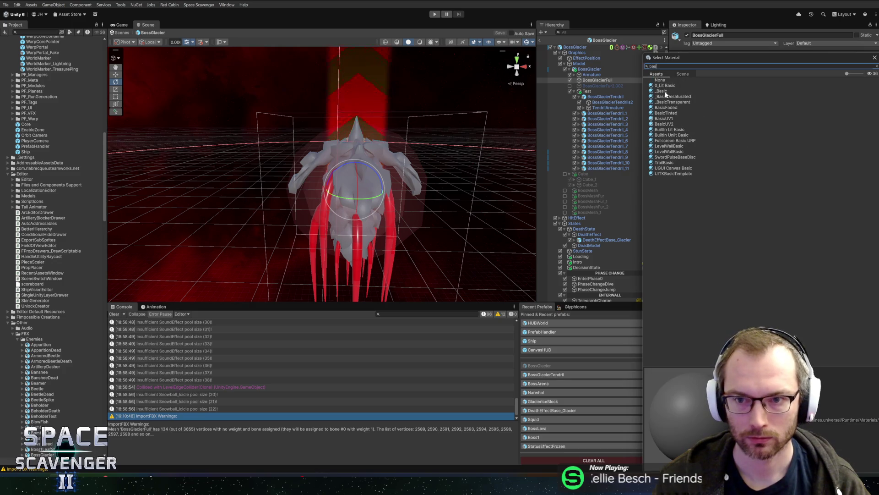
pyautogui.doubleClick(661, 91)
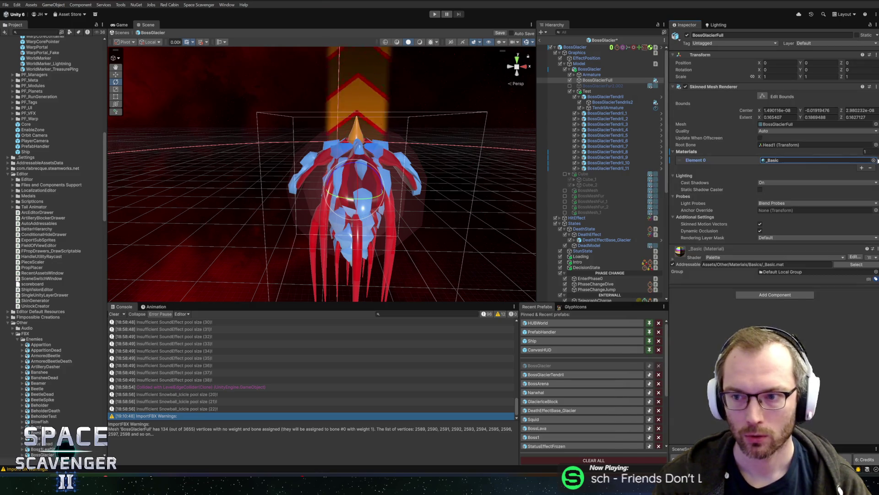
# - Preview IceShiny, revert to _Basic, and expand the Armature's full bone hierarchy
pyautogui.click(874, 160)
pyautogui.write('icesh')
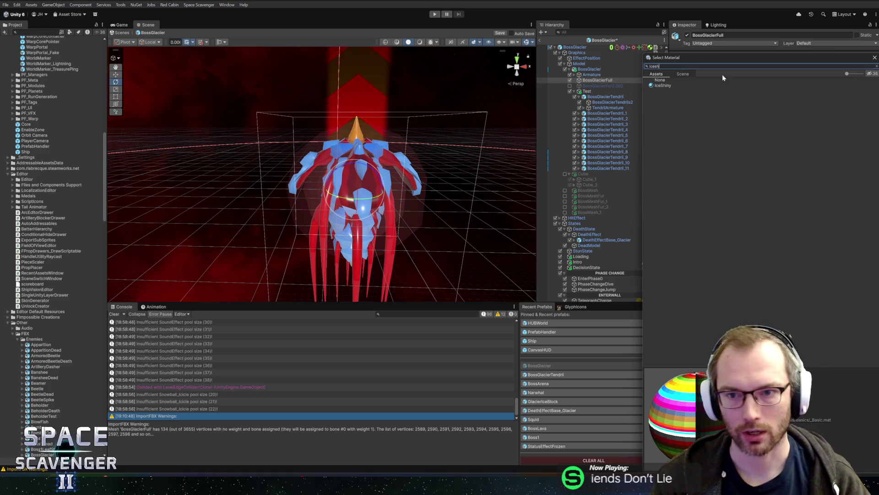
pyautogui.click(680, 84)
pyautogui.click(659, 66)
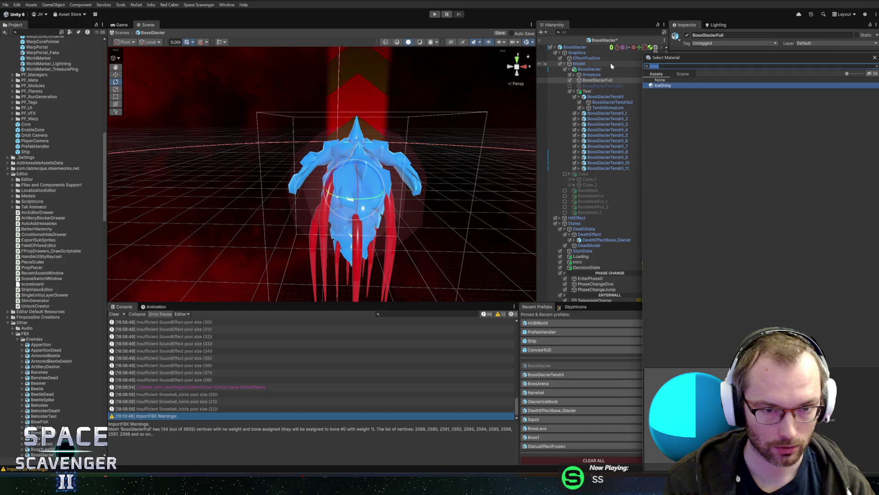
pyautogui.write('bas')
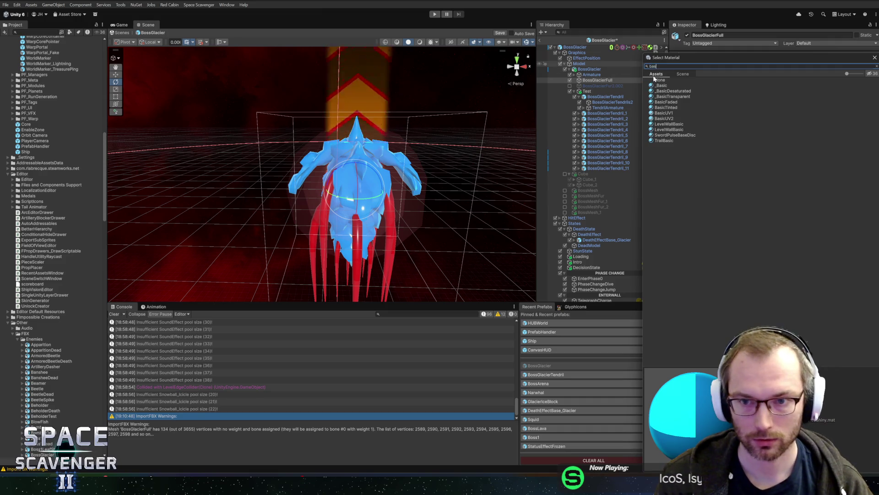
pyautogui.click(660, 86)
pyautogui.doubleClick(660, 87)
pyautogui.keyDown('alt'); pyautogui.moveTo(439, 151); pyautogui.dragTo(474, 133); pyautogui.keyUp('alt')
pyautogui.keyDown('alt'); pyautogui.click(575, 74); pyautogui.keyUp('alt')
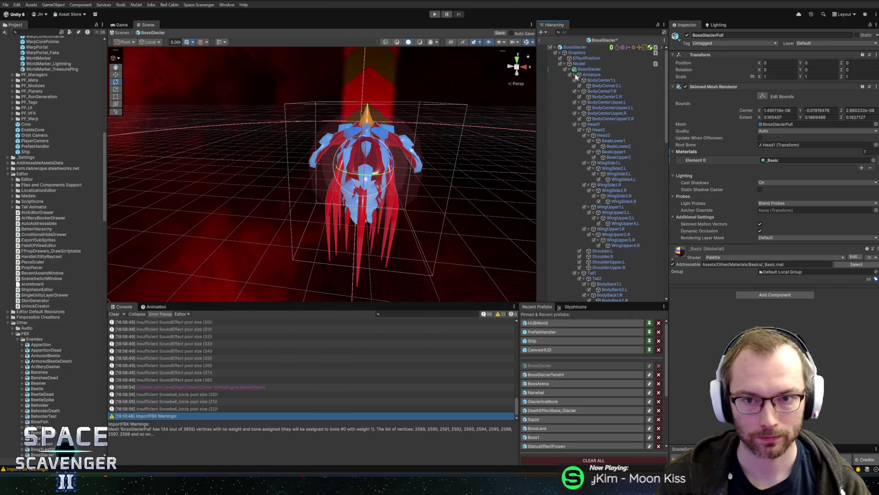
# - Enlarge the Scene view, show the Idle Animation timeline, and orbit the camera to face the boss
pyautogui.moveTo(481, 303)
pyautogui.mouseDown()
pyautogui.moveTo(496, 375)
pyautogui.moveTo(496, 293)
pyautogui.mouseUp()
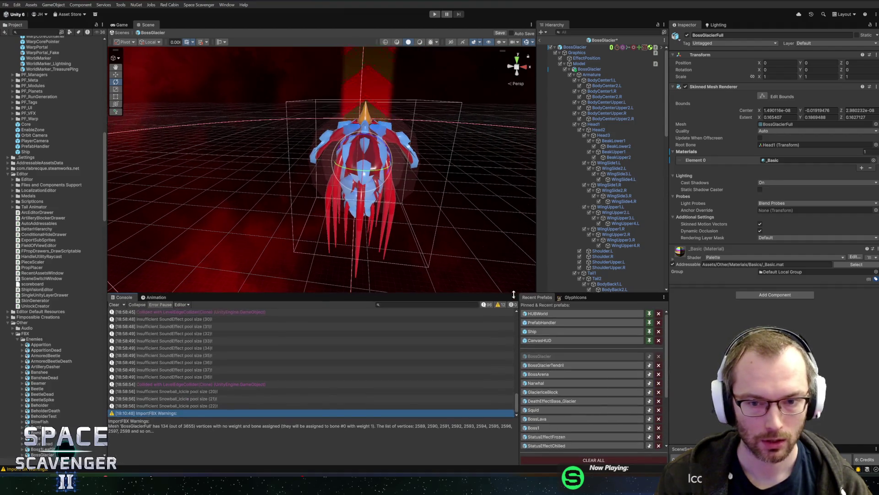
pyautogui.click(158, 298)
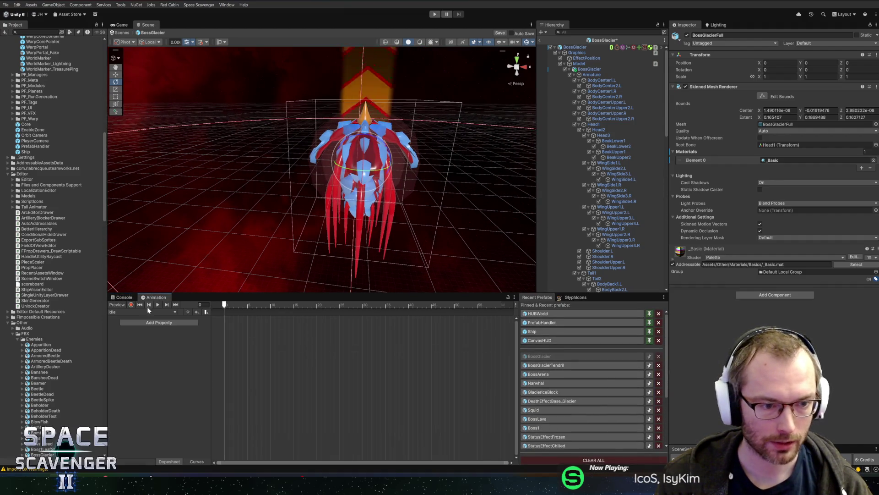
pyautogui.moveTo(385, 201); pyautogui.dragTo(397, 187, button='right')
pyautogui.moveTo(403, 124)
pyautogui.mouseDown(button='right')
pyautogui.moveTo(410, 101)
pyautogui.moveTo(432, 107)
pyautogui.moveTo(386, 129)
pyautogui.moveTo(428, 94)
pyautogui.moveTo(453, 113)
pyautogui.mouseUp(button='right')
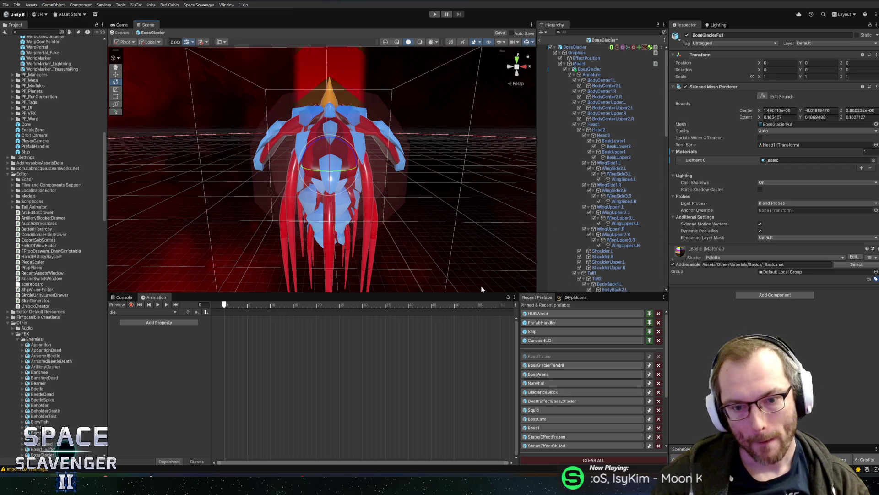
# - Start recording at frame 20 and nudge Head1 to key its position
pyautogui.moveTo(479, 294); pyautogui.dragTo(478, 316)
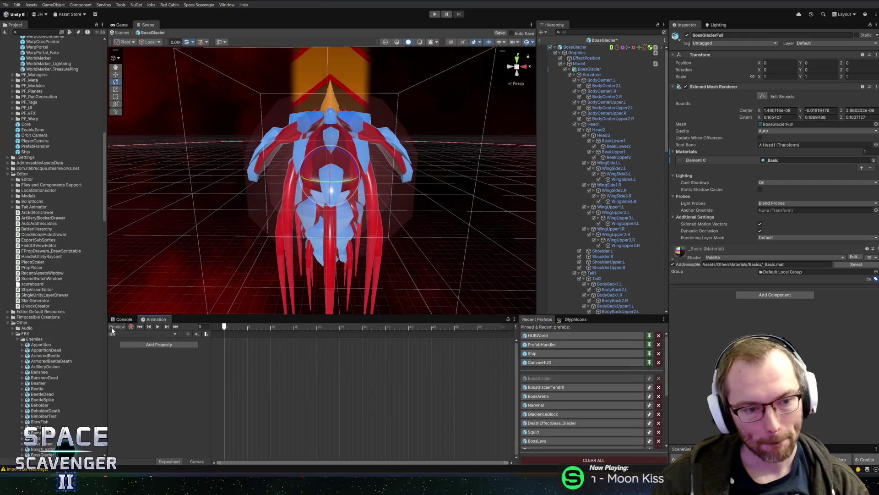
pyautogui.click(131, 327)
pyautogui.moveTo(247, 327); pyautogui.dragTo(318, 327)
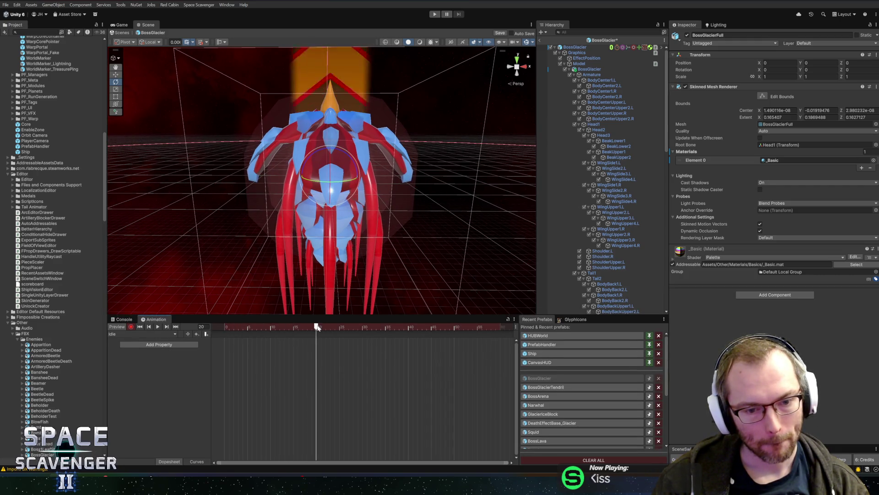
pyautogui.click(594, 124)
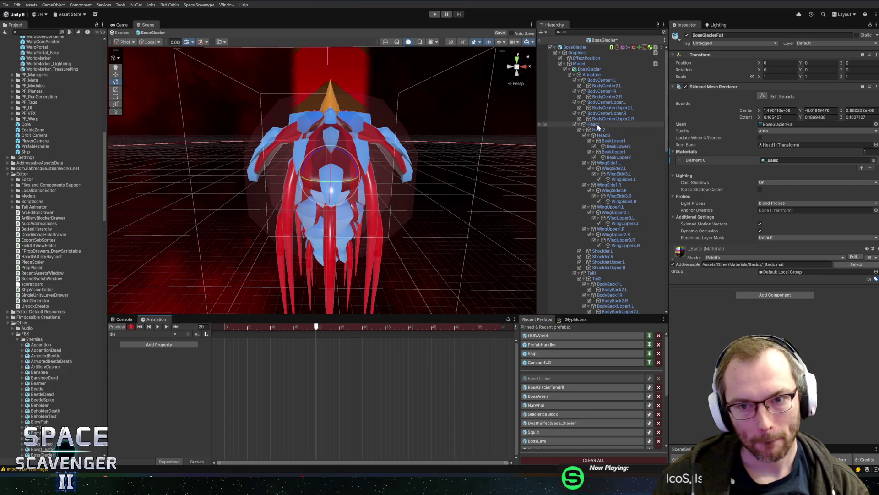
pyautogui.press('w')
pyautogui.moveTo(329, 150); pyautogui.dragTo(338, 162)
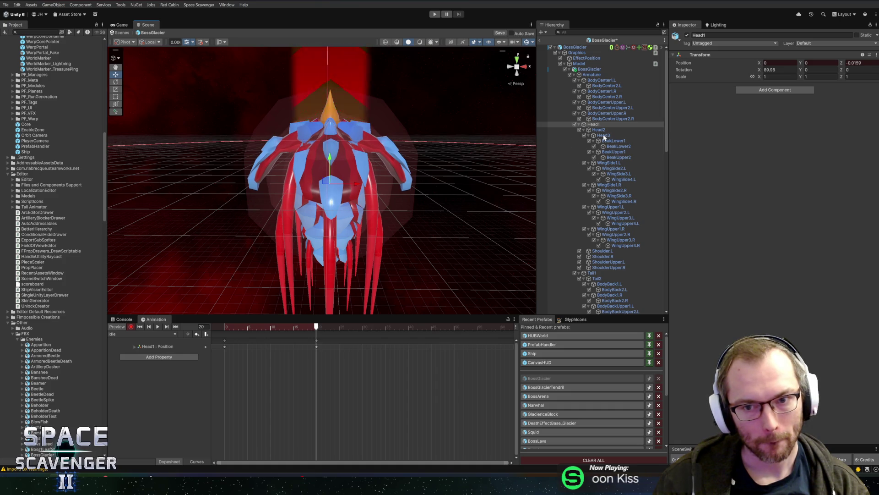
# - Rotate the WingSide2.L and WingSide2.R bones outward to spread both wings
pyautogui.click(608, 162)
pyautogui.press('e')
pyautogui.click(614, 168)
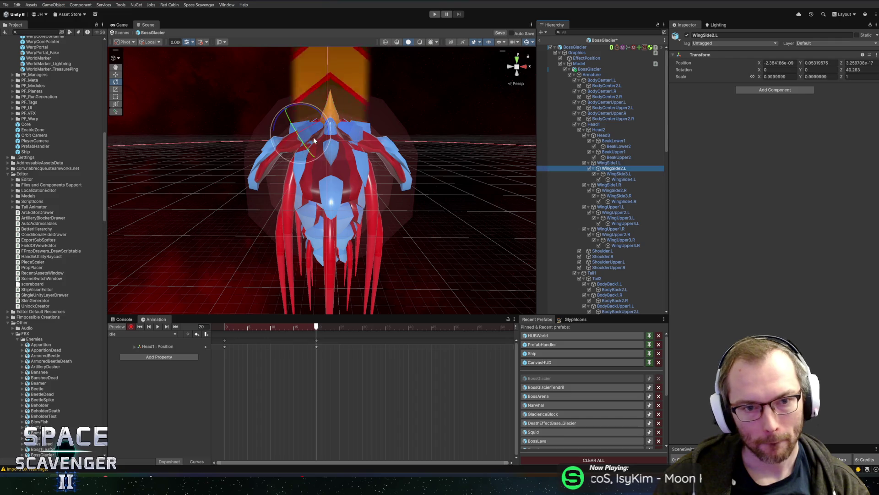
pyautogui.moveTo(294, 108)
pyautogui.mouseDown()
pyautogui.moveTo(309, 112)
pyautogui.moveTo(298, 106)
pyautogui.moveTo(265, 120)
pyautogui.moveTo(260, 110)
pyautogui.moveTo(316, 121)
pyautogui.mouseUp()
pyautogui.click(623, 180)
pyautogui.click(614, 169)
pyautogui.click(619, 190)
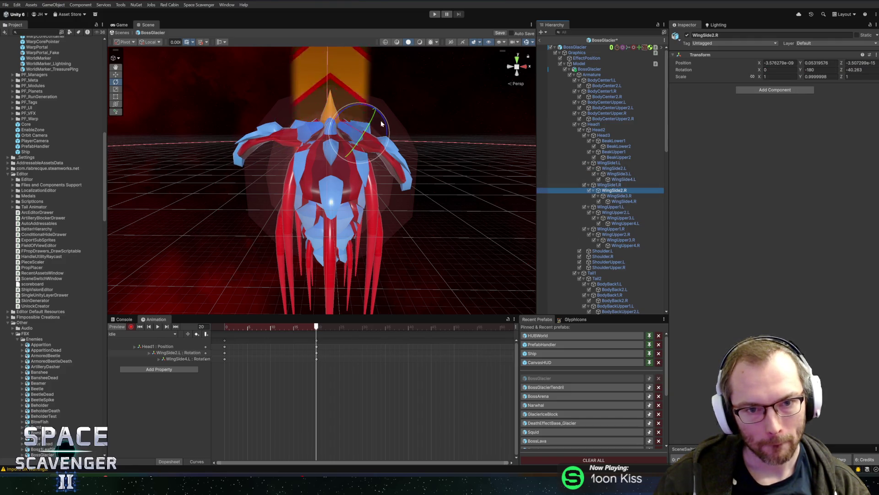
pyautogui.moveTo(386, 121); pyautogui.dragTo(388, 98)
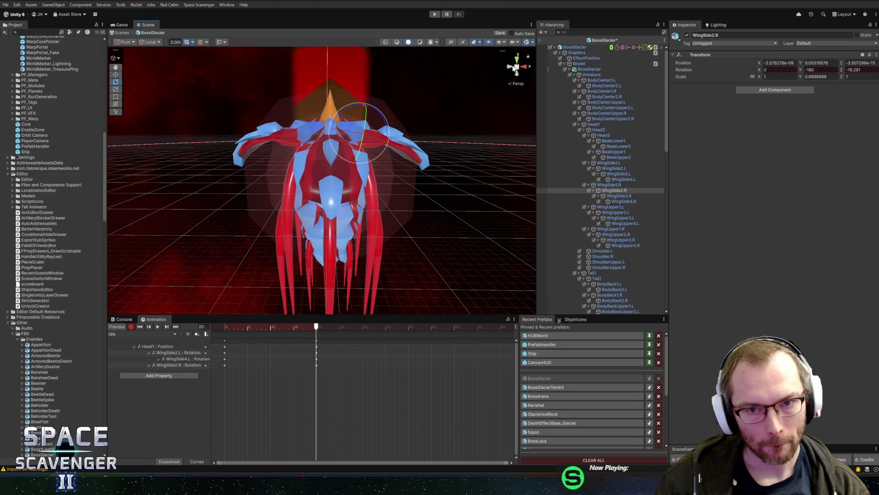
# - Bend the WingSide4.R wing tip and ease WingSide2.R's rotation back slightly
pyautogui.click(514, 68)
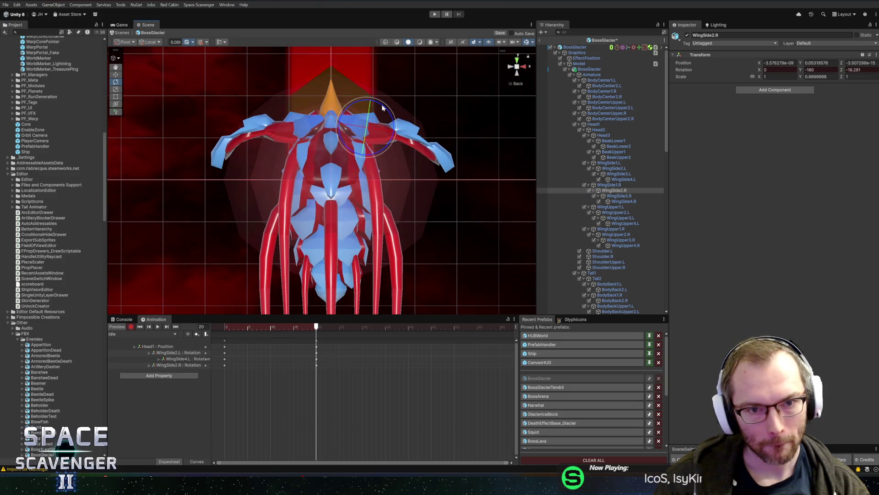
pyautogui.moveTo(383, 111); pyautogui.dragTo(387, 129)
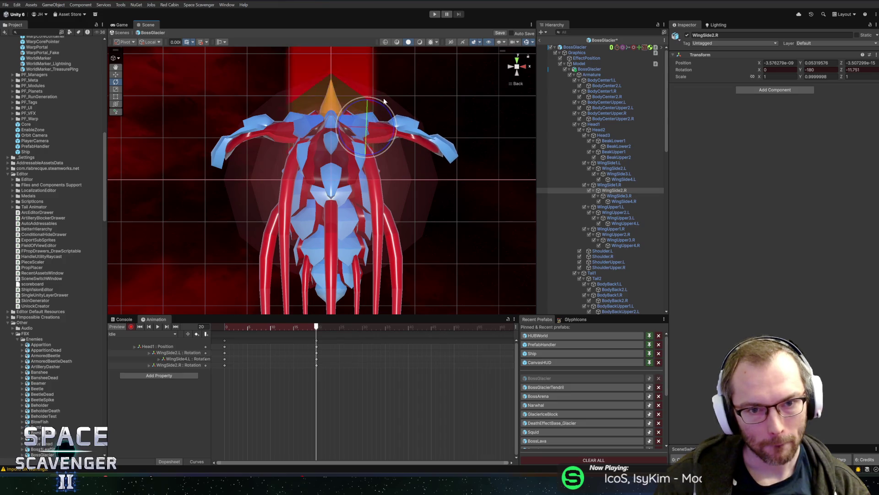
pyautogui.click(622, 196)
pyautogui.click(623, 201)
pyautogui.moveTo(455, 133); pyautogui.dragTo(461, 143)
pyautogui.moveTo(309, 327)
pyautogui.mouseDown()
pyautogui.moveTo(268, 327)
pyautogui.moveTo(318, 331)
pyautogui.mouseUp()
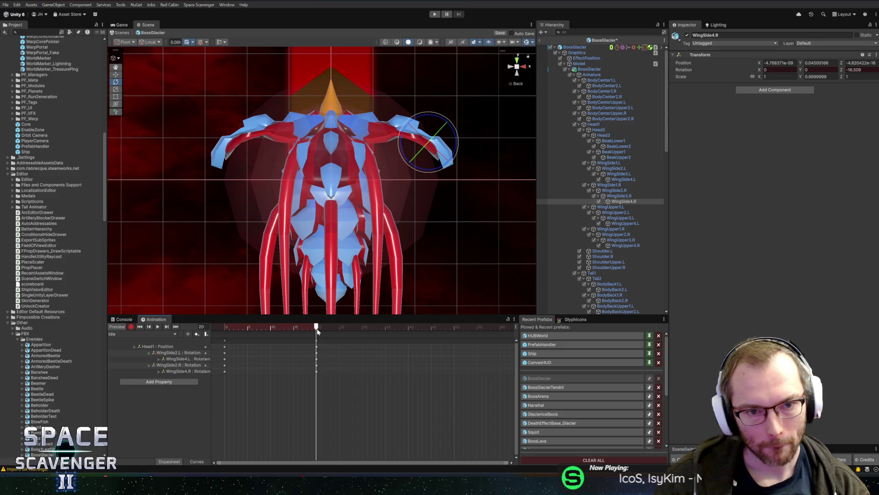
# - Raise both upper wings at WingUpper2.L/R and curl their WingUpper4 tips downward
pyautogui.click(616, 212)
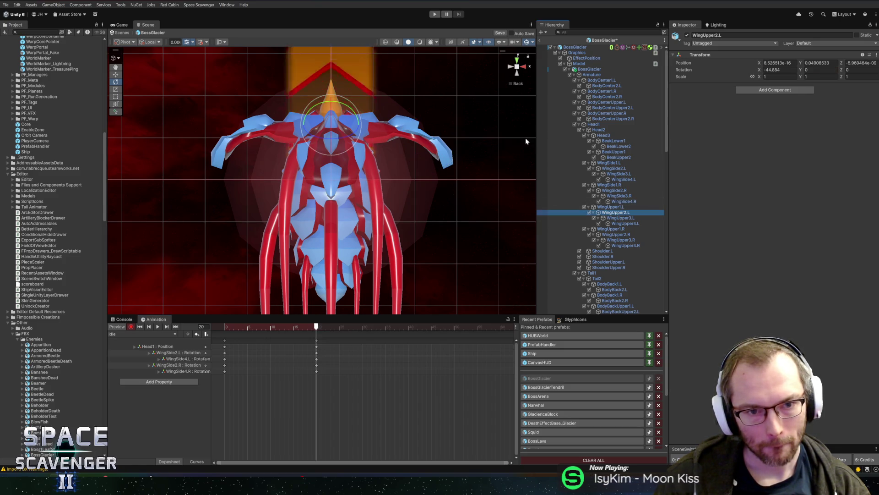
pyautogui.click(510, 68)
pyautogui.moveTo(350, 116); pyautogui.dragTo(351, 88)
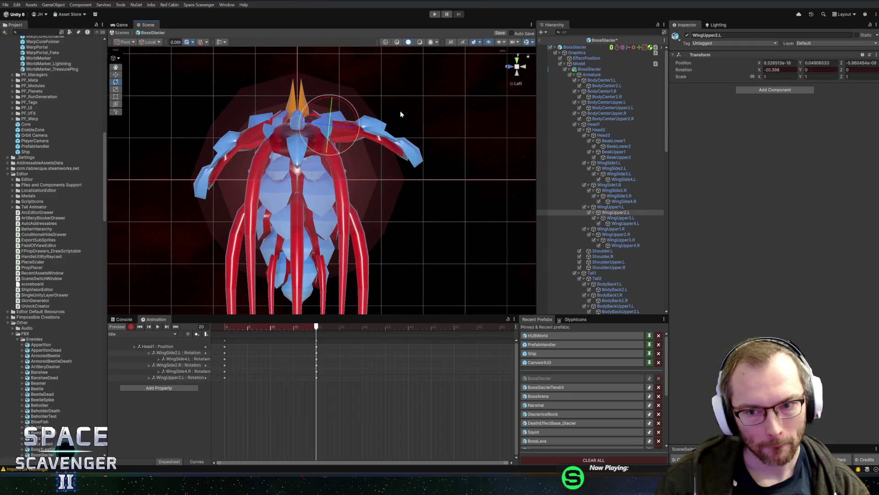
pyautogui.click(639, 222)
pyautogui.moveTo(419, 133)
pyautogui.mouseDown()
pyautogui.moveTo(428, 151)
pyautogui.moveTo(491, 187)
pyautogui.mouseUp()
pyautogui.click(609, 235)
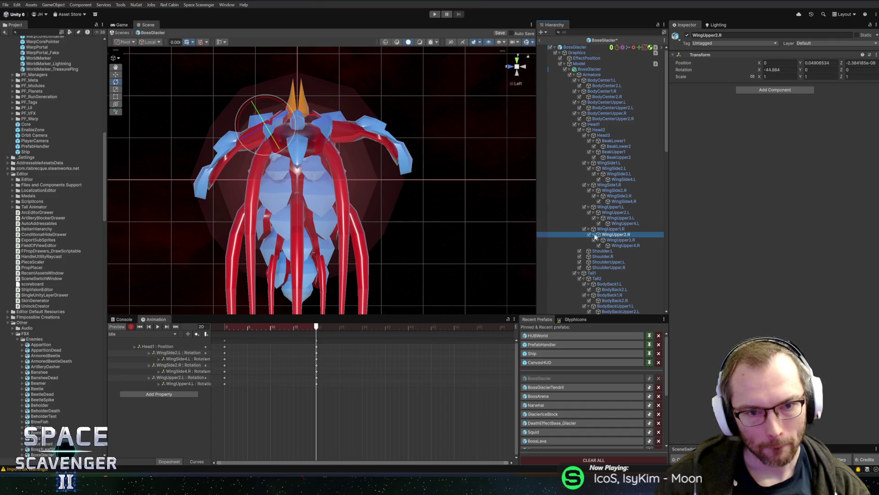
pyautogui.moveTo(278, 102); pyautogui.dragTo(265, 137)
pyautogui.click(233, 147)
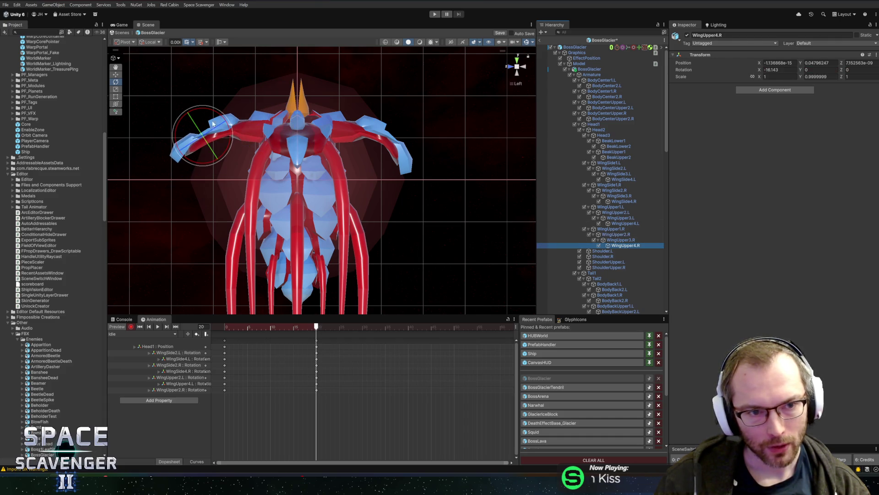
pyautogui.moveTo(210, 113); pyautogui.dragTo(183, 101)
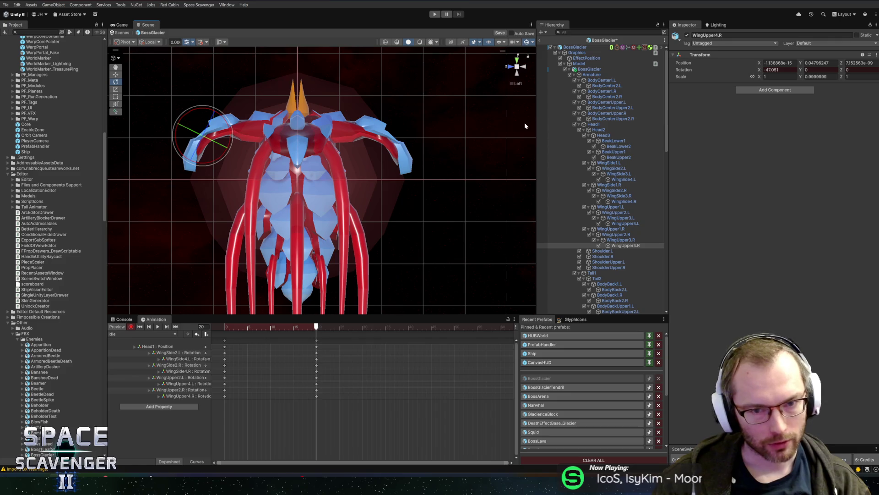
# - Collapse the BodyCenter1.L/R and BodyCenterUpper.L/R bone branches in the Hierarchy
pyautogui.click(594, 124)
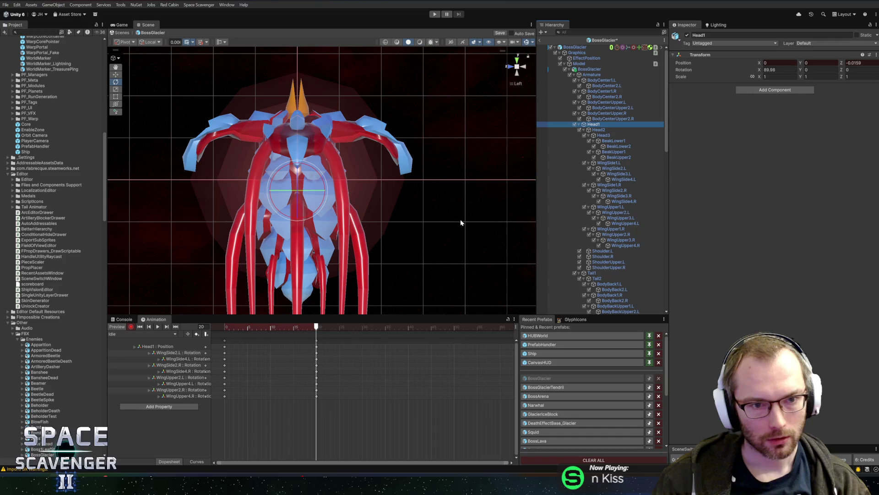
pyautogui.click(526, 68)
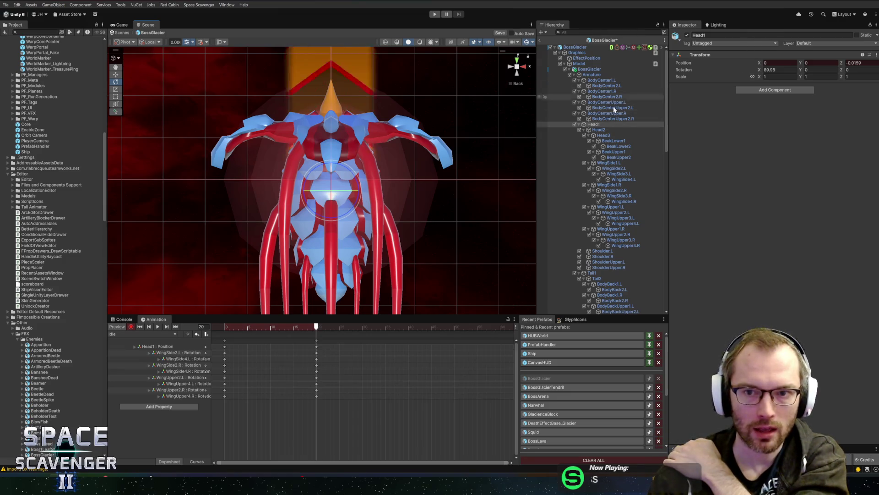
pyautogui.click(578, 81)
pyautogui.click(579, 86)
pyautogui.click(578, 91)
pyautogui.click(579, 96)
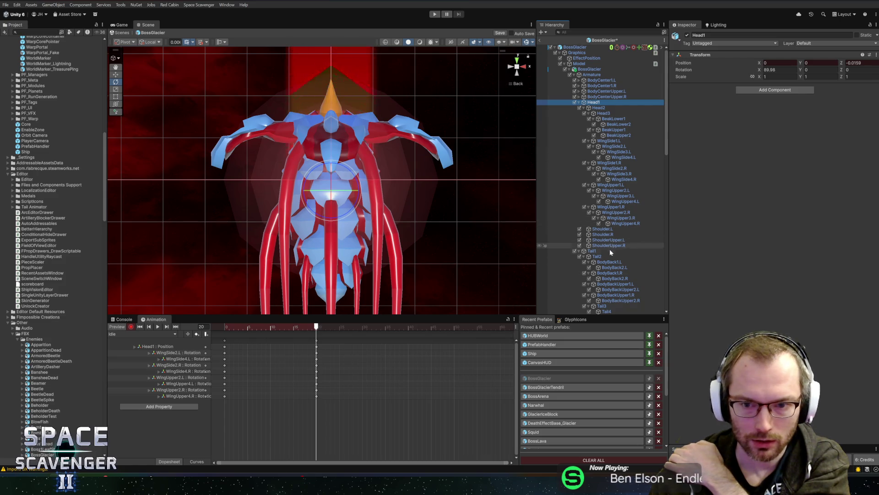
pyautogui.scroll(-5, 607, 254)
pyautogui.click(596, 174)
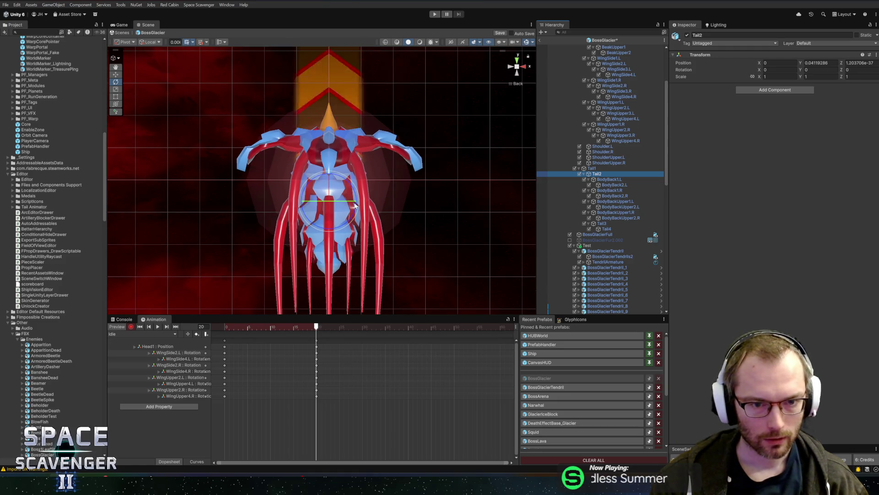
# - Trial-rotate Tail1, Tail2 and Tail3 to curl the tail, comparing against frame 0
pyautogui.moveTo(351, 221); pyautogui.dragTo(371, 211)
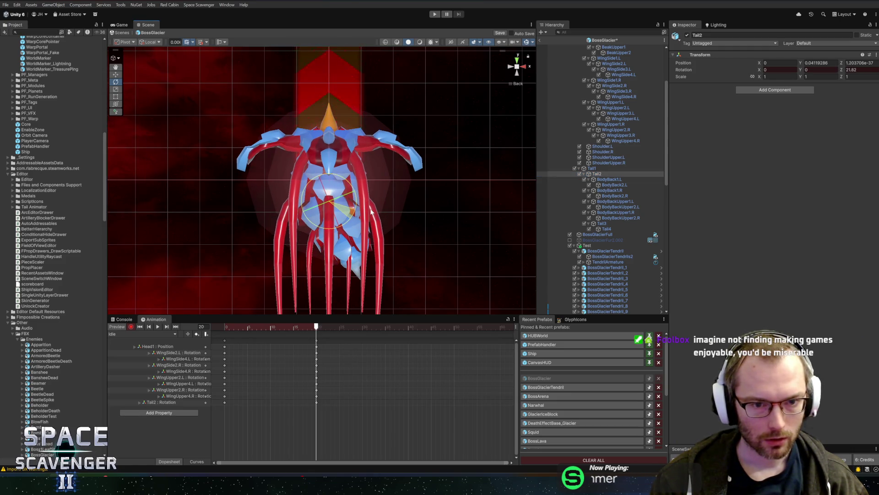
pyautogui.moveTo(371, 211); pyautogui.dragTo(374, 219)
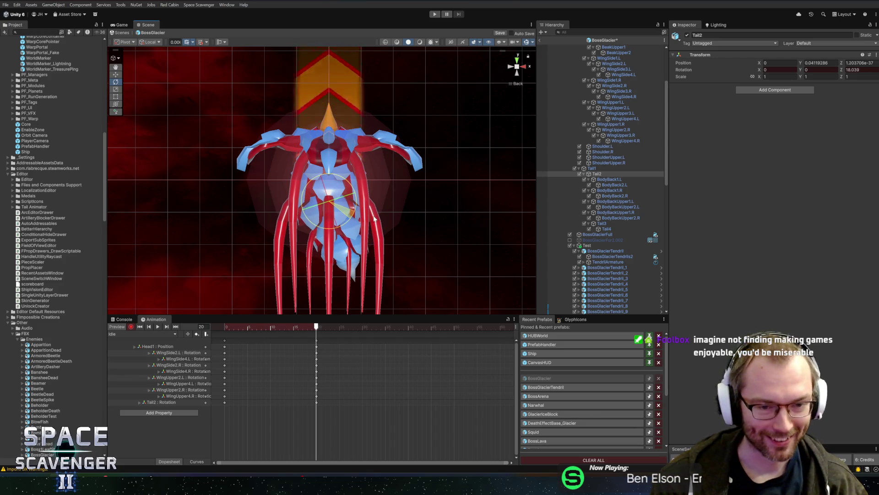
pyautogui.click(609, 168)
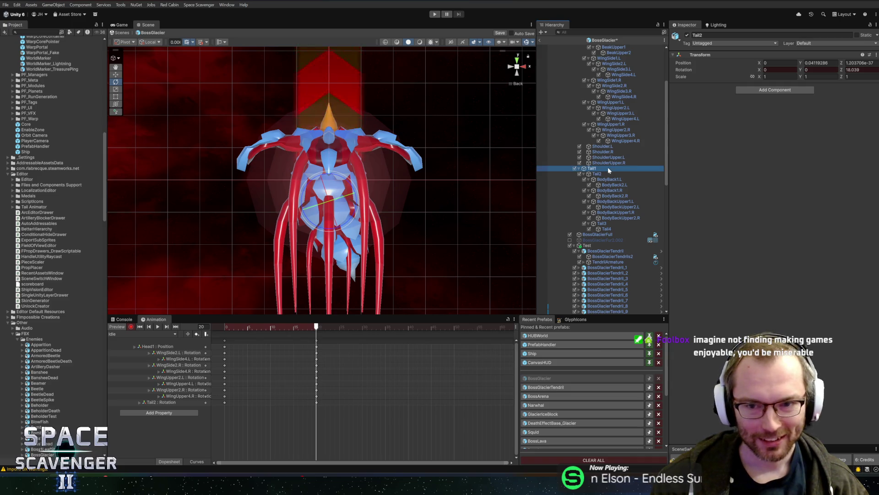
pyautogui.moveTo(355, 193); pyautogui.dragTo(367, 187)
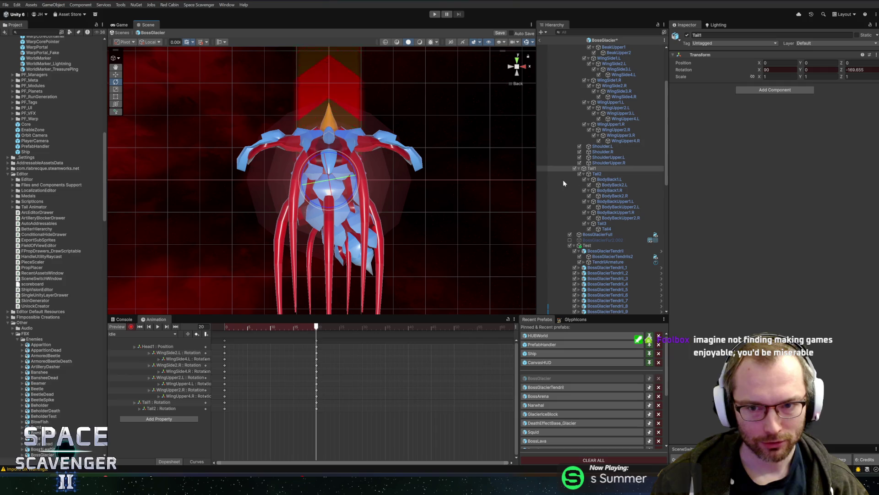
pyautogui.click(603, 174)
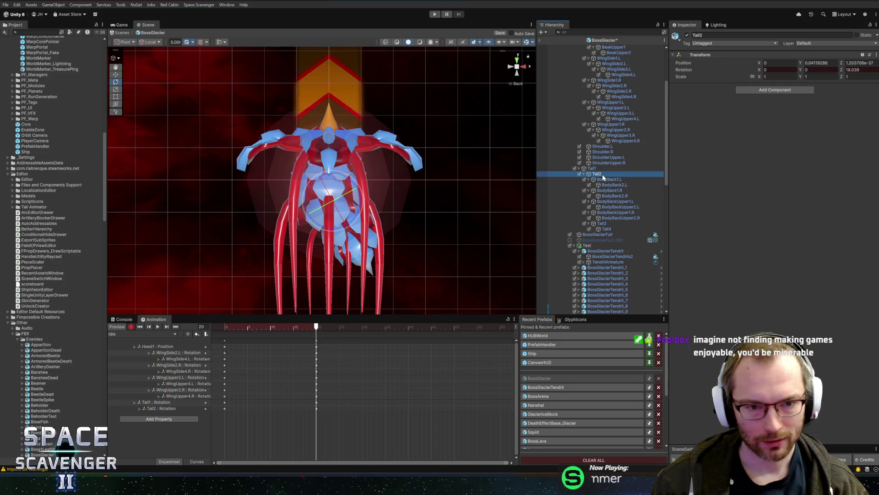
pyautogui.click(603, 224)
pyautogui.moveTo(362, 210); pyautogui.dragTo(382, 215)
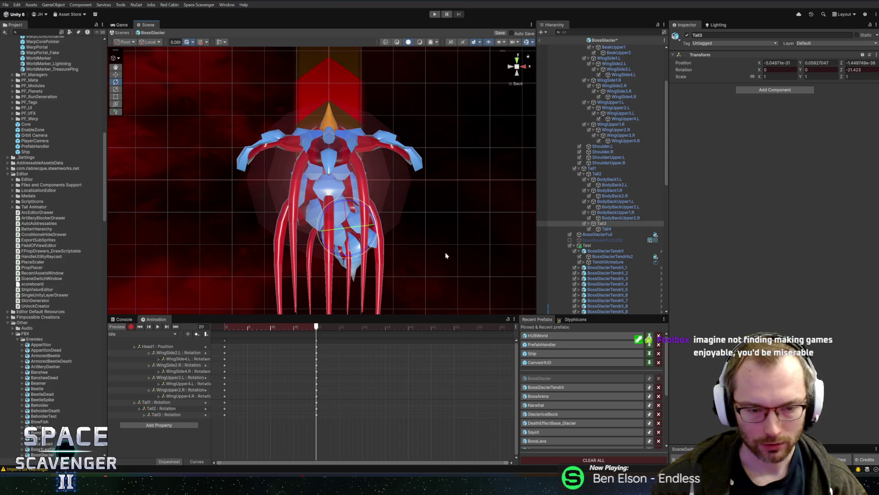
pyautogui.moveTo(314, 326)
pyautogui.mouseDown()
pyautogui.moveTo(225, 330)
pyautogui.moveTo(315, 339)
pyautogui.mouseUp()
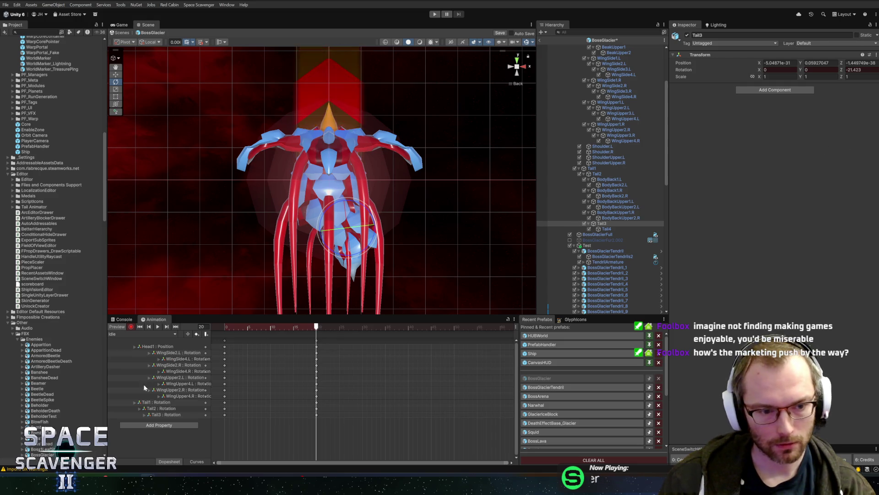
# - Delete the trial Tail rotation tracks and save the BossGlacier prefab
pyautogui.click(158, 408)
pyautogui.click(162, 414)
pyautogui.press('Delete')
pyautogui.press('Delete')
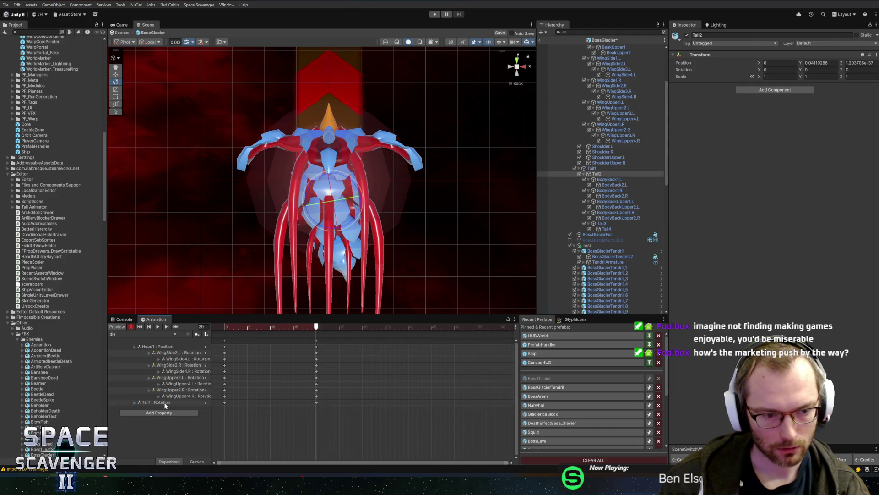
pyautogui.click(158, 402)
pyautogui.press('Delete')
pyautogui.moveTo(307, 326)
pyautogui.mouseDown()
pyautogui.moveTo(265, 331)
pyautogui.moveTo(316, 336)
pyautogui.mouseUp()
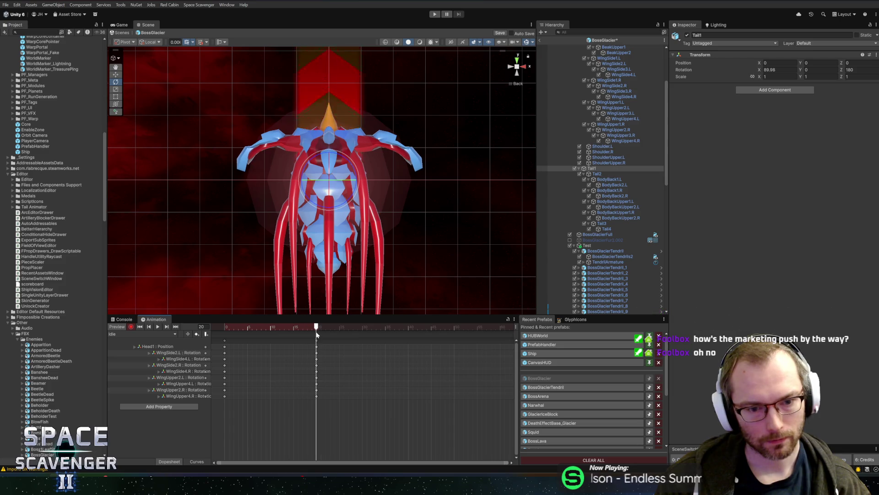
pyautogui.hotkey('ctrl', 's')
pyautogui.hotkey('alt', 'Tab')
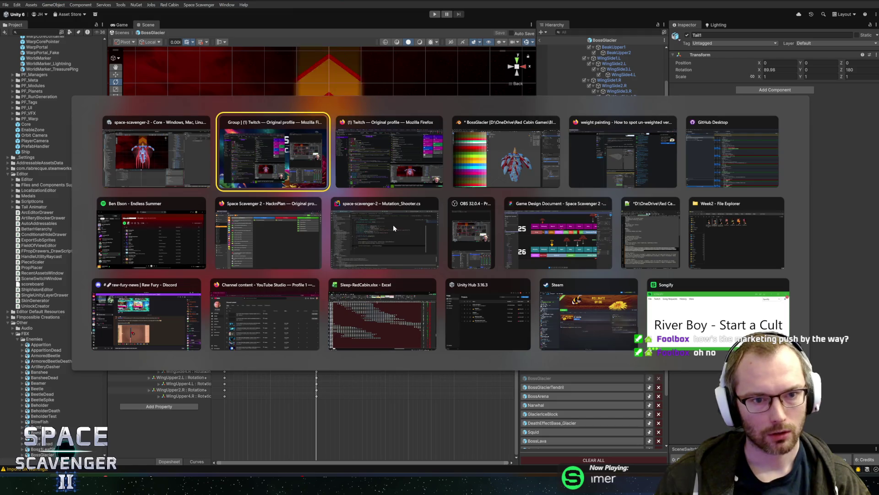
# - Rotate the armature 90° on X in object mode and apply the rotation
pyautogui.press('Tab')
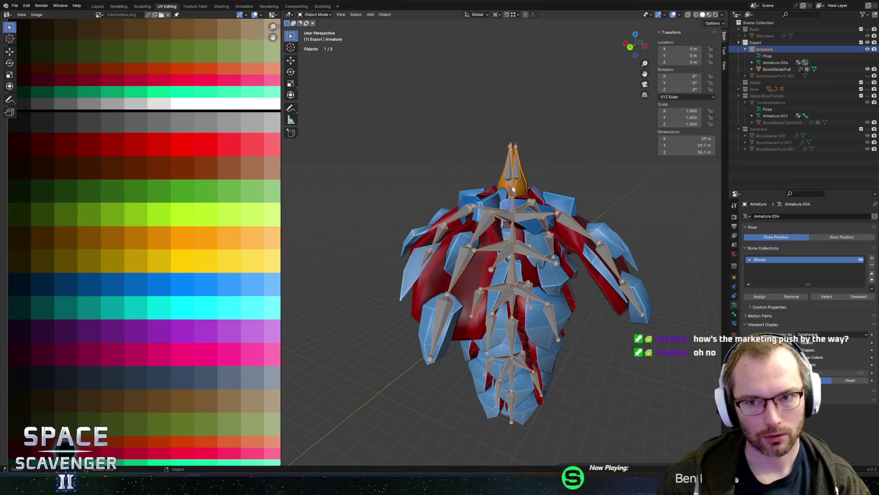
pyautogui.moveTo(507, 183)
pyautogui.mouseDown(button='middle')
pyautogui.moveTo(570, 182)
pyautogui.moveTo(589, 194)
pyautogui.mouseUp(button='middle')
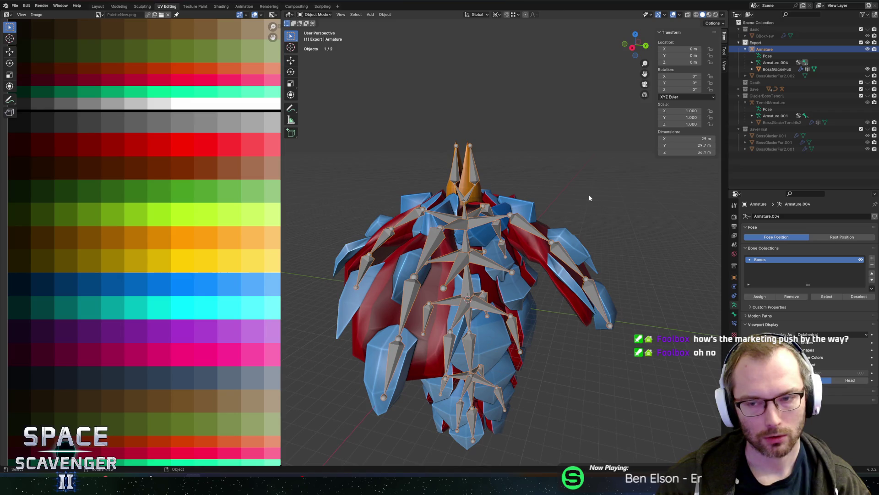
pyautogui.write('rx')
pyautogui.write('90')
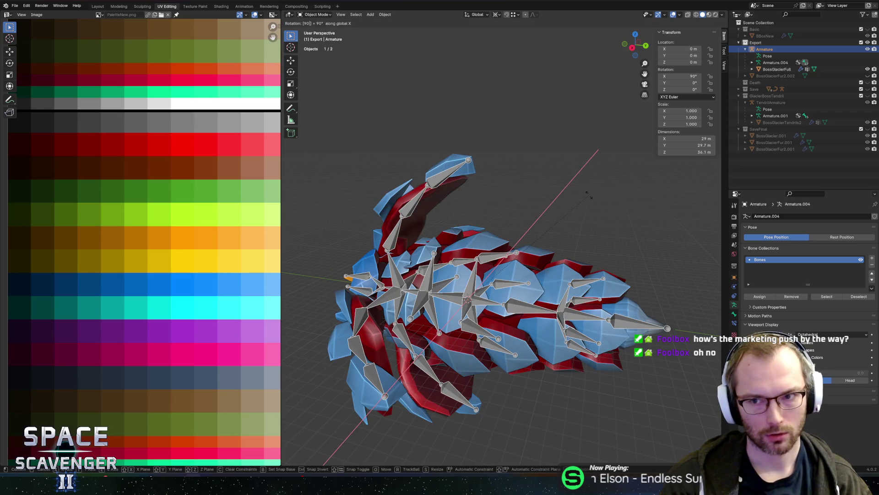
pyautogui.press('Return')
pyautogui.hotkey('ctrl', 'a')
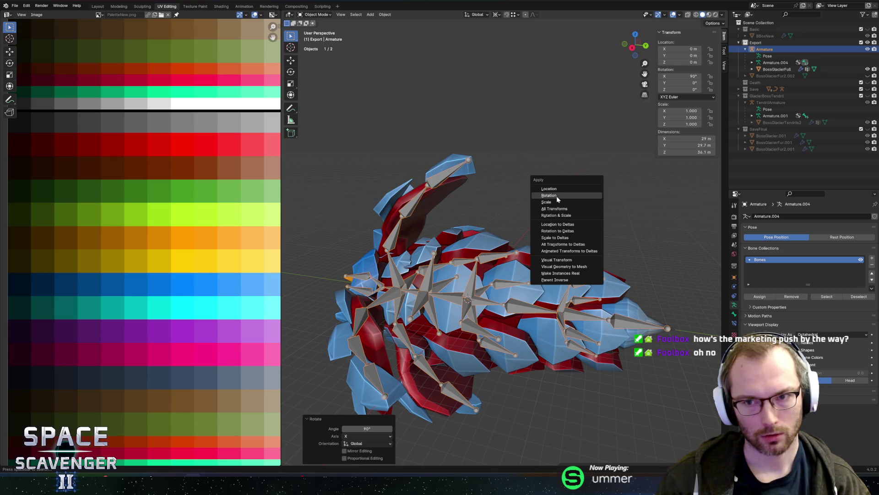
pyautogui.click(557, 196)
# - Rotate the armature back -90° on X and save BossGlacier.blend
pyautogui.write('rx-90')
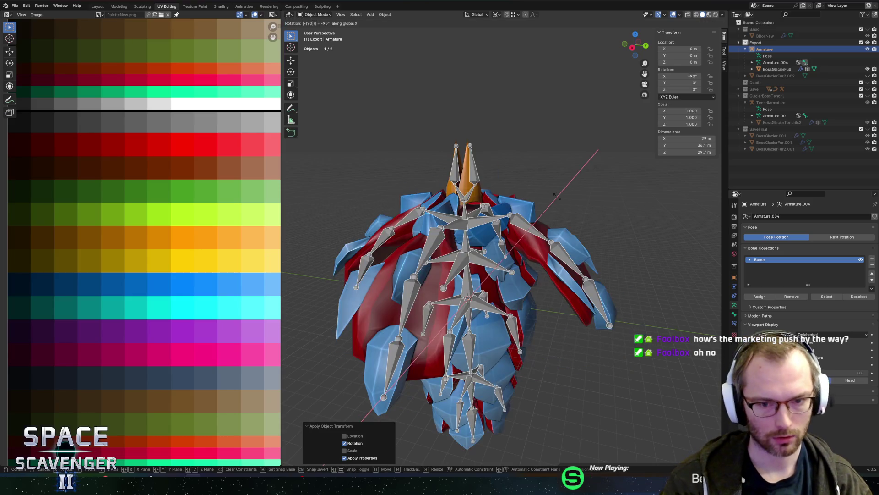
pyautogui.press('Return')
pyautogui.hotkey('ctrl', 'shift', 's')
pyautogui.click(658, 413)
pyautogui.hotkey('alt', 'Tab')
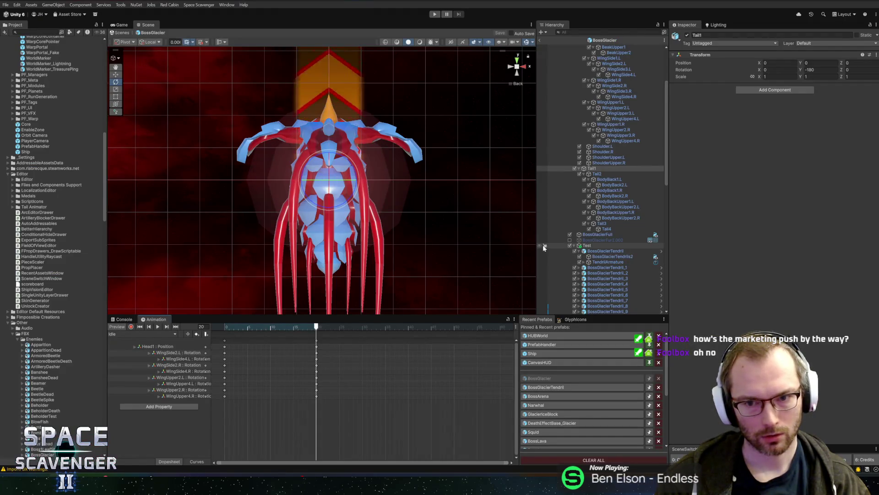
# - Key a Tail1 rotation at frame 20 to start the curl, undoing a first Tail2 attempt
pyautogui.click(597, 174)
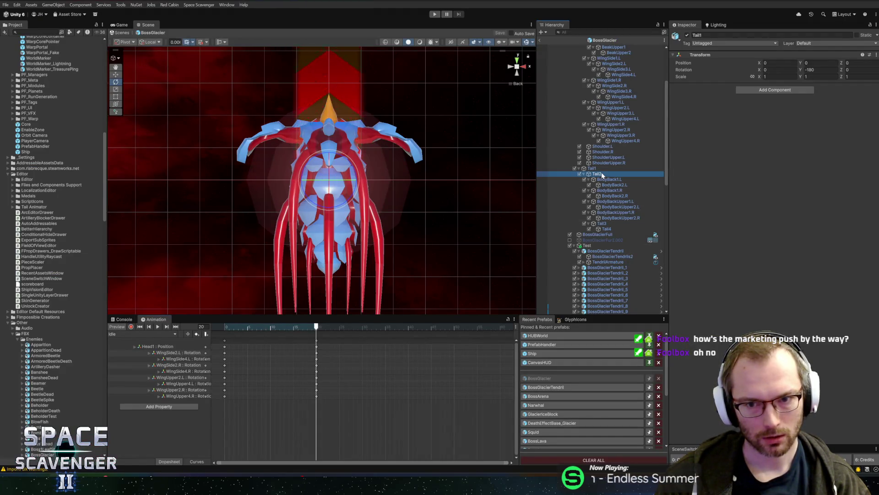
pyautogui.moveTo(356, 190); pyautogui.dragTo(358, 179)
pyautogui.hotkey('ctrl', 'z')
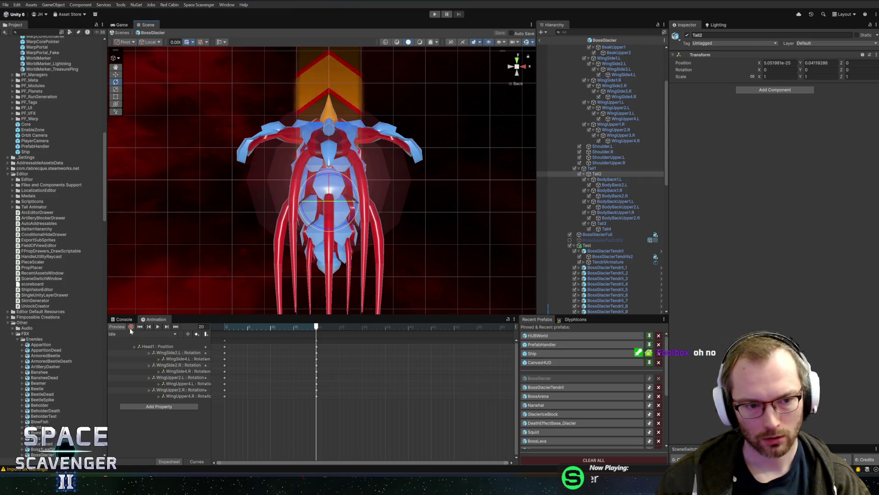
pyautogui.click(593, 168)
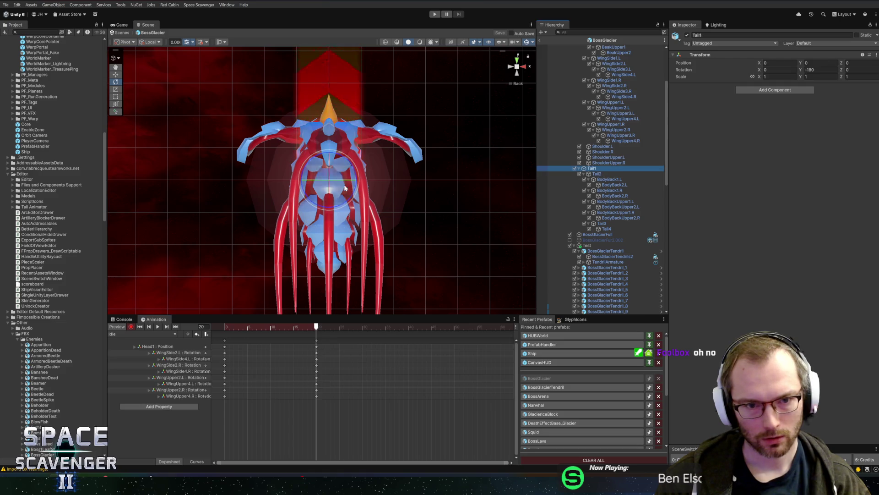
pyautogui.moveTo(353, 172); pyautogui.dragTo(370, 148)
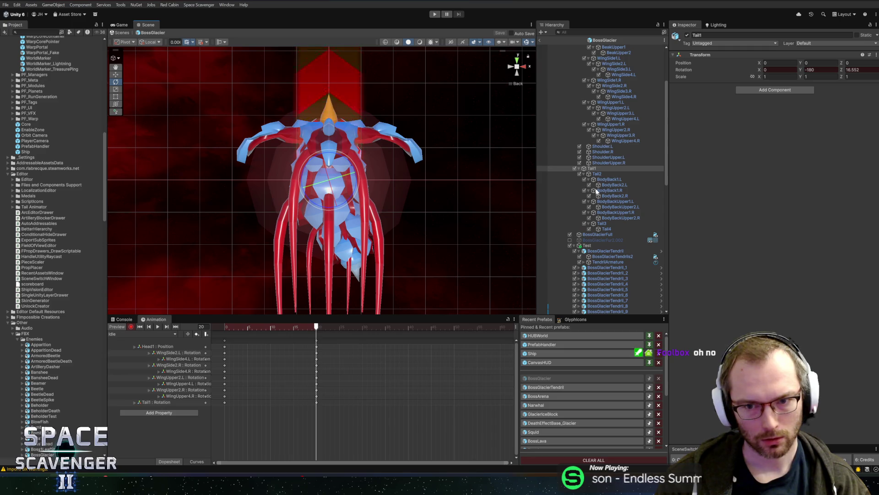
pyautogui.moveTo(305, 328)
pyautogui.mouseDown()
pyautogui.moveTo(248, 329)
pyautogui.moveTo(317, 328)
pyautogui.mouseUp()
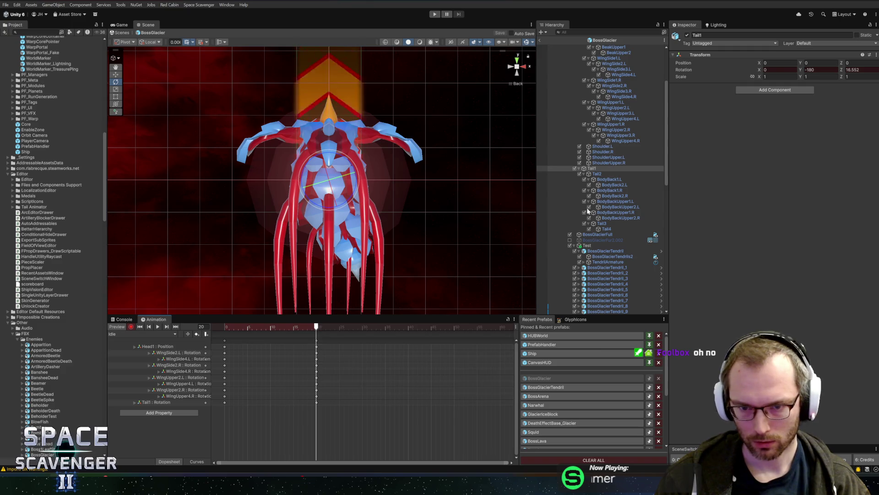
pyautogui.click(598, 174)
# - Rotate Tail2 further, Tail3 the opposite way, and Tail4 to -12.352° Z to finish the curl
pyautogui.moveTo(366, 204)
pyautogui.mouseDown()
pyautogui.moveTo(369, 188)
pyautogui.moveTo(362, 197)
pyautogui.mouseUp()
pyautogui.moveTo(316, 328)
pyautogui.mouseDown()
pyautogui.moveTo(282, 328)
pyautogui.moveTo(316, 329)
pyautogui.mouseUp()
pyautogui.click(601, 223)
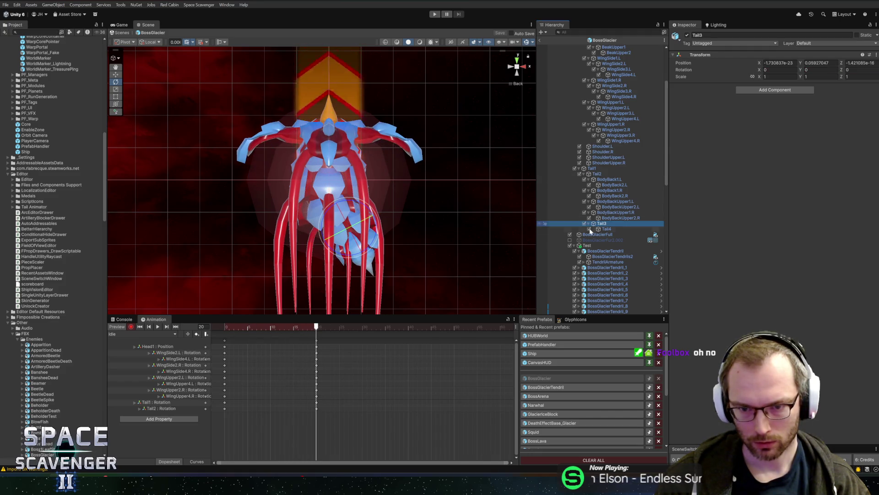
pyautogui.moveTo(361, 208); pyautogui.dragTo(376, 217)
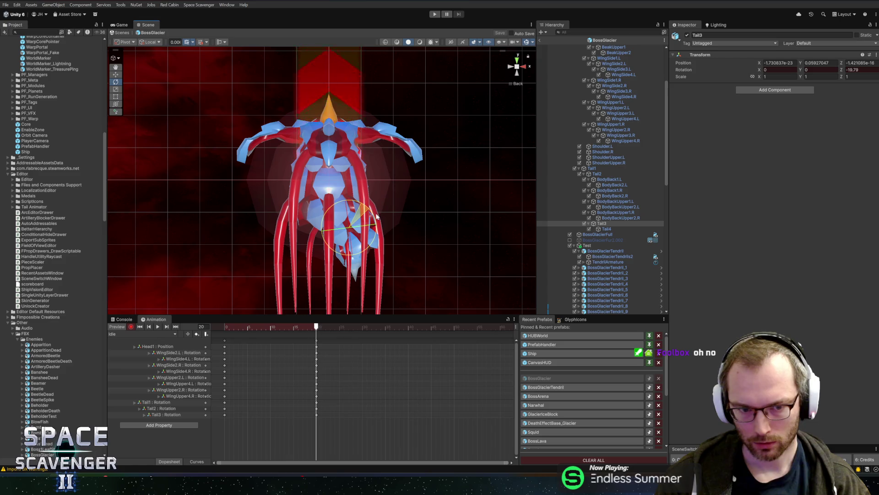
pyautogui.click(607, 228)
pyautogui.moveTo(378, 242); pyautogui.dragTo(382, 264)
pyautogui.moveTo(259, 327)
pyautogui.mouseDown()
pyautogui.moveTo(284, 327)
pyautogui.moveTo(249, 325)
pyautogui.moveTo(317, 327)
pyautogui.mouseUp()
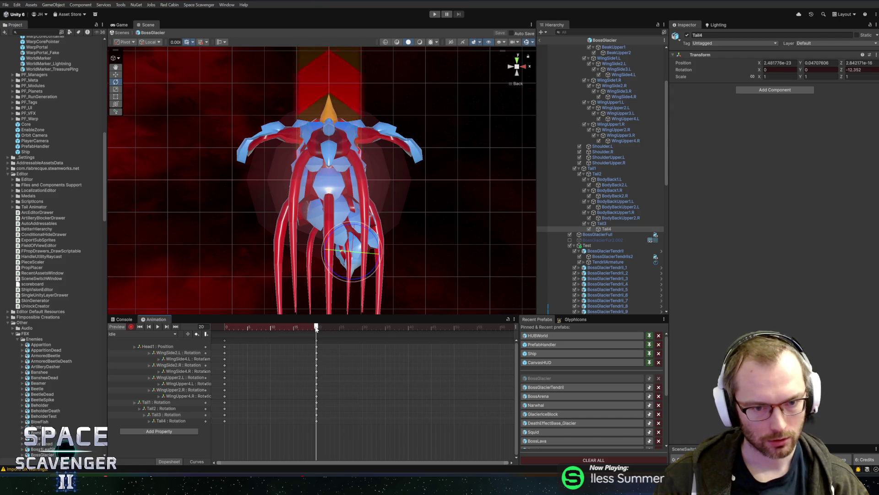
pyautogui.moveTo(316, 328); pyautogui.dragTo(363, 326)
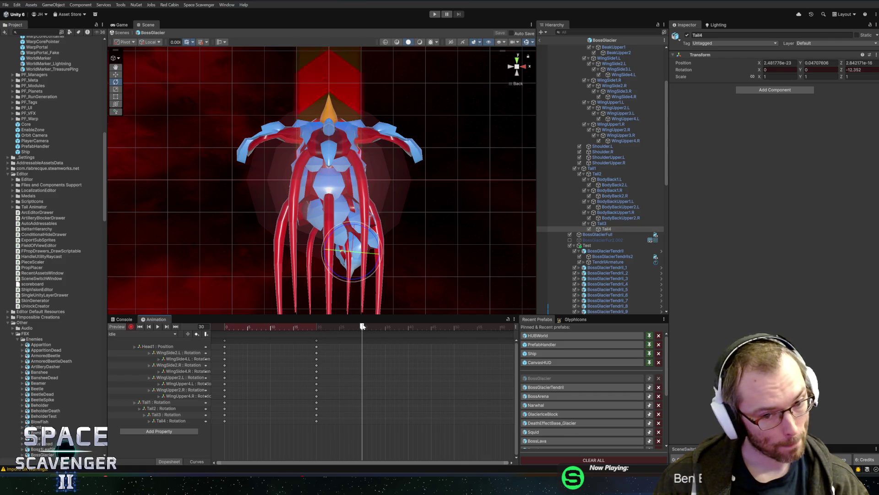
# - Drag the frame-20 pose keys to frame 15 in the dopesheet
pyautogui.moveTo(291, 435)
pyautogui.mouseDown()
pyautogui.moveTo(323, 344)
pyautogui.moveTo(236, 326)
pyautogui.moveTo(430, 330)
pyautogui.mouseUp()
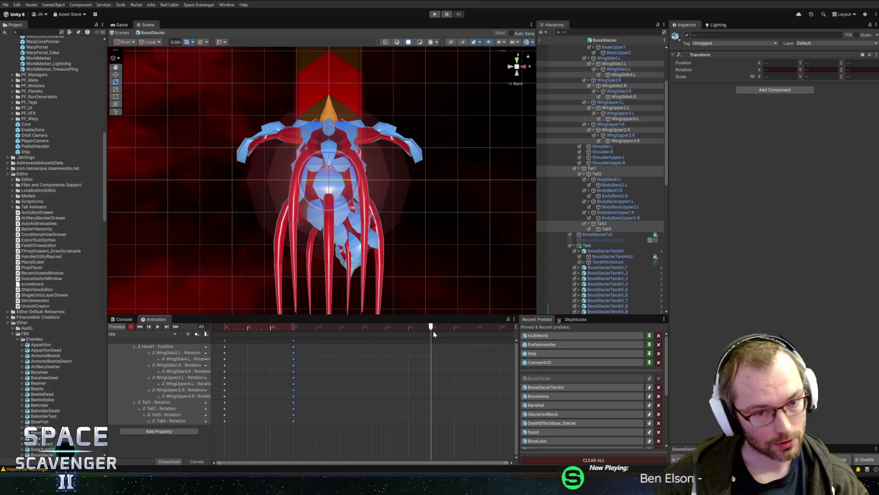
pyautogui.moveTo(358, 329); pyautogui.dragTo(361, 329)
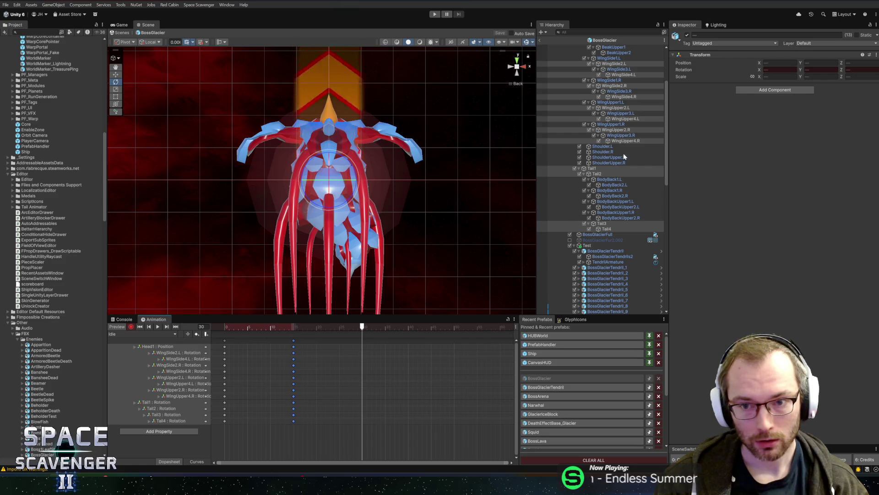
pyautogui.click(624, 141)
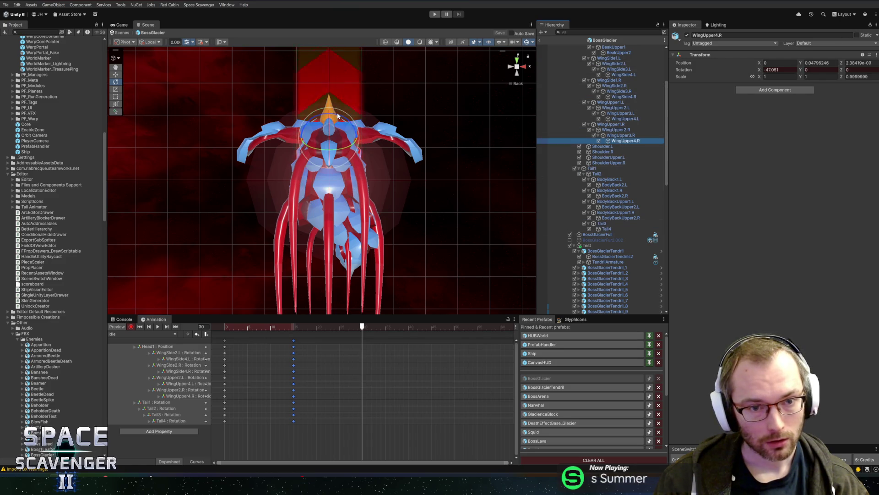
pyautogui.click(626, 119)
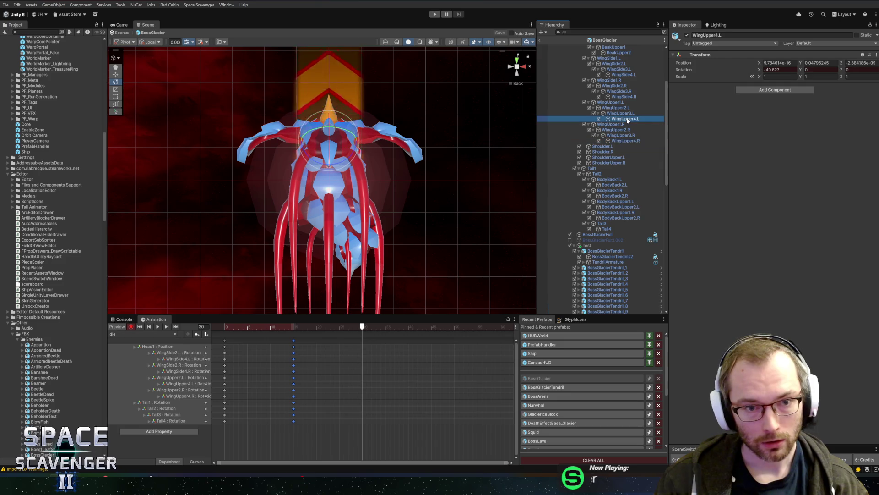
pyautogui.click(623, 75)
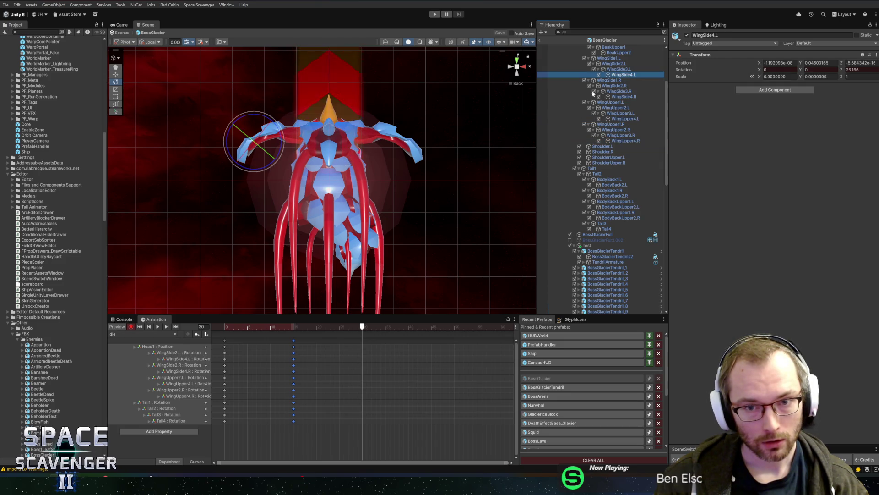
# - Try rotating the WingSide4.L and WingSide4.R tips, then delete their frame-15 keys
pyautogui.moveTo(257, 114); pyautogui.dragTo(312, 141)
pyautogui.scroll(3, 629, 58)
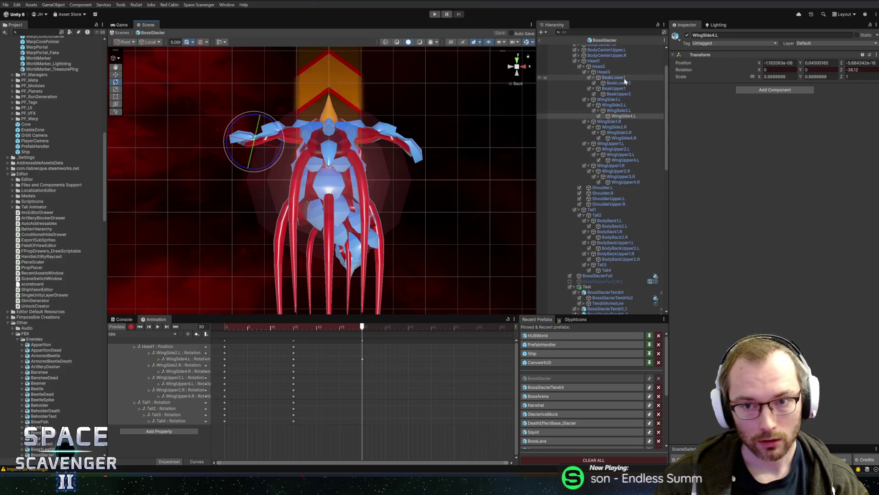
pyautogui.click(625, 138)
pyautogui.moveTo(430, 145); pyautogui.dragTo(432, 91)
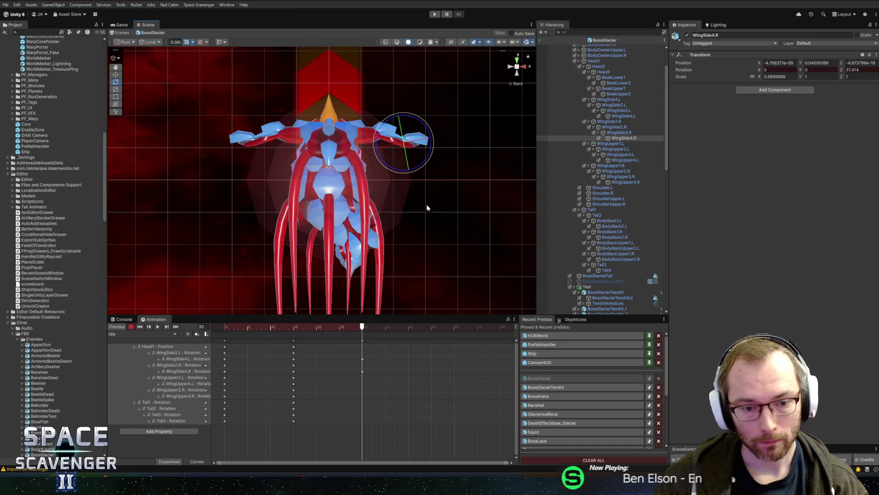
pyautogui.click(294, 371)
pyautogui.keyDown('shift'); pyautogui.click(294, 358); pyautogui.keyUp('shift')
pyautogui.press('Delete')
# - Raise Head1 slightly along Y at frame 15 with the Move tool
pyautogui.click(344, 326)
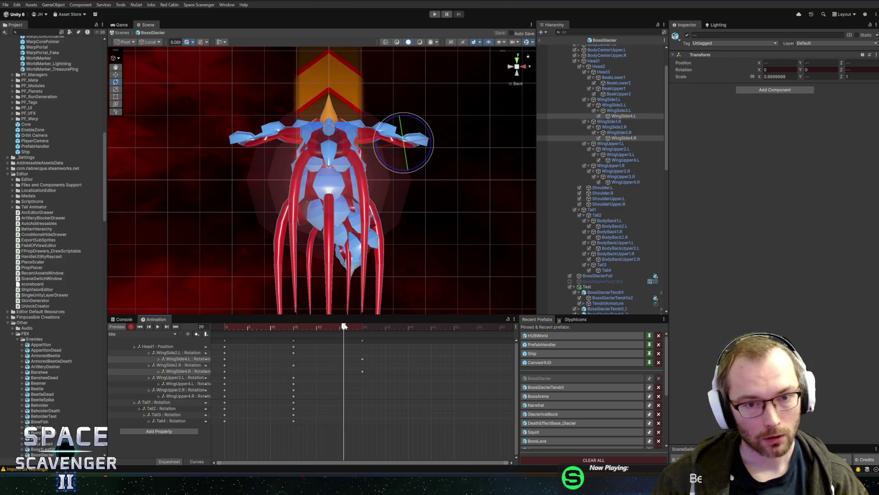
pyautogui.moveTo(344, 326); pyautogui.dragTo(210, 327)
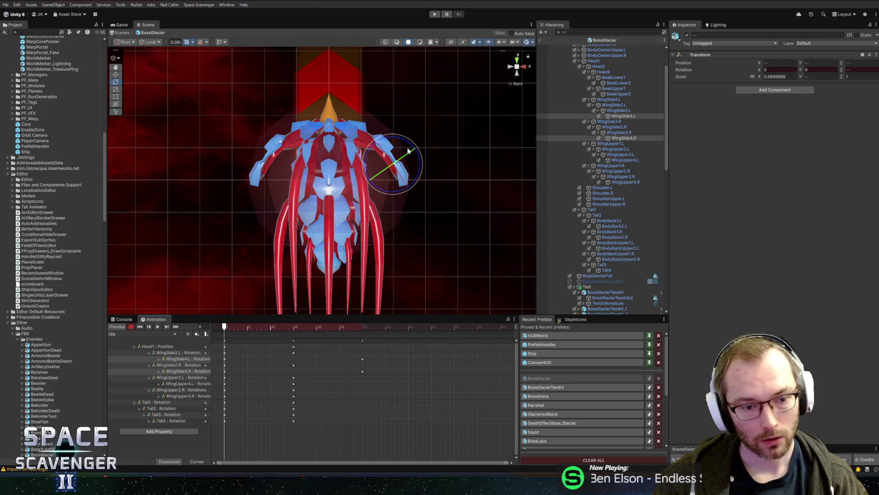
pyautogui.moveTo(224, 326)
pyautogui.mouseDown()
pyautogui.moveTo(324, 327)
pyautogui.moveTo(197, 335)
pyautogui.mouseUp()
pyautogui.click(229, 346)
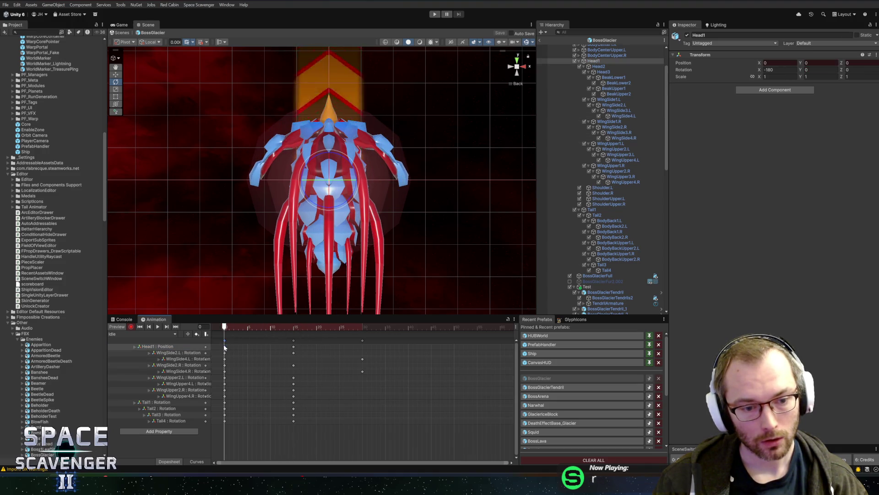
pyautogui.moveTo(226, 327); pyautogui.dragTo(294, 327)
pyautogui.press('w')
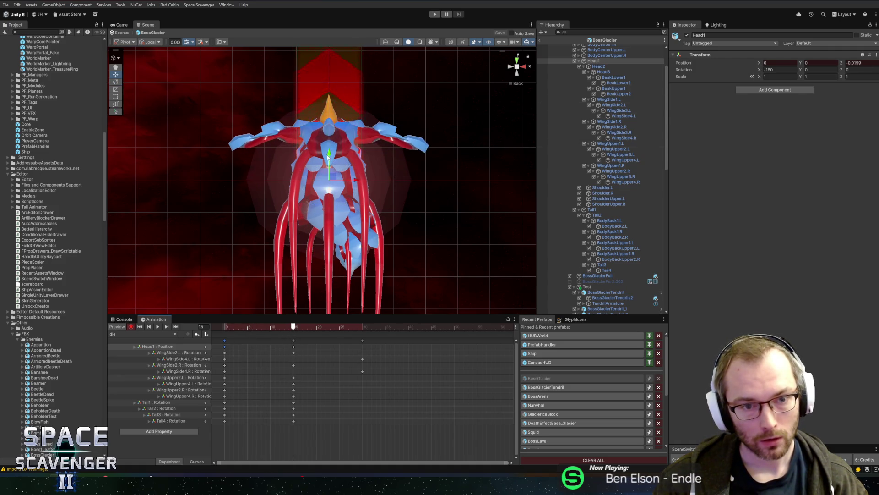
pyautogui.moveTo(329, 170); pyautogui.dragTo(328, 164)
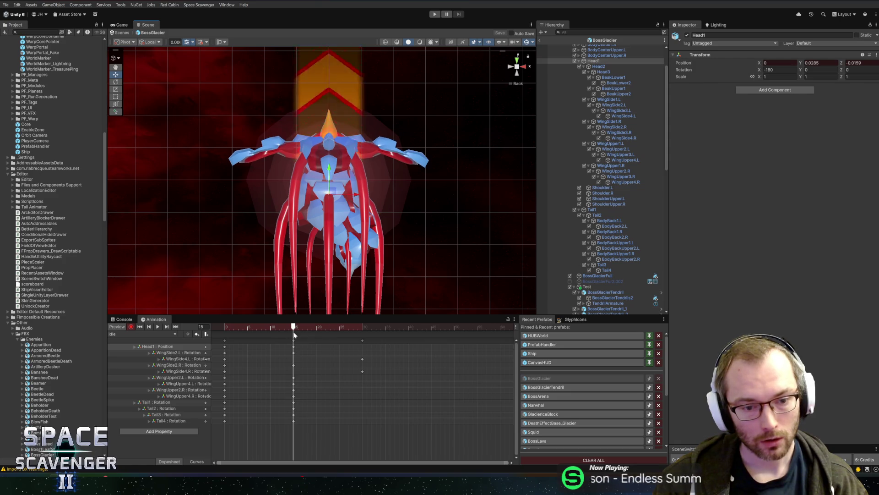